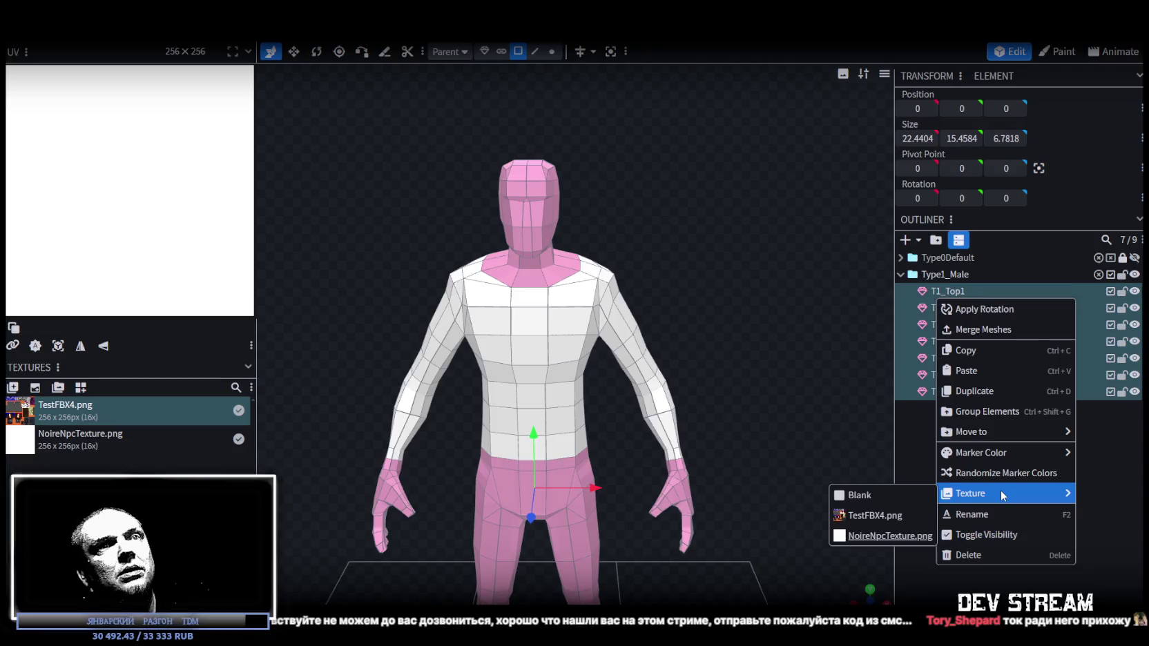
- Apply NoireNpcTexture.png to the selected Type1_Male body parts
{"action": "left_click", "coordinate": [877, 536]}
{"action": "mouse_move", "coordinate": [877, 537]}
{"action": "left_mouse_down"}
{"action": "mouse_move", "coordinate": [774, 337]}
{"action": "mouse_move", "coordinate": [730, 333]}
{"action": "left_mouse_up"}
{"action": "left_click", "coordinate": [1054, 53]}
{"action": "key", "text": "KP_1"}
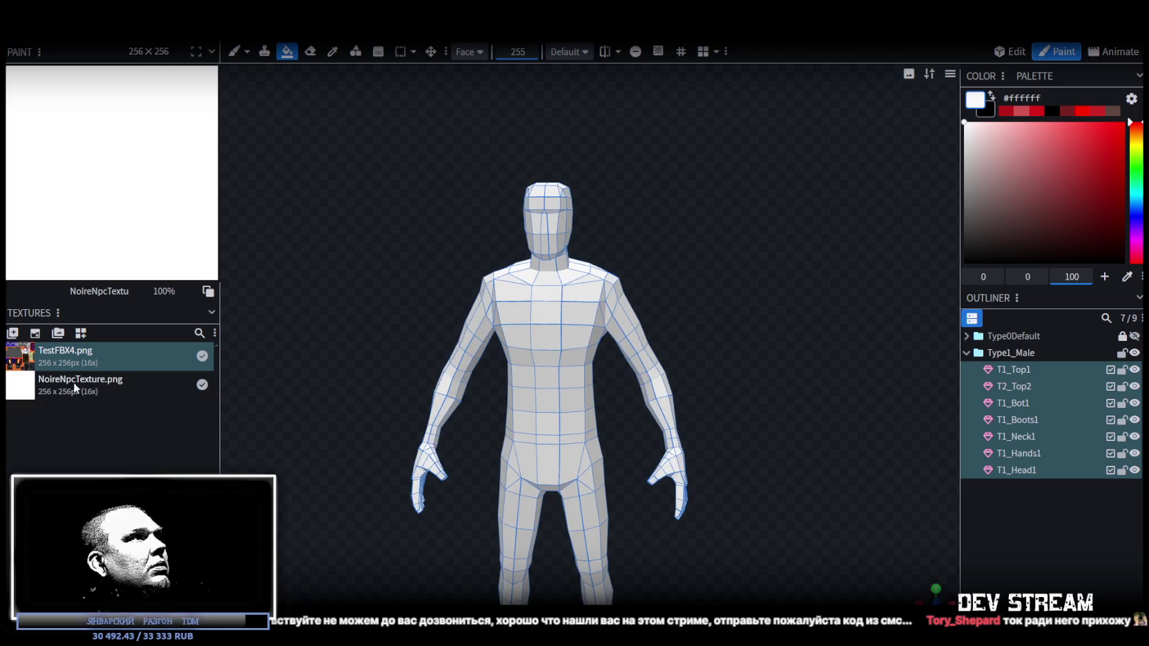
- Delete the unused TestFBX4.png texture and return to Edit mode
{"action": "left_click", "coordinate": [123, 384]}
{"action": "left_click", "coordinate": [83, 365]}
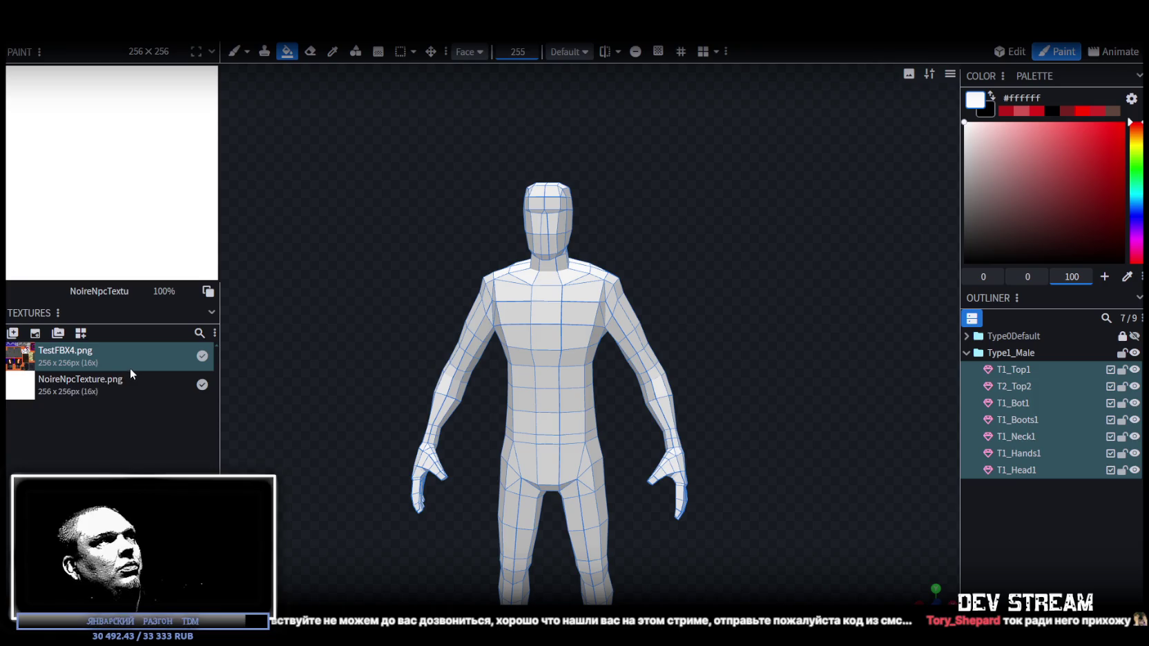
{"action": "key", "text": "Delete"}
{"action": "left_click", "coordinate": [90, 366]}
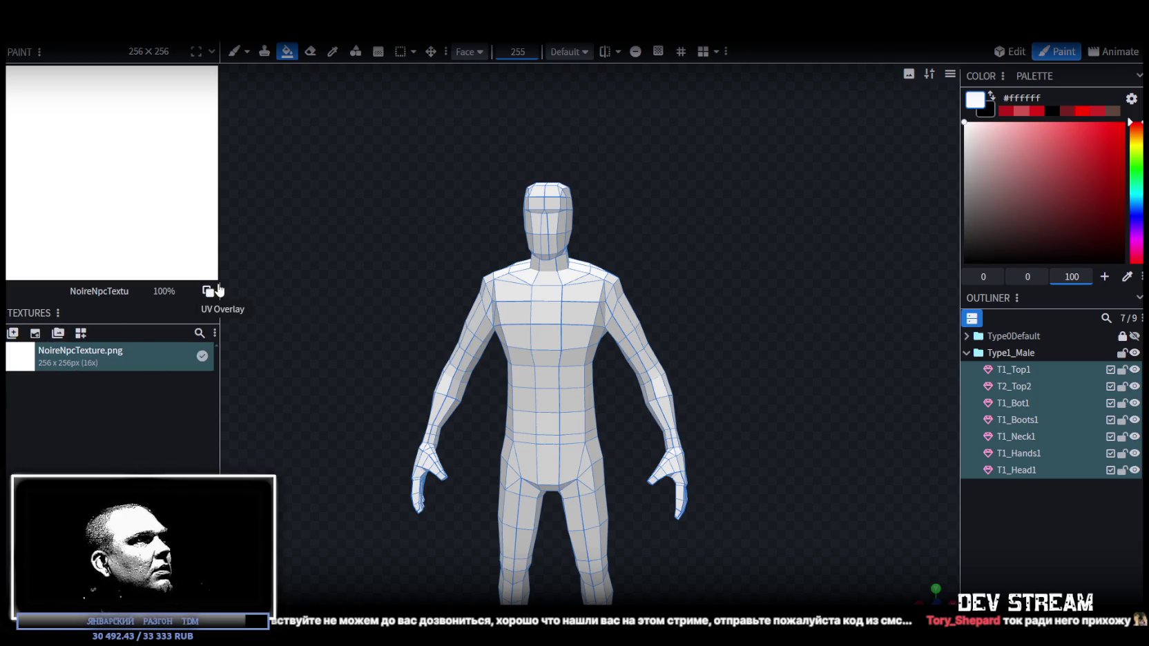
{"action": "left_click", "coordinate": [1010, 51]}
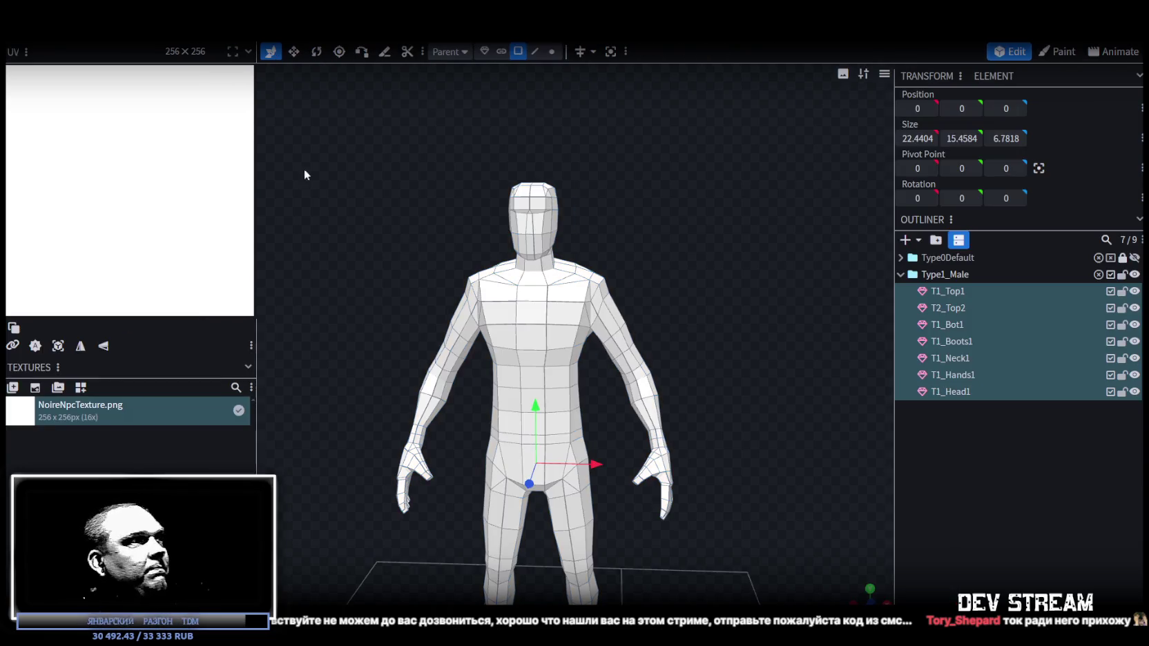
- Pick a chest face on T1_Top1 and turn on the UV overlay over the texture
{"action": "left_click", "coordinate": [57, 347]}
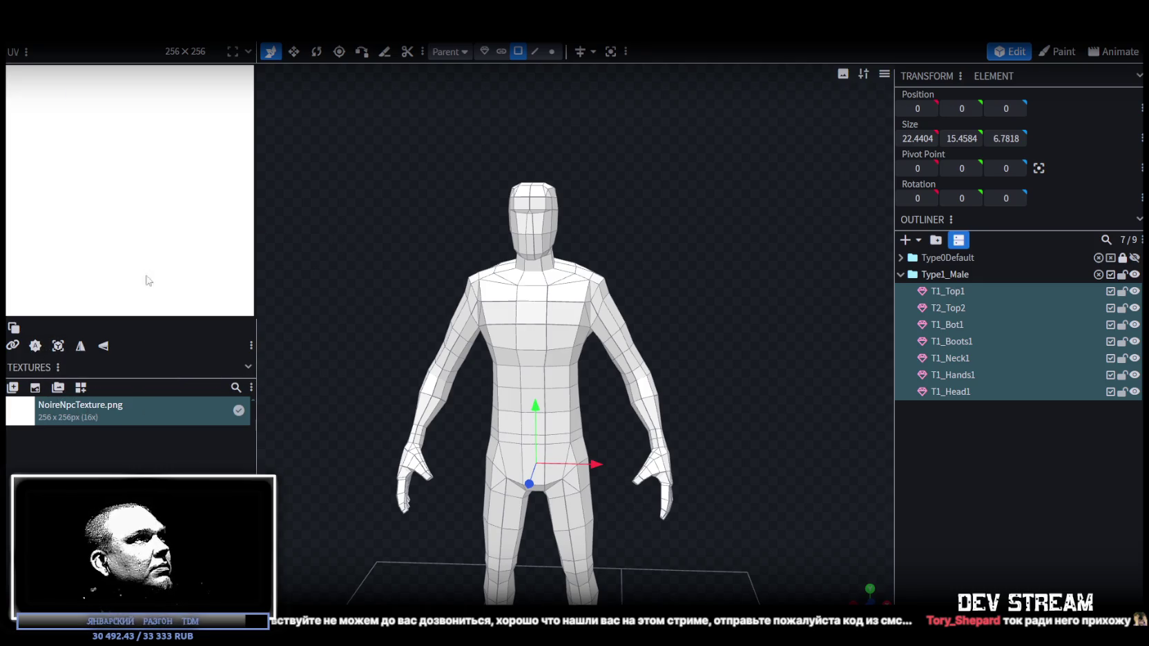
{"action": "left_click", "coordinate": [539, 332]}
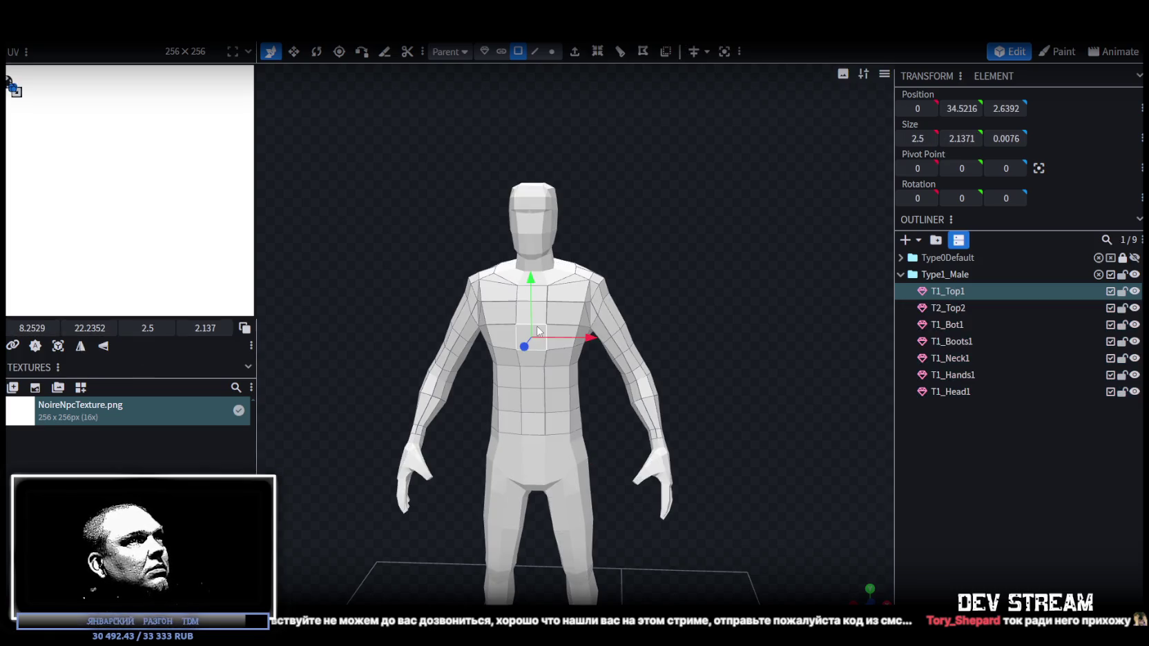
{"action": "left_click", "coordinate": [244, 328]}
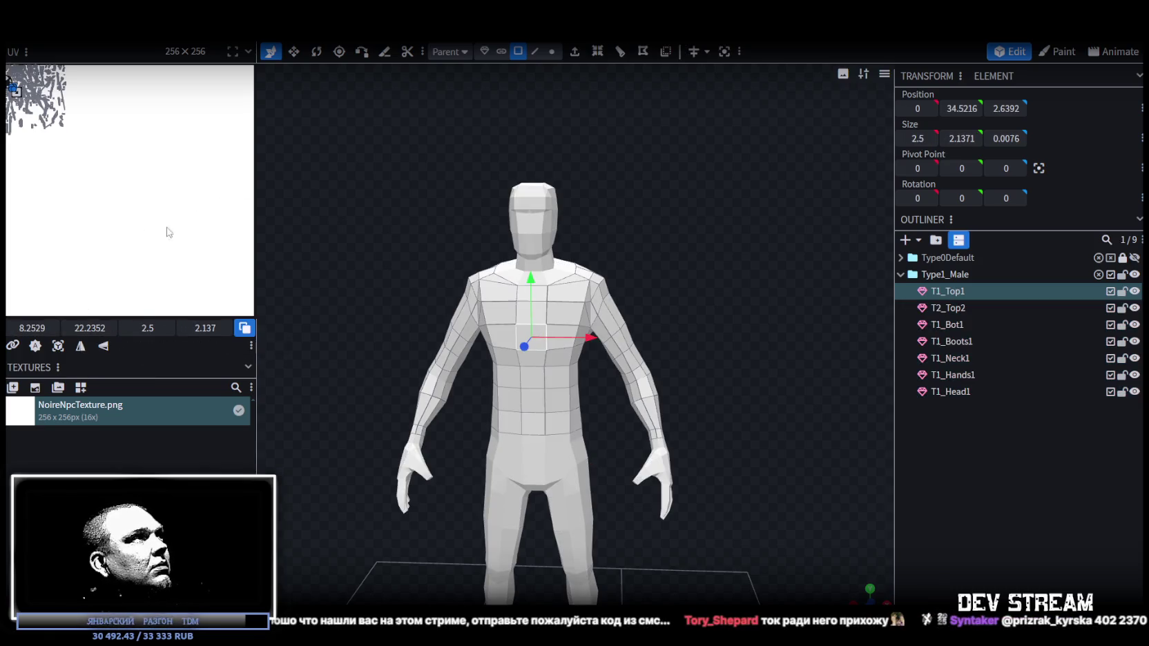
{"action": "scroll", "coordinate": [10, 78], "scroll_direction": "up", "scroll_amount": 2}
{"action": "scroll", "coordinate": [10, 77], "scroll_direction": "up", "scroll_amount": 2}
{"action": "scroll", "coordinate": [9, 77], "scroll_direction": "up", "scroll_amount": 3}
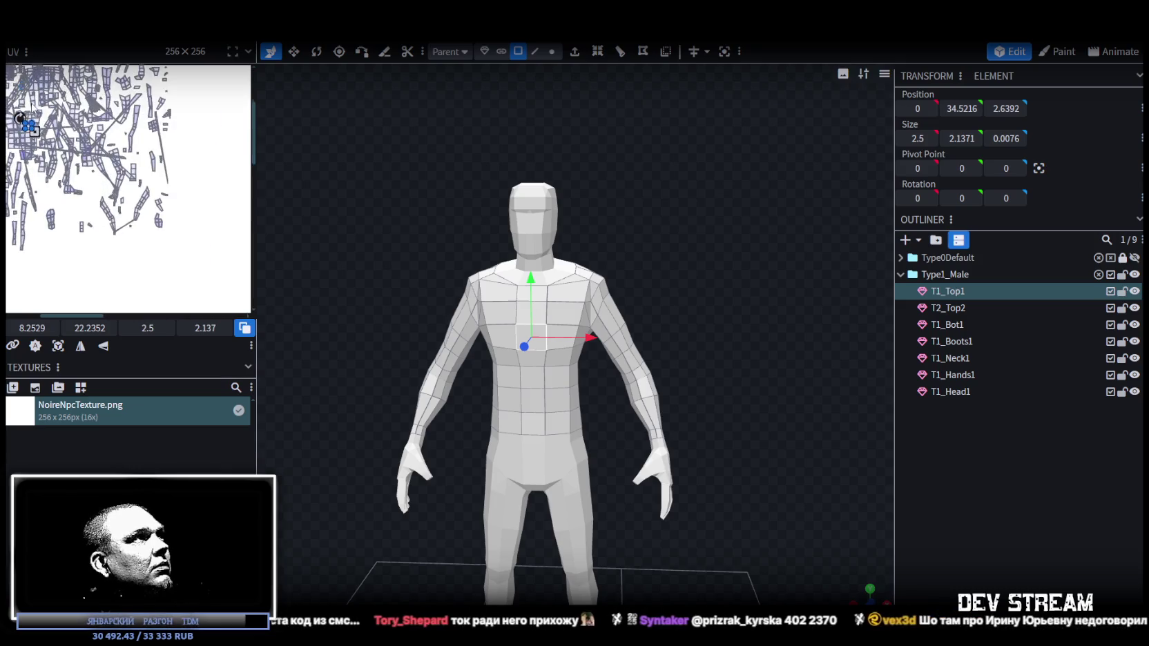
- Select all seven male body parts and Auto UV them to the faces' real sizes
{"action": "left_click", "coordinate": [956, 392], "text": "shift"}
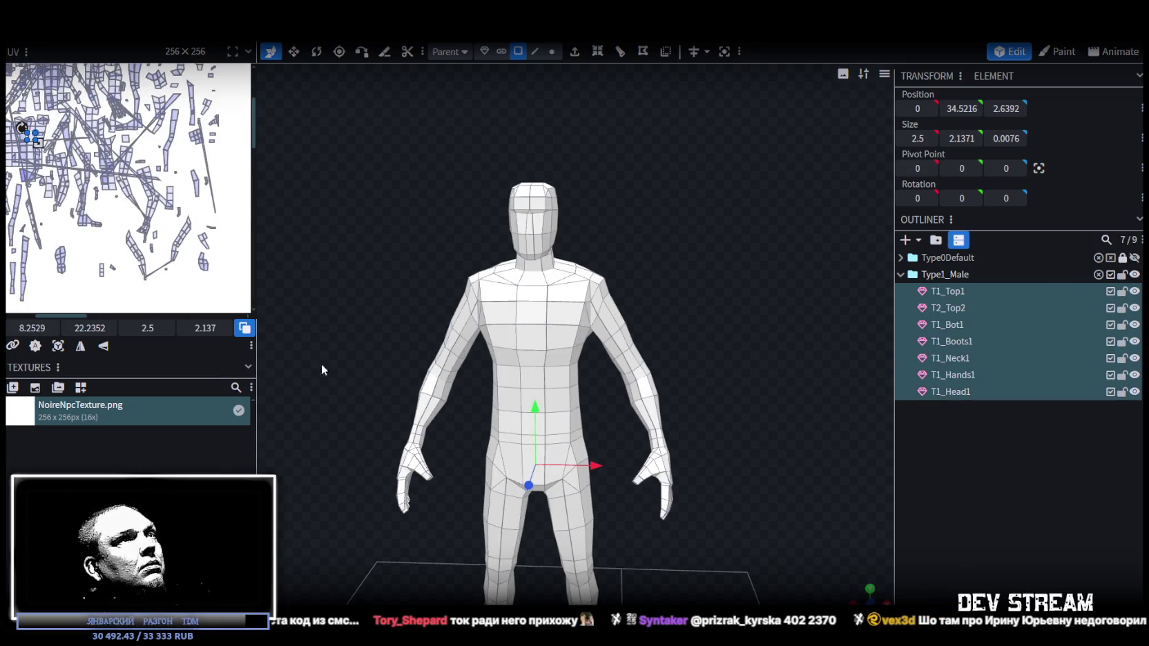
{"action": "left_click", "coordinate": [36, 347]}
{"action": "scroll", "coordinate": [360, 551], "scroll_direction": "down", "scroll_amount": 3}
{"action": "mouse_move", "coordinate": [360, 551]}
{"action": "left_mouse_down"}
{"action": "mouse_move", "coordinate": [396, 461]}
{"action": "mouse_move", "coordinate": [483, 459]}
{"action": "mouse_move", "coordinate": [427, 462]}
{"action": "mouse_move", "coordinate": [467, 463]}
{"action": "mouse_move", "coordinate": [429, 437]}
{"action": "left_mouse_up"}
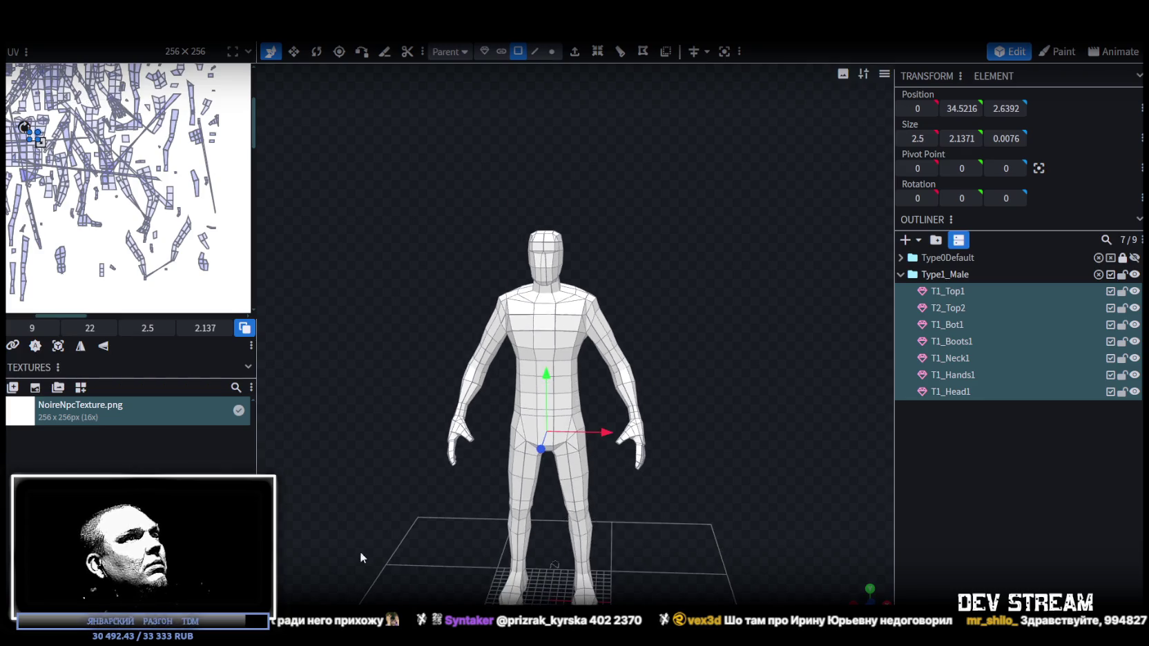
{"action": "scroll", "coordinate": [481, 464], "scroll_direction": "up", "scroll_amount": 2}
{"action": "scroll", "coordinate": [165, 216], "scroll_direction": "down", "scroll_amount": 2}
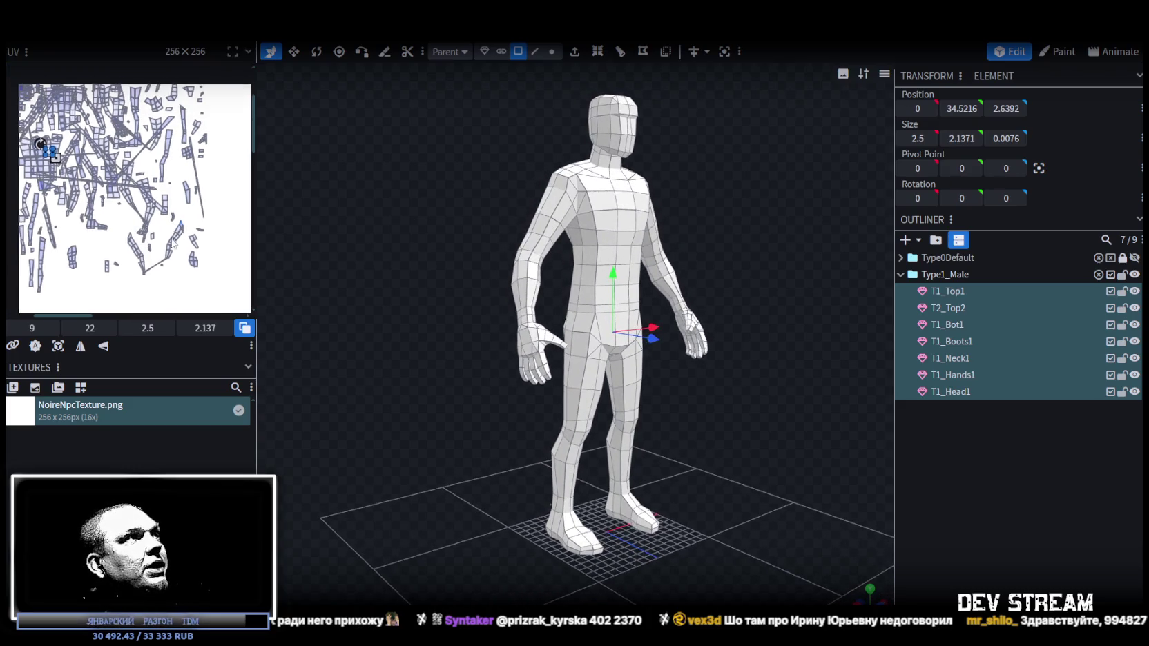
{"action": "mouse_move", "coordinate": [390, 300]}
{"action": "left_mouse_down"}
{"action": "mouse_move", "coordinate": [535, 407]}
{"action": "mouse_move", "coordinate": [404, 399]}
{"action": "left_mouse_up"}
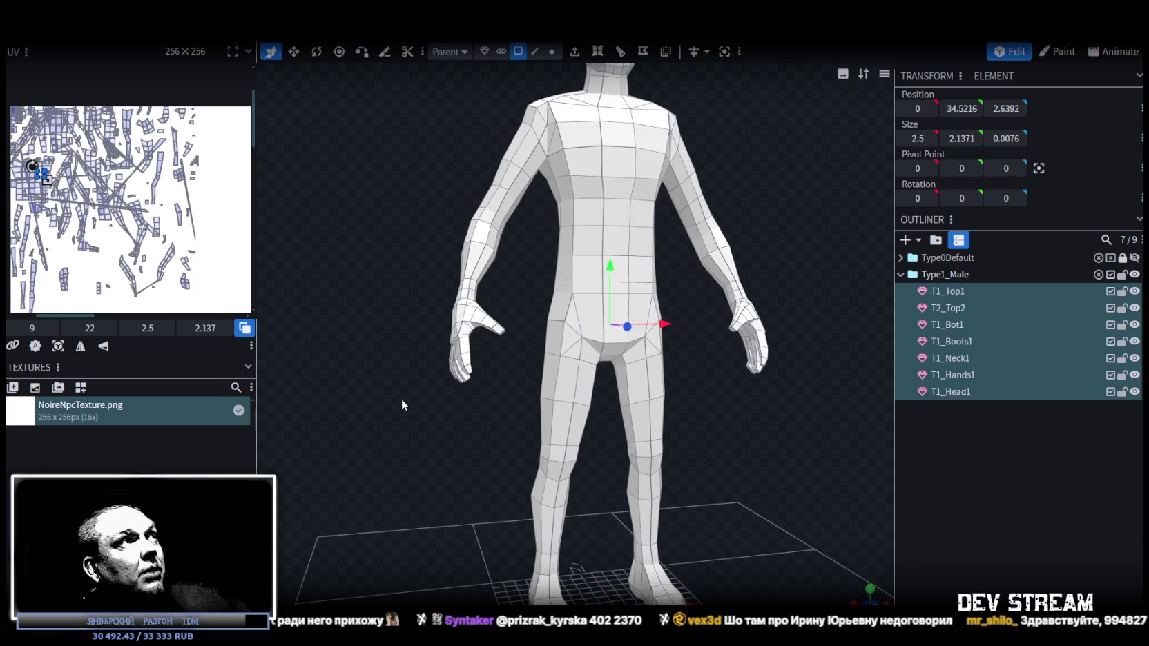
{"action": "scroll", "coordinate": [402, 399], "scroll_direction": "up", "scroll_amount": 1}
{"action": "scroll", "coordinate": [366, 390], "scroll_direction": "up", "scroll_amount": 3}
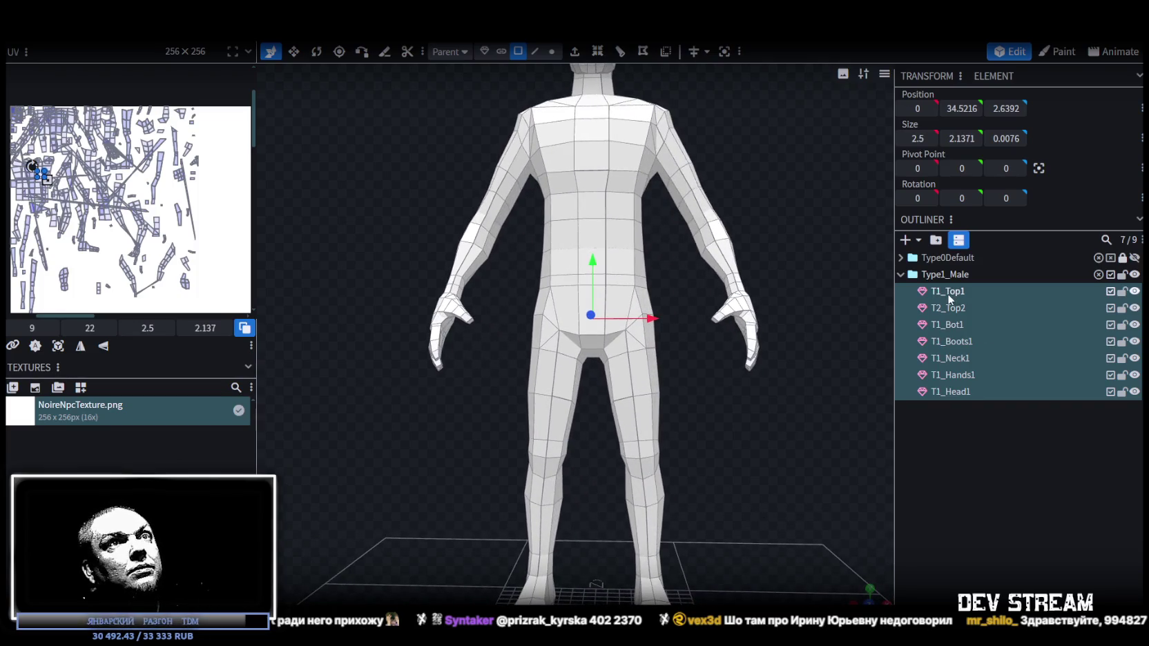
- Lock all the Type1_Male body parts
{"action": "left_click", "coordinate": [952, 296]}
{"action": "left_click", "coordinate": [956, 393]}
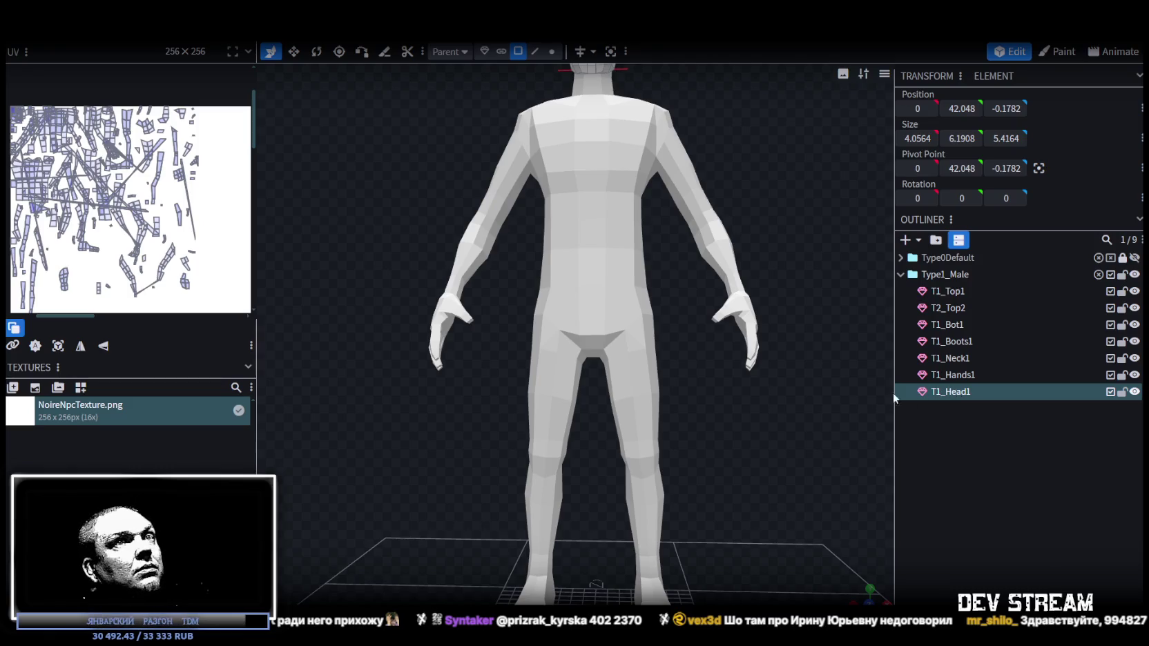
{"action": "scroll", "coordinate": [768, 378], "scroll_direction": "down", "scroll_amount": 2}
{"action": "left_click_drag", "start_coordinate": [756, 370], "coordinate": [771, 379]}
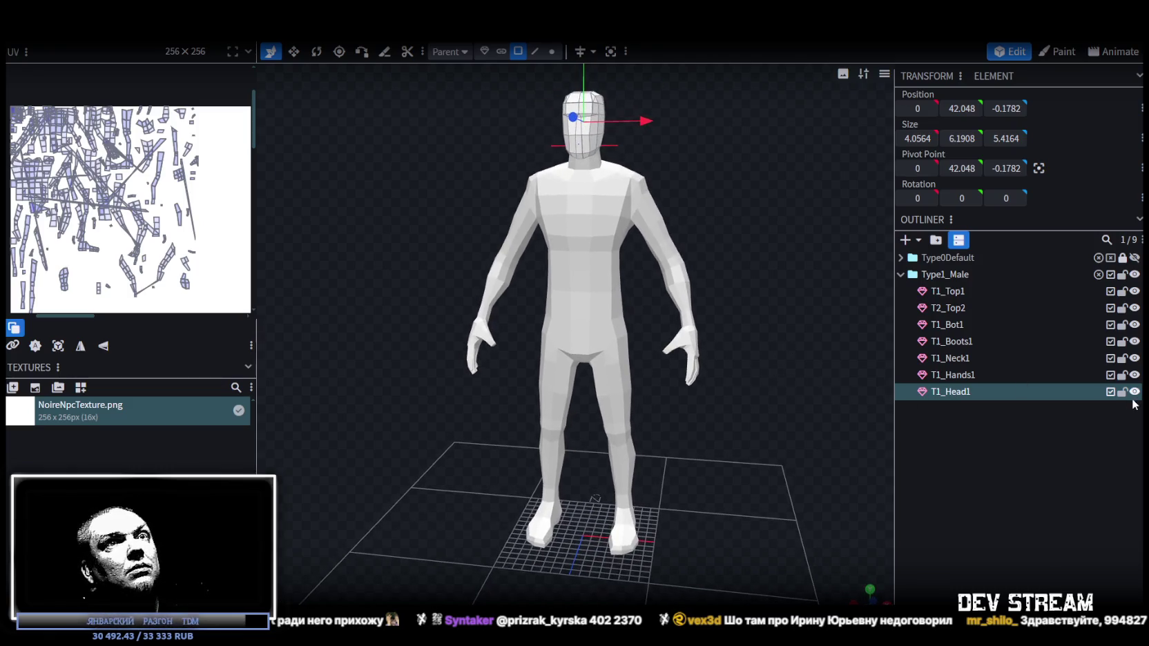
{"action": "left_click", "coordinate": [1122, 274]}
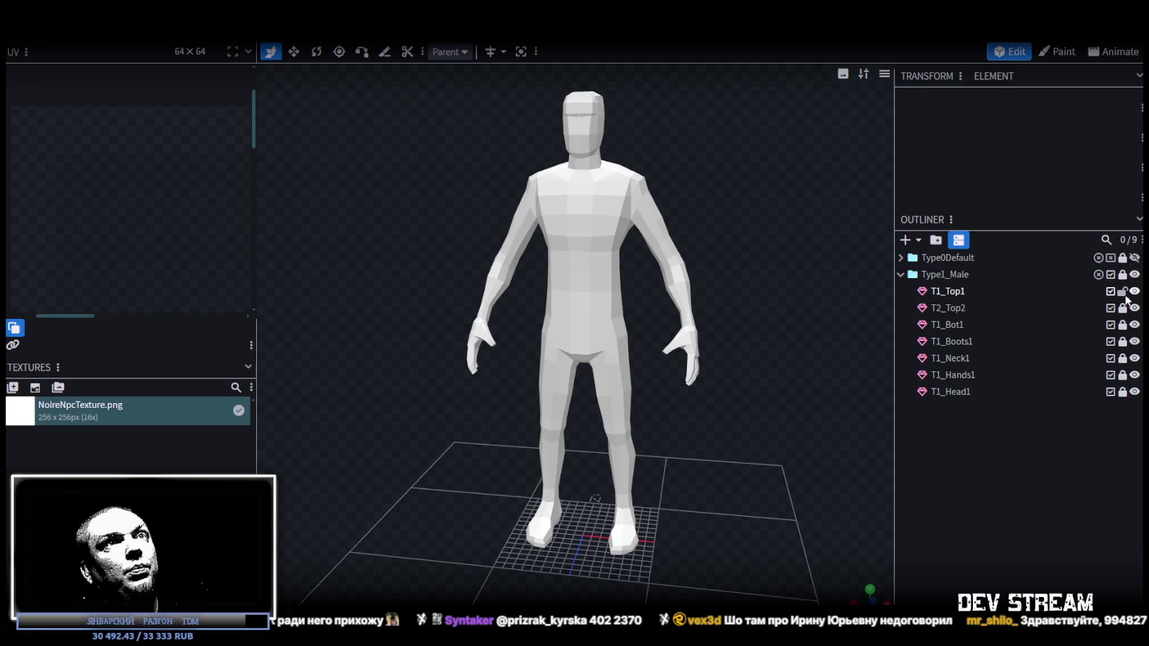
- Duplicate T1_Top1 as a test copy and delete the copy
{"action": "left_click", "coordinate": [951, 301]}
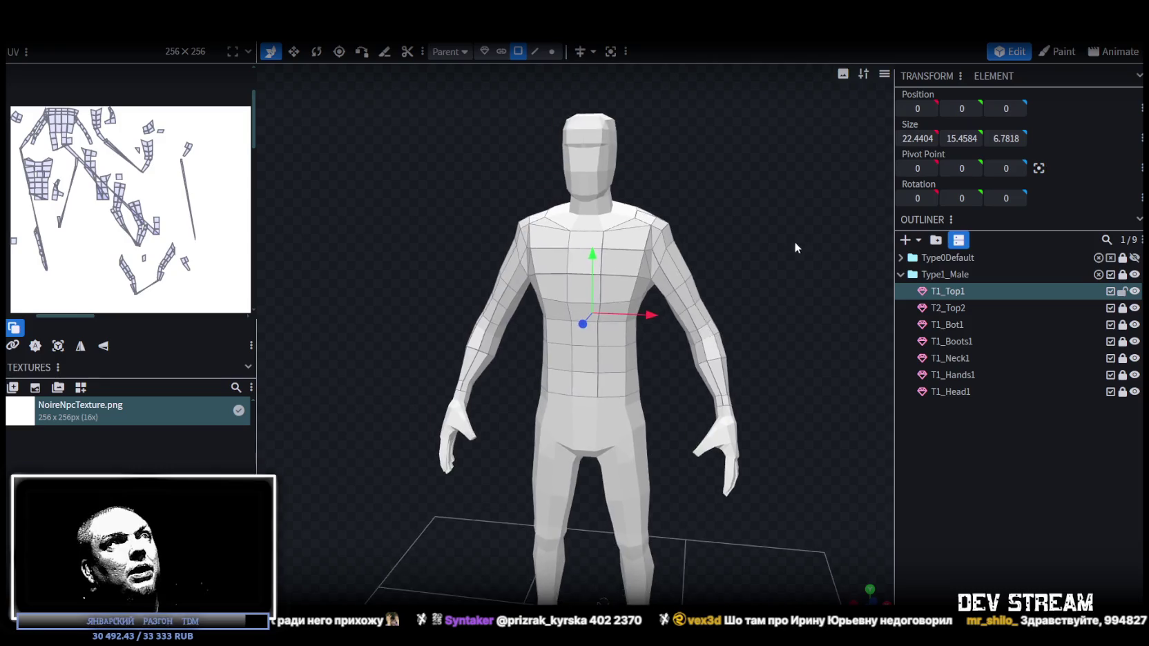
{"action": "left_click_drag", "start_coordinate": [794, 241], "coordinate": [756, 279]}
{"action": "scroll", "coordinate": [627, 295], "scroll_direction": "up", "scroll_amount": 3}
{"action": "scroll", "coordinate": [627, 296], "scroll_direction": "down", "scroll_amount": 3}
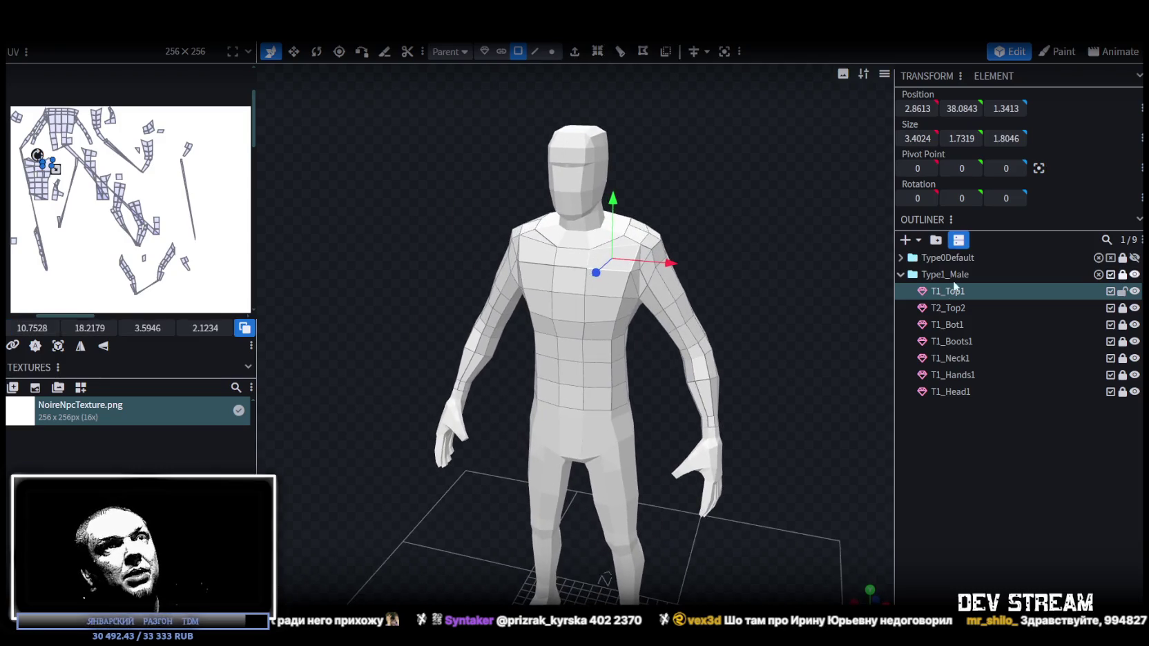
{"action": "key", "text": "ctrl+d"}
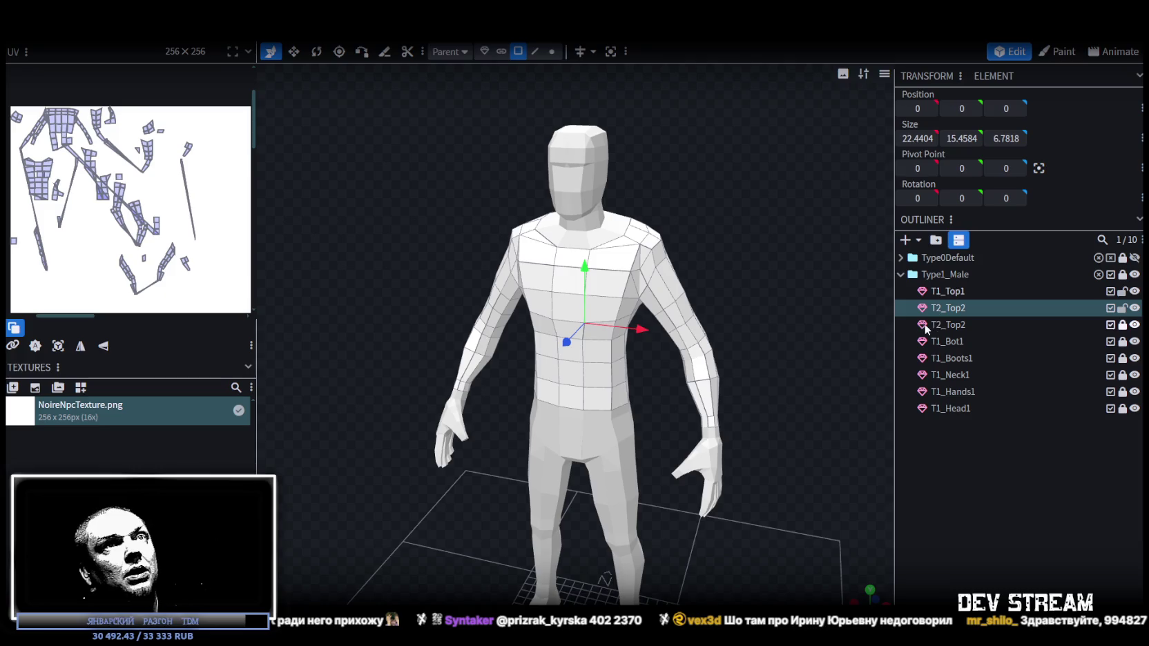
{"action": "key", "text": "Delete"}
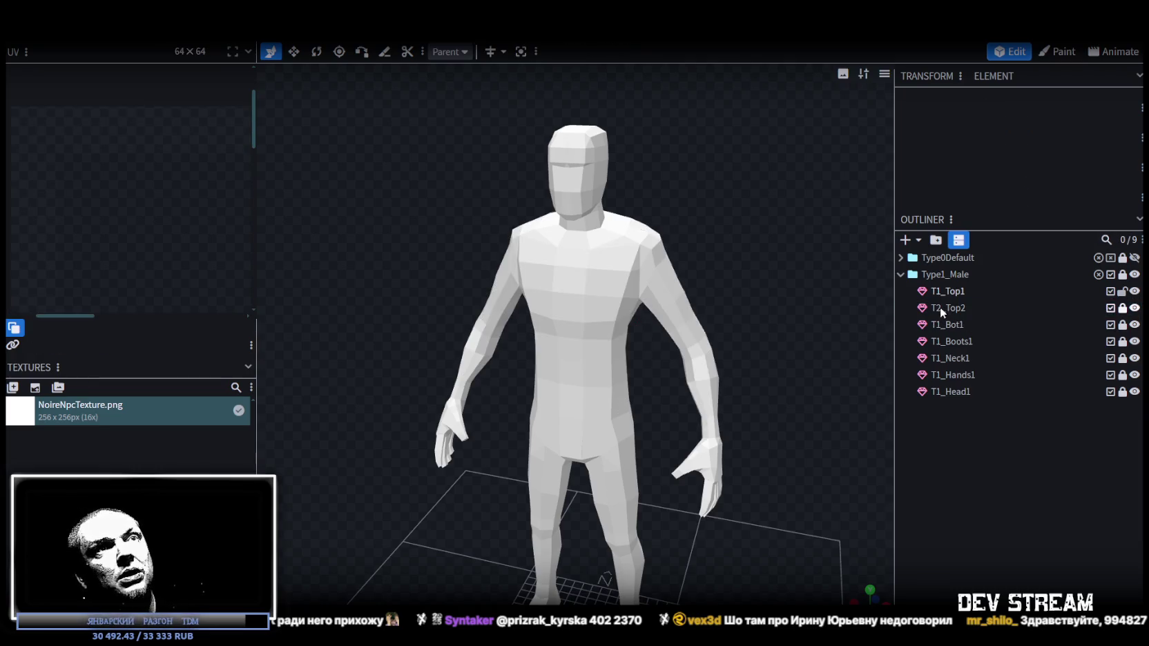
- Rename the T2_Top2 part to T1_Top2
{"action": "left_click", "coordinate": [946, 308]}
{"action": "double_click", "coordinate": [946, 309]}
{"action": "left_click", "coordinate": [937, 308]}
{"action": "key", "text": "Delete"}
{"action": "type", "text": "1"}
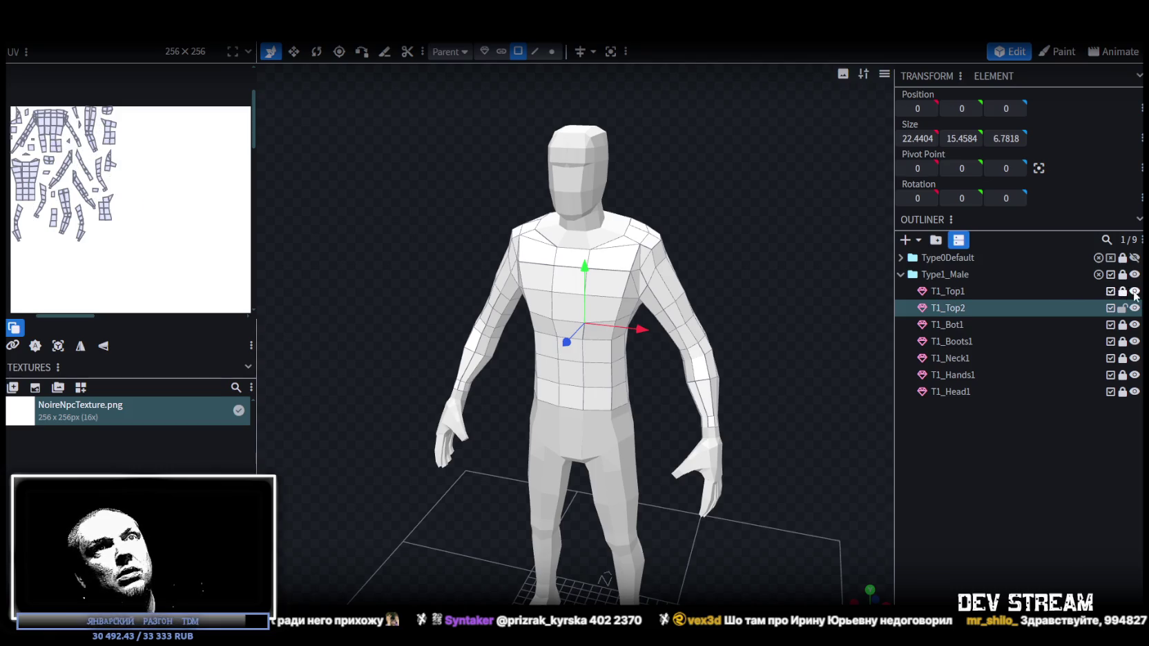
- Hide Type1_Male except T1_Top2, T1_Neck1 and T1_Bot1, then use vertex selection mode
{"action": "left_click", "coordinate": [1134, 274]}
{"action": "left_click", "coordinate": [1134, 308]}
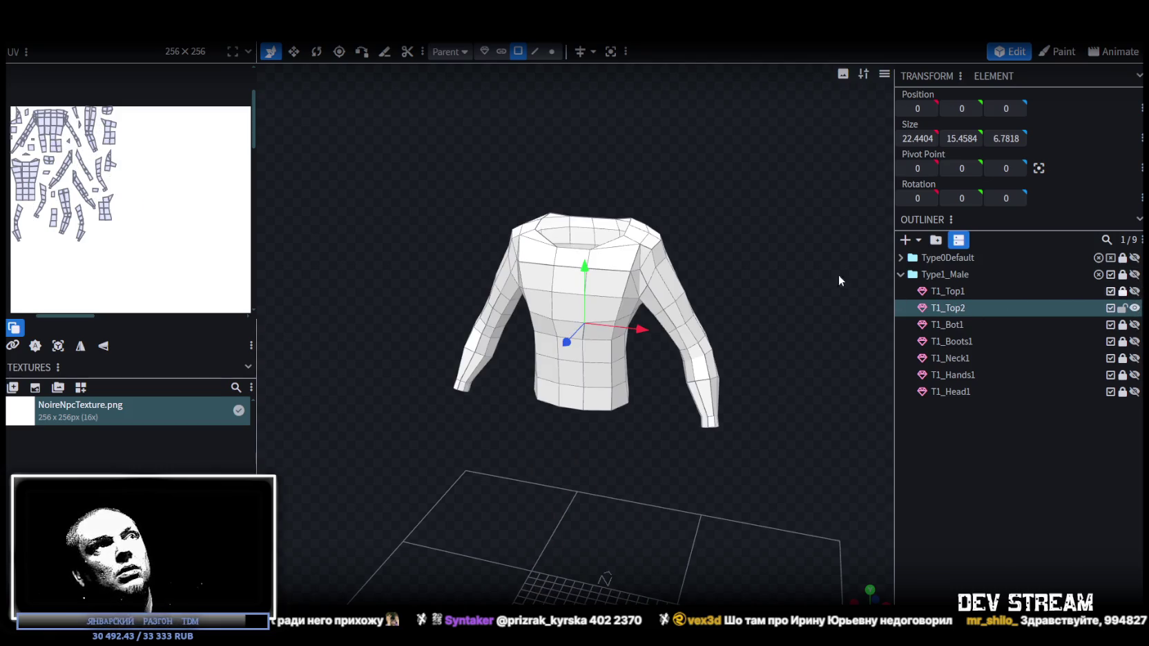
{"action": "scroll", "coordinate": [815, 255], "scroll_direction": "up", "scroll_amount": 3}
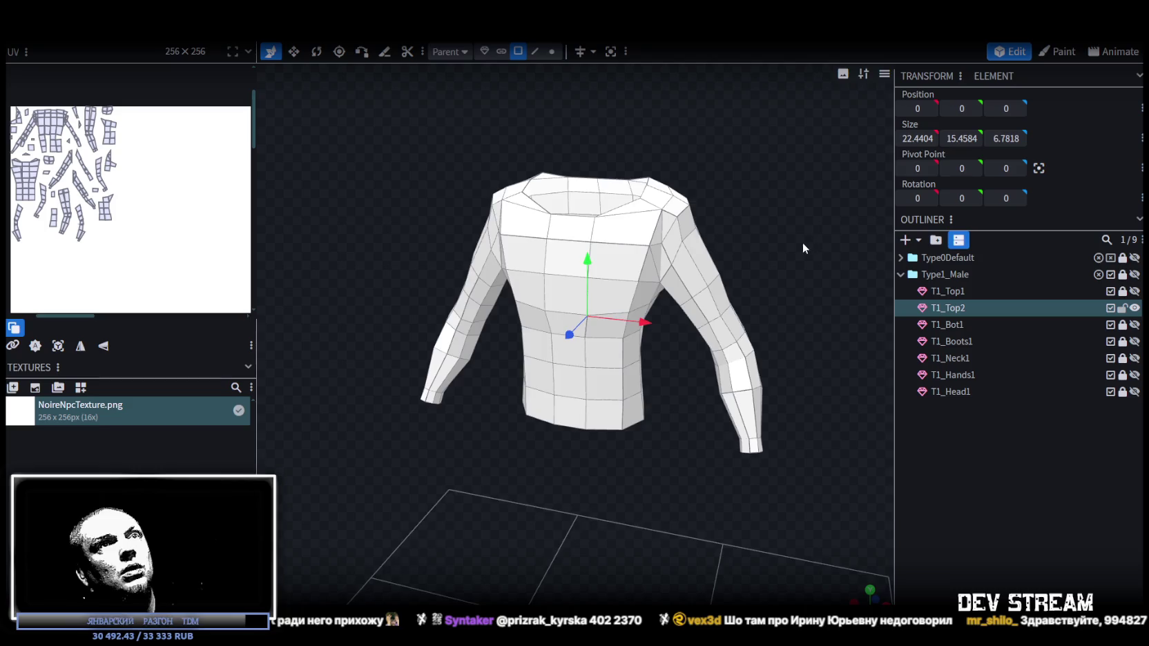
{"action": "left_click", "coordinate": [1134, 358]}
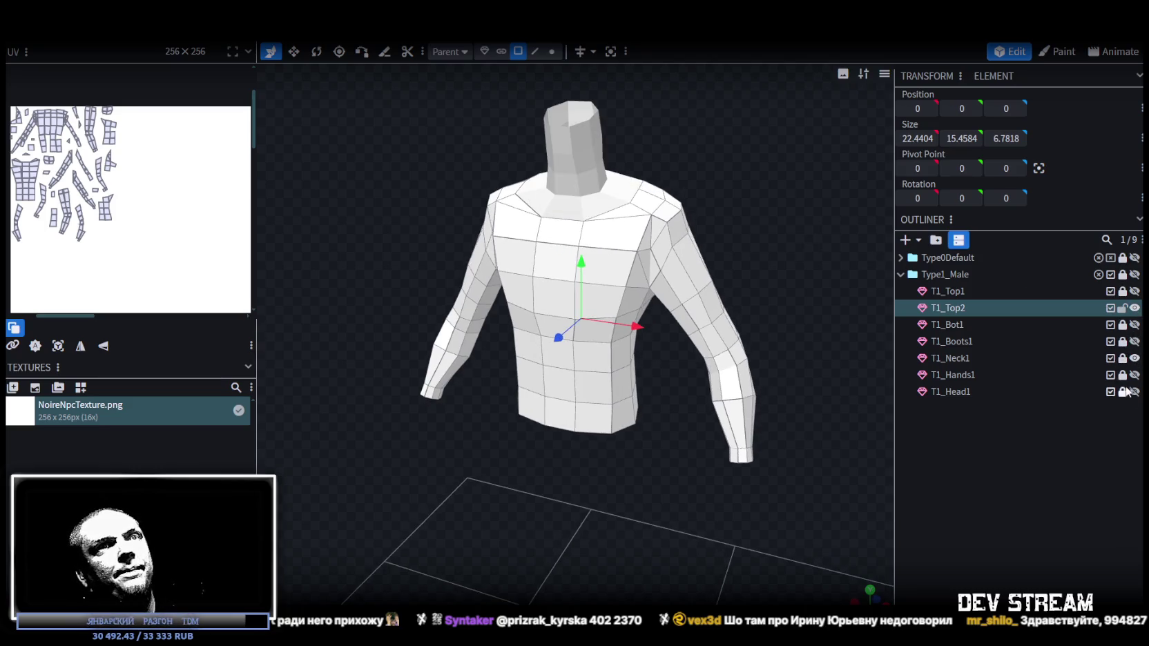
{"action": "left_click", "coordinate": [1135, 325]}
{"action": "scroll", "coordinate": [712, 288], "scroll_direction": "down", "scroll_amount": 3}
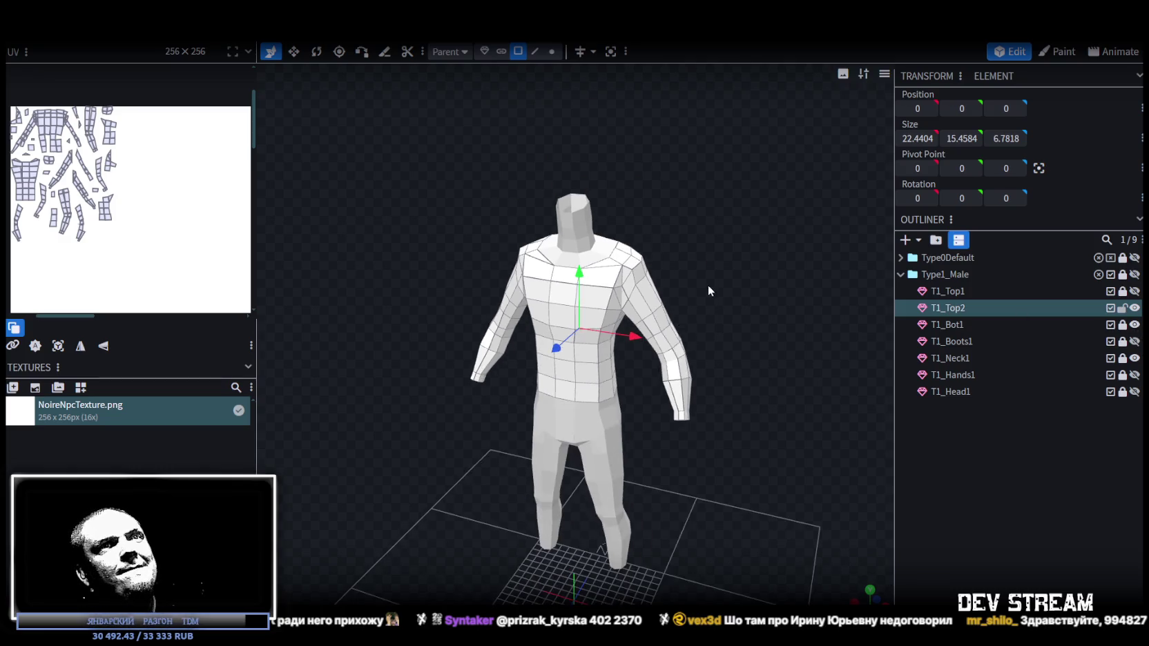
{"action": "scroll", "coordinate": [652, 265], "scroll_direction": "up", "scroll_amount": 2}
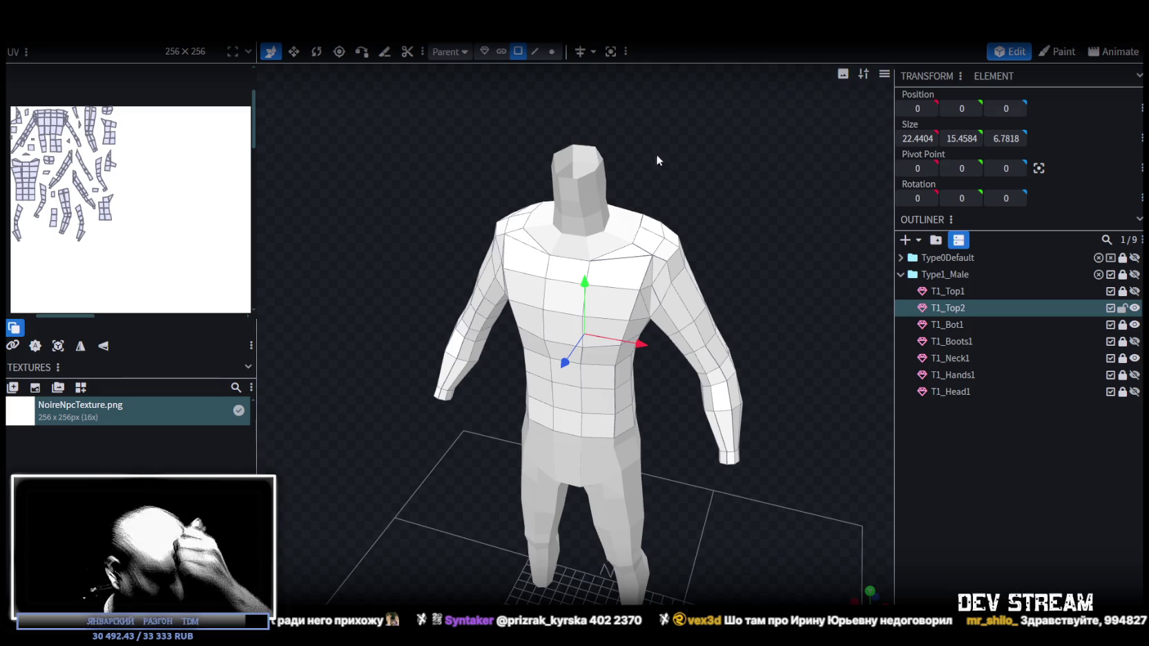
{"action": "left_click", "coordinate": [551, 52]}
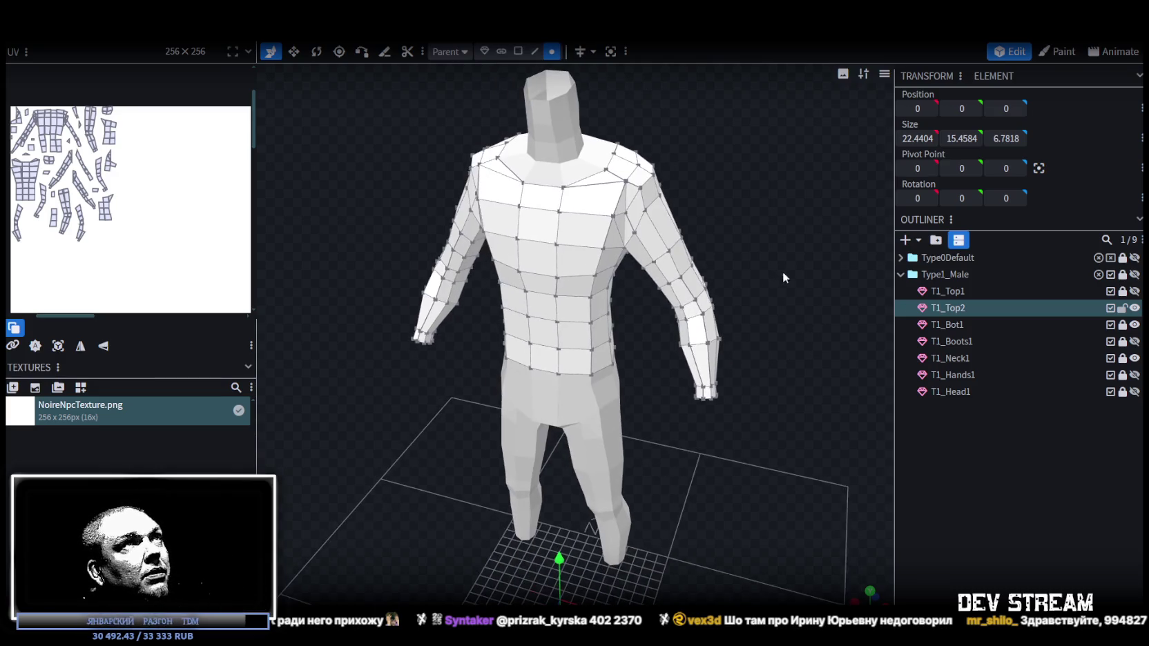
- Select the right wrist vertices, push them outward sideways and lower them slightly
{"action": "scroll", "coordinate": [760, 387], "scroll_direction": "up", "scroll_amount": 3}
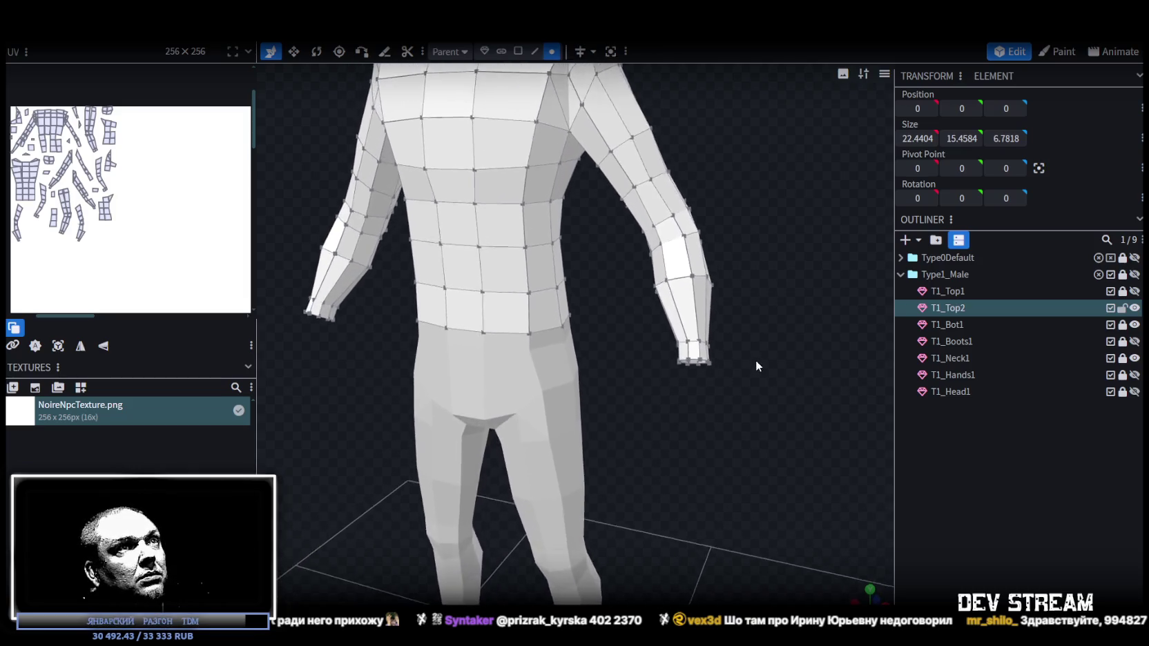
{"action": "left_click_drag", "start_coordinate": [652, 334], "coordinate": [788, 368]}
{"action": "mouse_move", "coordinate": [850, 373]}
{"action": "middle_mouse_down"}
{"action": "mouse_move", "coordinate": [758, 382]}
{"action": "mouse_move", "coordinate": [840, 409]}
{"action": "mouse_move", "coordinate": [817, 508]}
{"action": "mouse_move", "coordinate": [651, 422]}
{"action": "middle_mouse_up"}
{"action": "key", "text": "v"}
{"action": "left_click_drag", "start_coordinate": [663, 418], "coordinate": [678, 413]}
{"action": "mouse_move", "coordinate": [678, 412]}
{"action": "middle_mouse_down"}
{"action": "mouse_move", "coordinate": [728, 439]}
{"action": "mouse_move", "coordinate": [727, 371]}
{"action": "middle_mouse_up"}
{"action": "key", "text": "v"}
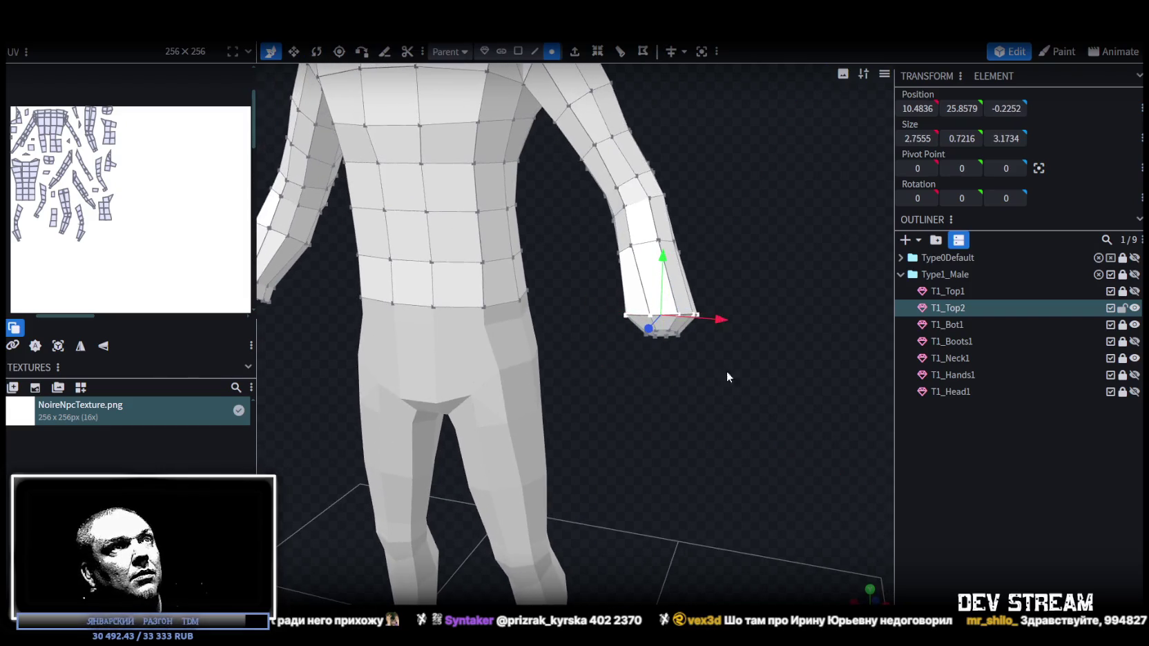
{"action": "left_click_drag", "start_coordinate": [667, 273], "coordinate": [668, 280]}
{"action": "mouse_move", "coordinate": [668, 280]}
{"action": "middle_mouse_down"}
{"action": "mouse_move", "coordinate": [755, 339]}
{"action": "mouse_move", "coordinate": [672, 345]}
{"action": "mouse_move", "coordinate": [606, 303]}
{"action": "middle_mouse_up"}
- Rotate the wrist cuff ring to angle the sleeve end, then nudge it outward and down
{"action": "key", "text": "r"}
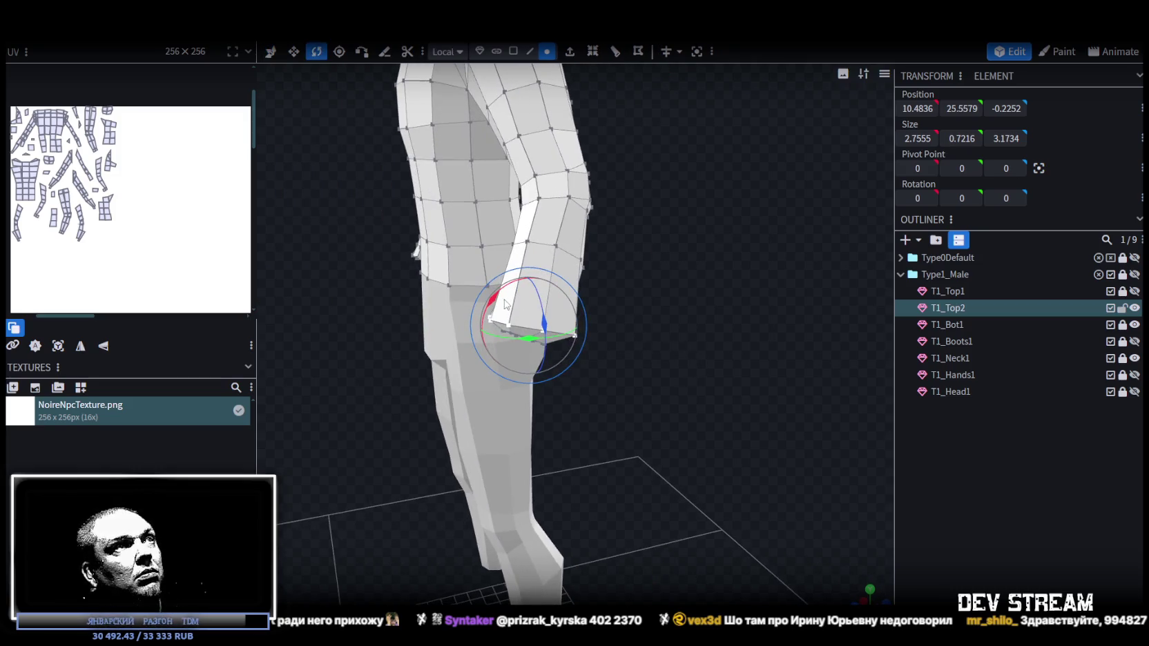
{"action": "left_click_drag", "start_coordinate": [504, 305], "coordinate": [515, 309]}
{"action": "mouse_move", "coordinate": [515, 309]}
{"action": "middle_mouse_down"}
{"action": "mouse_move", "coordinate": [794, 353]}
{"action": "mouse_move", "coordinate": [794, 384]}
{"action": "middle_mouse_up"}
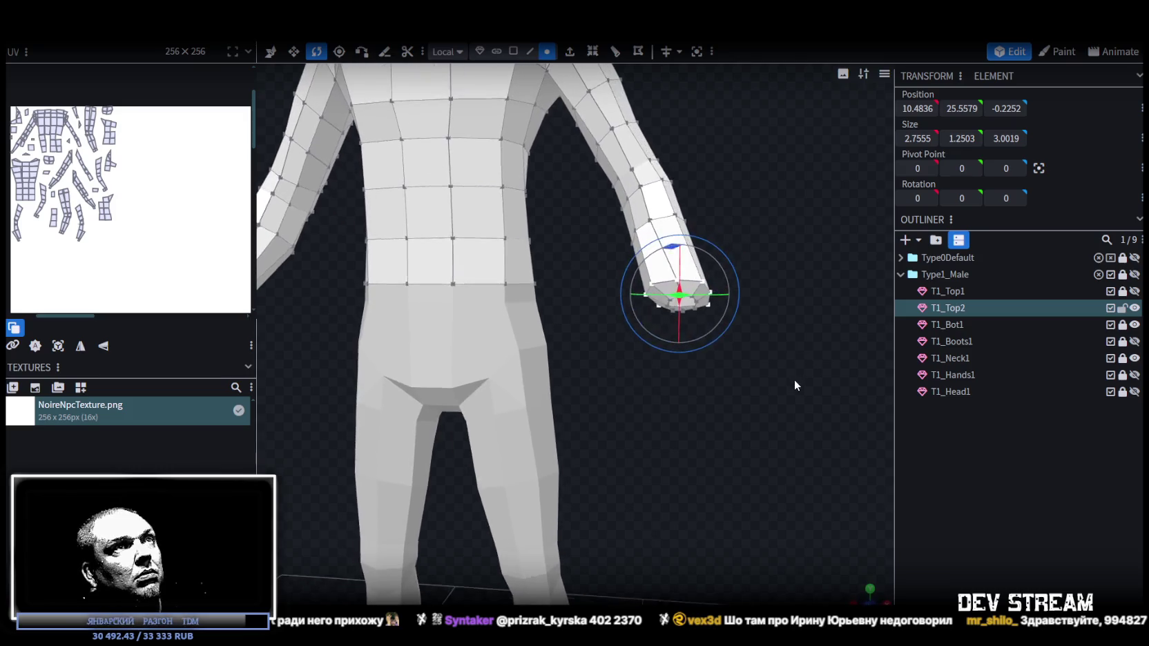
{"action": "key", "text": "v"}
{"action": "left_click_drag", "start_coordinate": [743, 308], "coordinate": [741, 311]}
{"action": "key", "text": "v"}
{"action": "key", "text": "v"}
{"action": "left_click_drag", "start_coordinate": [686, 243], "coordinate": [686, 248]}
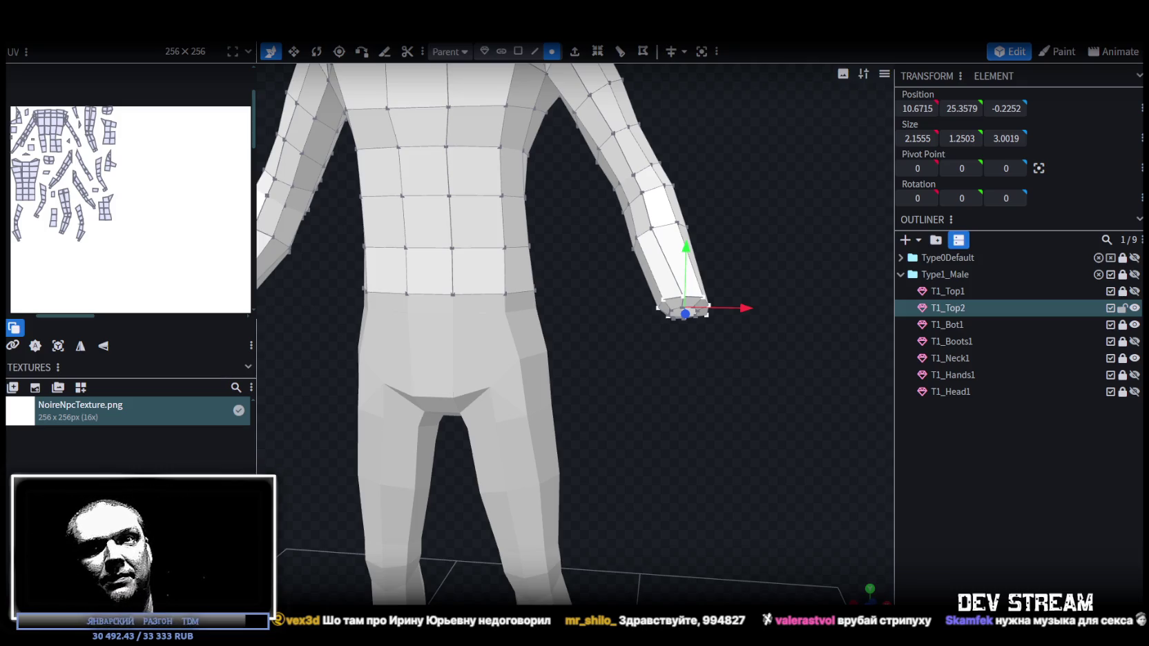
- Lower the right wrist cuff by about 0.2 along Y
{"action": "scroll", "coordinate": [571, 410], "scroll_direction": "down", "scroll_amount": 5}
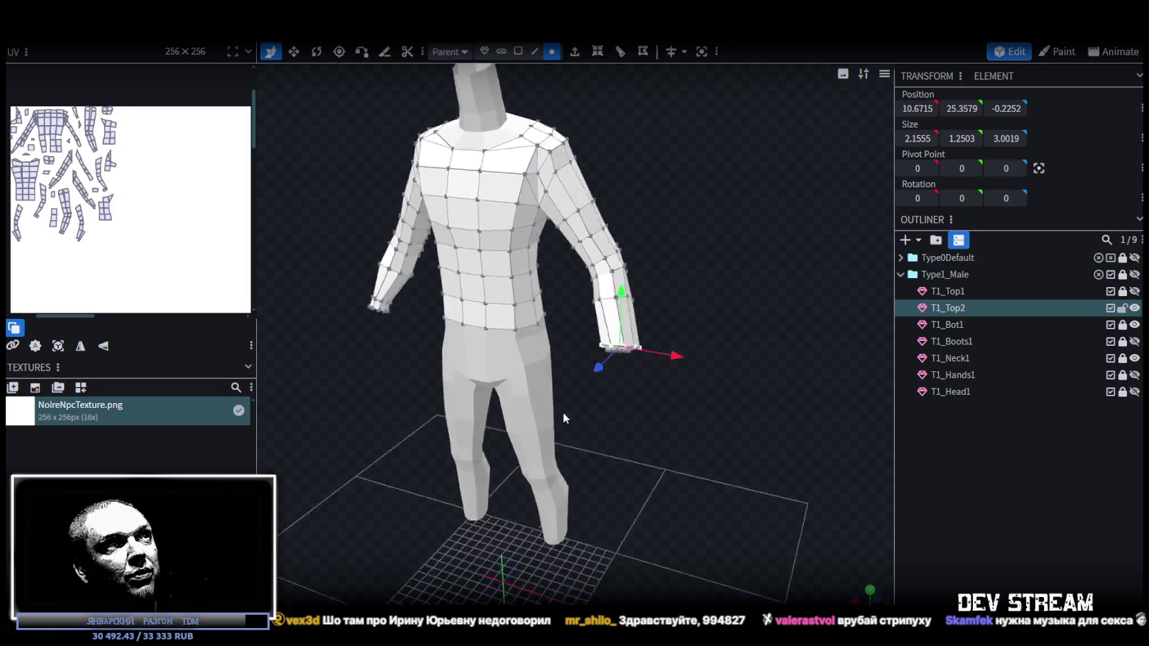
- Enable Mirror Modeling and shift the cuff slightly inward and upward
{"action": "left_click_drag", "start_coordinate": [571, 410], "coordinate": [657, 395]}
{"action": "scroll", "coordinate": [686, 409], "scroll_direction": "up", "scroll_amount": 3}
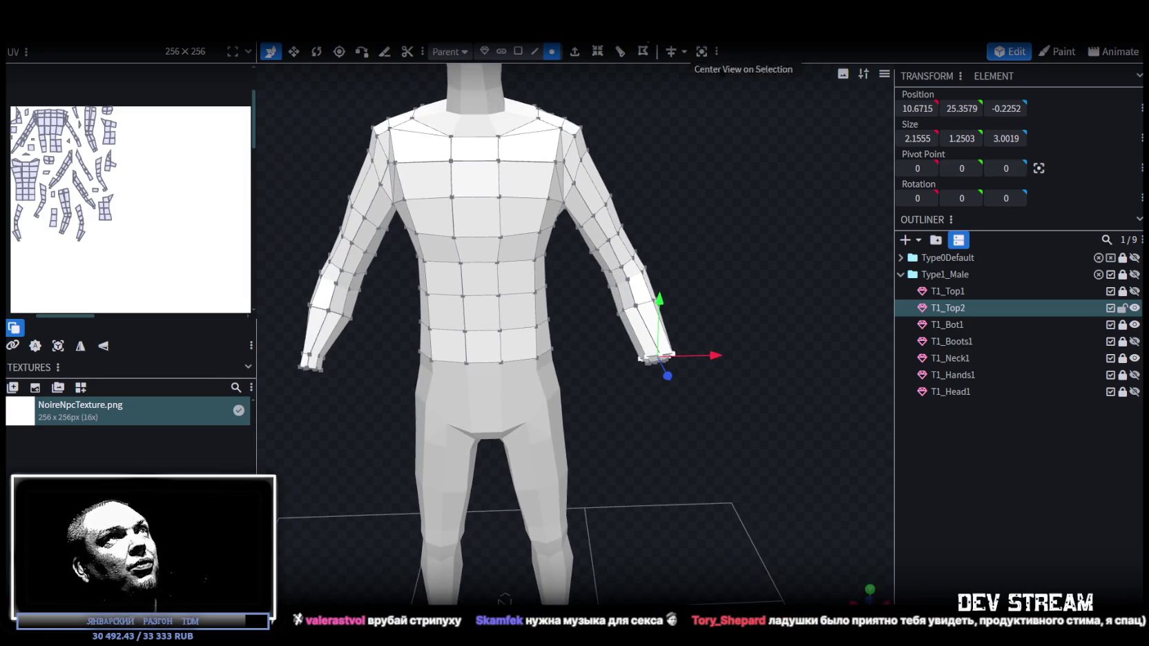
{"action": "left_click", "coordinate": [670, 52]}
{"action": "scroll", "coordinate": [780, 359], "scroll_direction": "up", "scroll_amount": 3}
{"action": "left_click_drag", "start_coordinate": [759, 359], "coordinate": [732, 353]}
- Move a single cuff vertex along X, Z and Y to 11.794, 25.4554, -1.2578
{"action": "scroll", "coordinate": [692, 422], "scroll_direction": "down", "scroll_amount": 3}
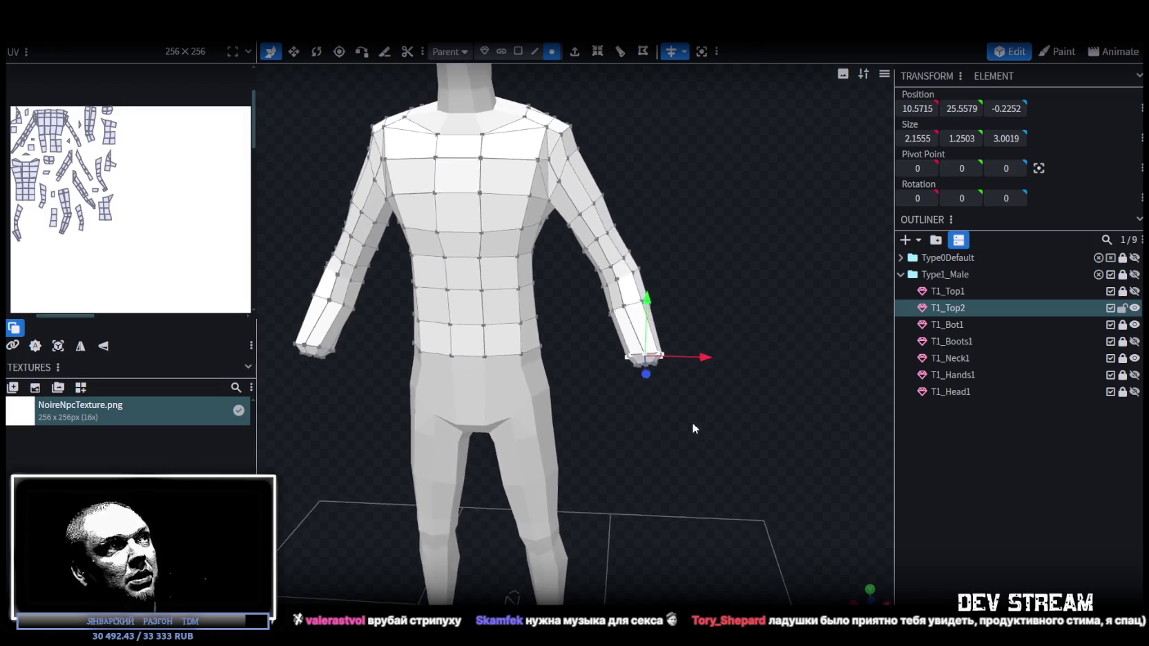
{"action": "scroll", "coordinate": [690, 434], "scroll_direction": "up", "scroll_amount": 3}
{"action": "left_click_drag", "start_coordinate": [690, 433], "coordinate": [690, 465]}
{"action": "mouse_move", "coordinate": [736, 330]}
{"action": "left_mouse_down"}
{"action": "mouse_move", "coordinate": [565, 188]}
{"action": "mouse_move", "coordinate": [601, 179]}
{"action": "mouse_move", "coordinate": [516, 287]}
{"action": "left_mouse_up"}
{"action": "left_click", "coordinate": [545, 274]}
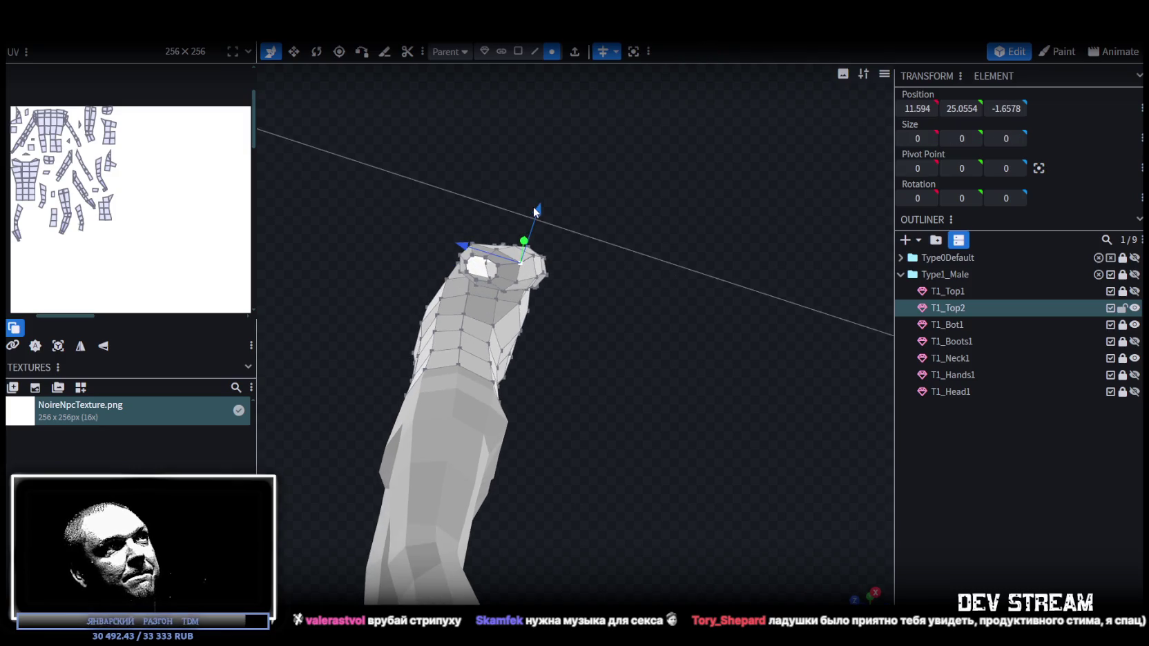
{"action": "left_click_drag", "start_coordinate": [536, 206], "coordinate": [589, 407]}
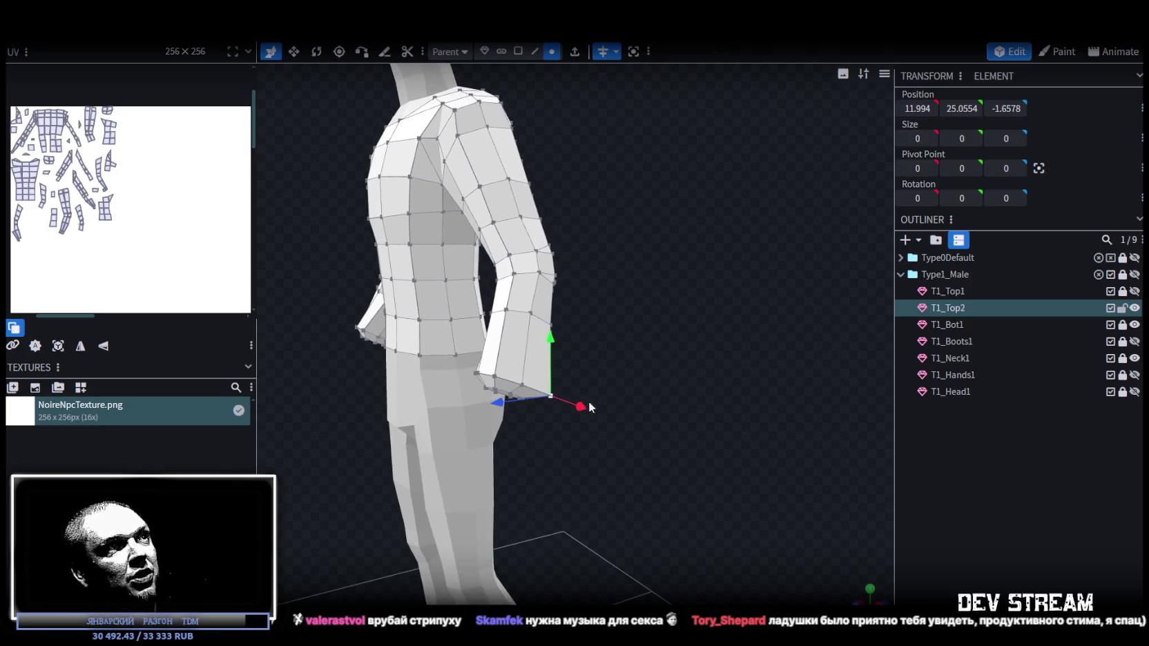
{"action": "mouse_move", "coordinate": [491, 406]}
{"action": "left_mouse_down"}
{"action": "mouse_move", "coordinate": [644, 297]}
{"action": "mouse_move", "coordinate": [439, 328]}
{"action": "mouse_move", "coordinate": [411, 320]}
{"action": "left_mouse_up"}
{"action": "left_click_drag", "start_coordinate": [353, 373], "coordinate": [365, 373]}
{"action": "mouse_move", "coordinate": [387, 414]}
{"action": "left_mouse_down"}
{"action": "mouse_move", "coordinate": [436, 328]}
{"action": "mouse_move", "coordinate": [571, 339]}
{"action": "mouse_move", "coordinate": [726, 375]}
{"action": "mouse_move", "coordinate": [720, 272]}
{"action": "mouse_move", "coordinate": [736, 268]}
{"action": "mouse_move", "coordinate": [732, 291]}
{"action": "mouse_move", "coordinate": [710, 299]}
{"action": "mouse_move", "coordinate": [745, 325]}
{"action": "mouse_move", "coordinate": [741, 313]}
{"action": "left_mouse_up"}
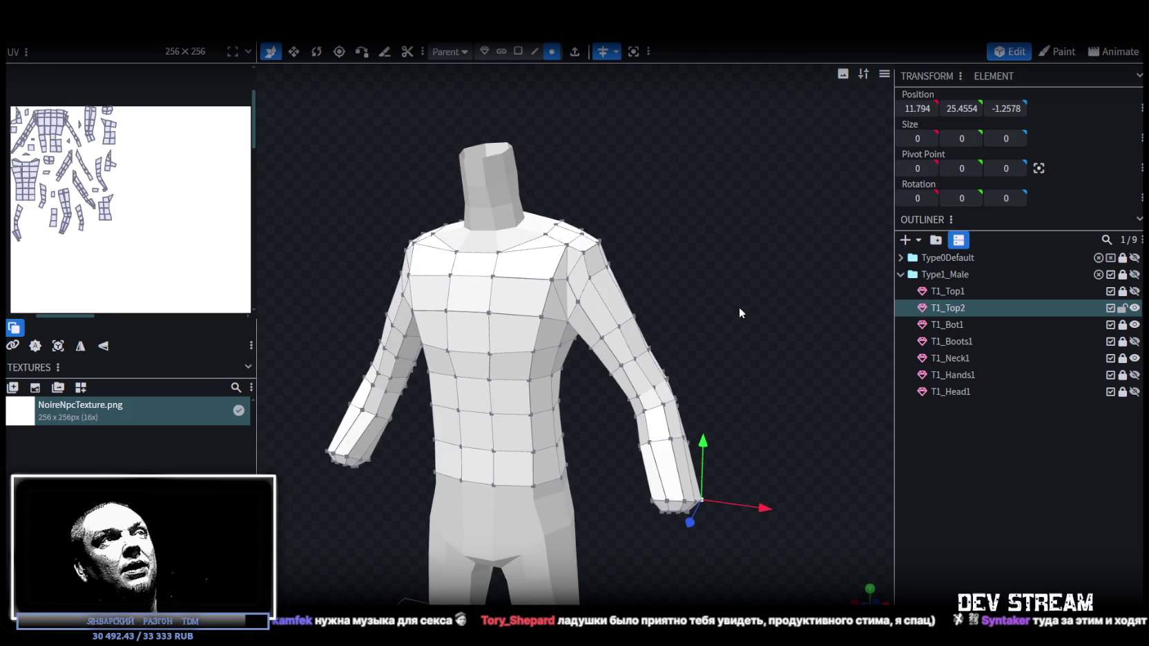
{"action": "mouse_move", "coordinate": [739, 308]}
{"action": "left_mouse_down"}
{"action": "mouse_move", "coordinate": [607, 347]}
{"action": "mouse_move", "coordinate": [634, 323]}
{"action": "mouse_move", "coordinate": [592, 336]}
{"action": "mouse_move", "coordinate": [607, 324]}
{"action": "mouse_move", "coordinate": [588, 309]}
{"action": "mouse_move", "coordinate": [599, 309]}
{"action": "left_mouse_up"}
{"action": "mouse_move", "coordinate": [619, 318]}
{"action": "left_mouse_down"}
{"action": "mouse_move", "coordinate": [642, 315]}
{"action": "mouse_move", "coordinate": [608, 317]}
{"action": "mouse_move", "coordinate": [637, 358]}
{"action": "mouse_move", "coordinate": [632, 420]}
{"action": "mouse_move", "coordinate": [622, 401]}
{"action": "mouse_move", "coordinate": [798, 402]}
{"action": "mouse_move", "coordinate": [395, 355]}
{"action": "mouse_move", "coordinate": [525, 407]}
{"action": "mouse_move", "coordinate": [656, 438]}
{"action": "mouse_move", "coordinate": [649, 459]}
{"action": "mouse_move", "coordinate": [659, 454]}
{"action": "left_mouse_up"}
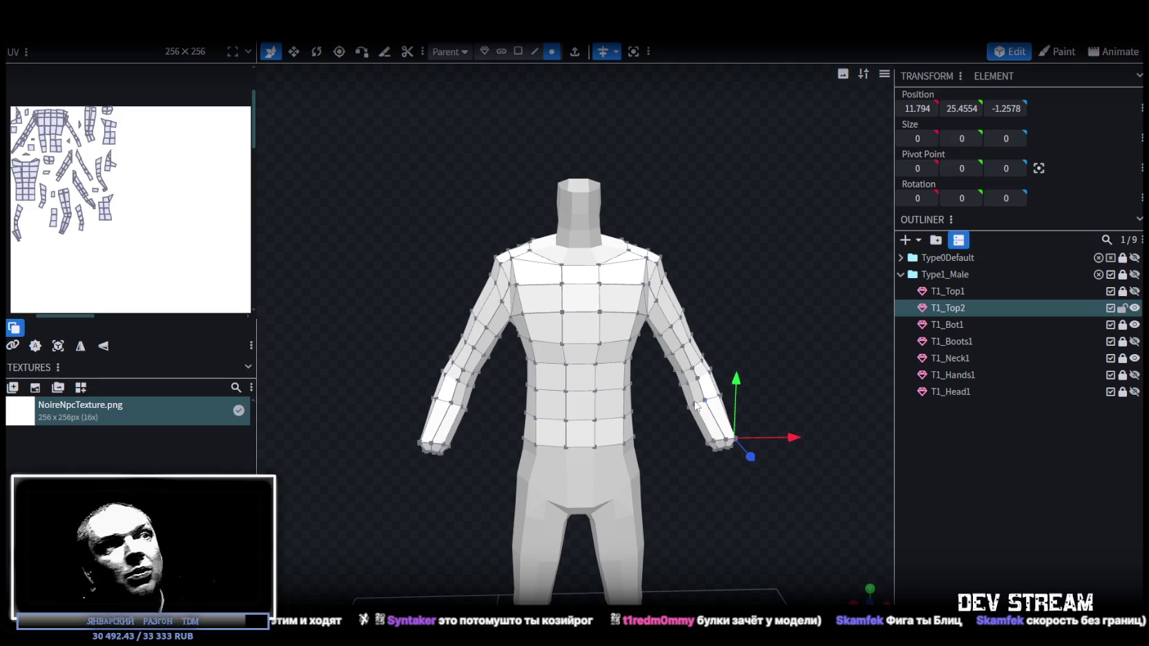
{"action": "mouse_move", "coordinate": [729, 585]}
{"action": "left_mouse_down"}
{"action": "mouse_move", "coordinate": [538, 496]}
{"action": "mouse_move", "coordinate": [539, 444]}
{"action": "mouse_move", "coordinate": [548, 473]}
{"action": "mouse_move", "coordinate": [686, 477]}
{"action": "left_mouse_up"}
- Select a forearm face and move it slightly inward along X to slim the sleeve
{"action": "scroll", "coordinate": [538, 495], "scroll_direction": "up", "scroll_amount": 3}
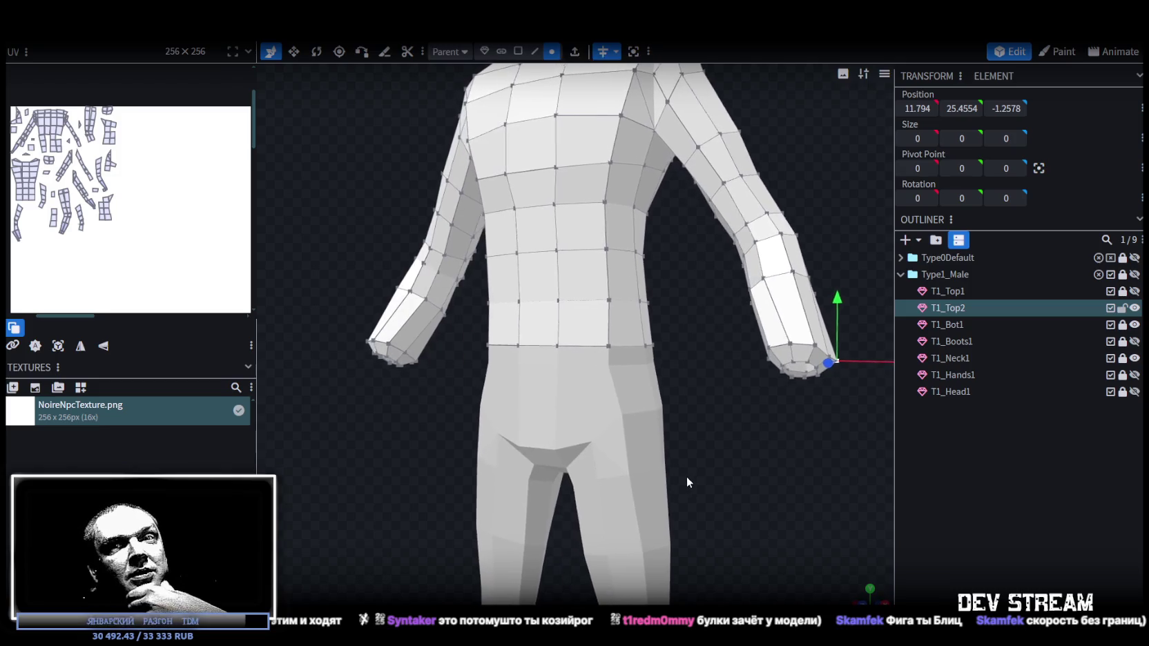
{"action": "scroll", "coordinate": [686, 476], "scroll_direction": "down", "scroll_amount": 2}
{"action": "scroll", "coordinate": [711, 487], "scroll_direction": "down", "scroll_amount": 2}
{"action": "scroll", "coordinate": [725, 496], "scroll_direction": "down", "scroll_amount": 2}
{"action": "mouse_move", "coordinate": [730, 501]}
{"action": "left_mouse_down"}
{"action": "mouse_move", "coordinate": [687, 503]}
{"action": "mouse_move", "coordinate": [712, 525]}
{"action": "left_mouse_up"}
{"action": "mouse_move", "coordinate": [763, 394]}
{"action": "left_mouse_down"}
{"action": "mouse_move", "coordinate": [761, 384]}
{"action": "mouse_move", "coordinate": [703, 424]}
{"action": "mouse_move", "coordinate": [715, 389]}
{"action": "left_mouse_up"}
{"action": "scroll", "coordinate": [761, 384], "scroll_direction": "up", "scroll_amount": 3}
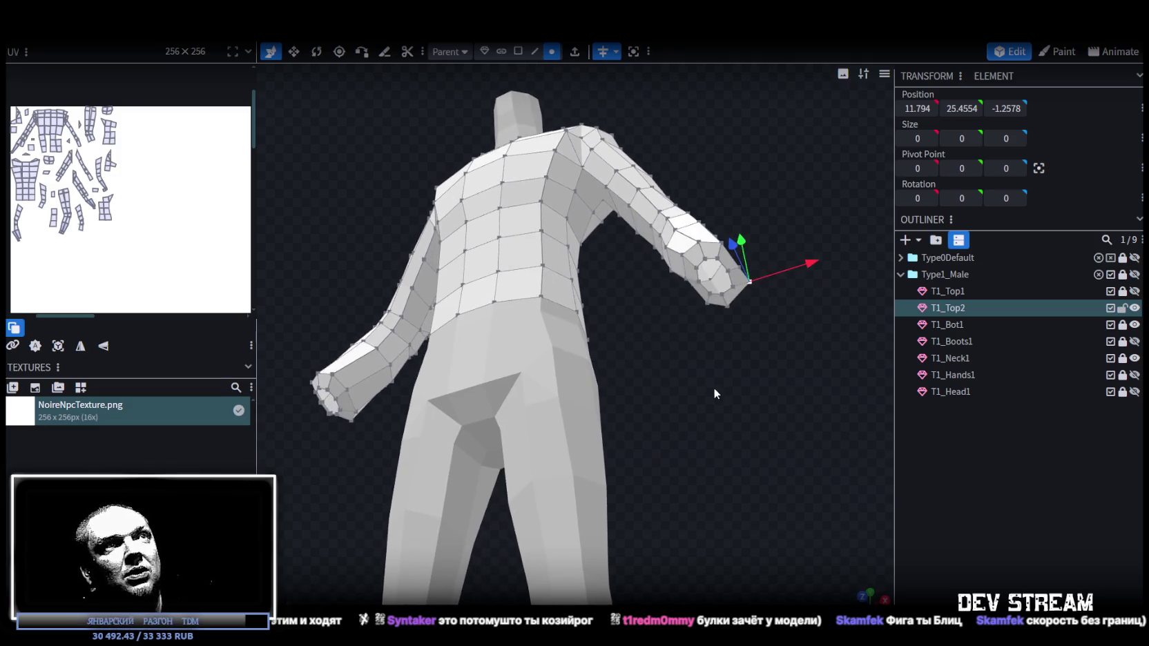
{"action": "left_click", "coordinate": [699, 245]}
{"action": "left_click", "coordinate": [703, 241]}
{"action": "left_click_drag", "start_coordinate": [743, 236], "coordinate": [736, 232]}
{"action": "mouse_move", "coordinate": [745, 296]}
{"action": "left_mouse_down"}
{"action": "mouse_move", "coordinate": [589, 134]}
{"action": "mouse_move", "coordinate": [758, 280]}
{"action": "mouse_move", "coordinate": [792, 289]}
{"action": "mouse_move", "coordinate": [794, 337]}
{"action": "left_mouse_up"}
- Shift a single forearm vertex along X
{"action": "scroll", "coordinate": [711, 322], "scroll_direction": "up", "scroll_amount": 3}
{"action": "scroll", "coordinate": [761, 322], "scroll_direction": "up", "scroll_amount": 3}
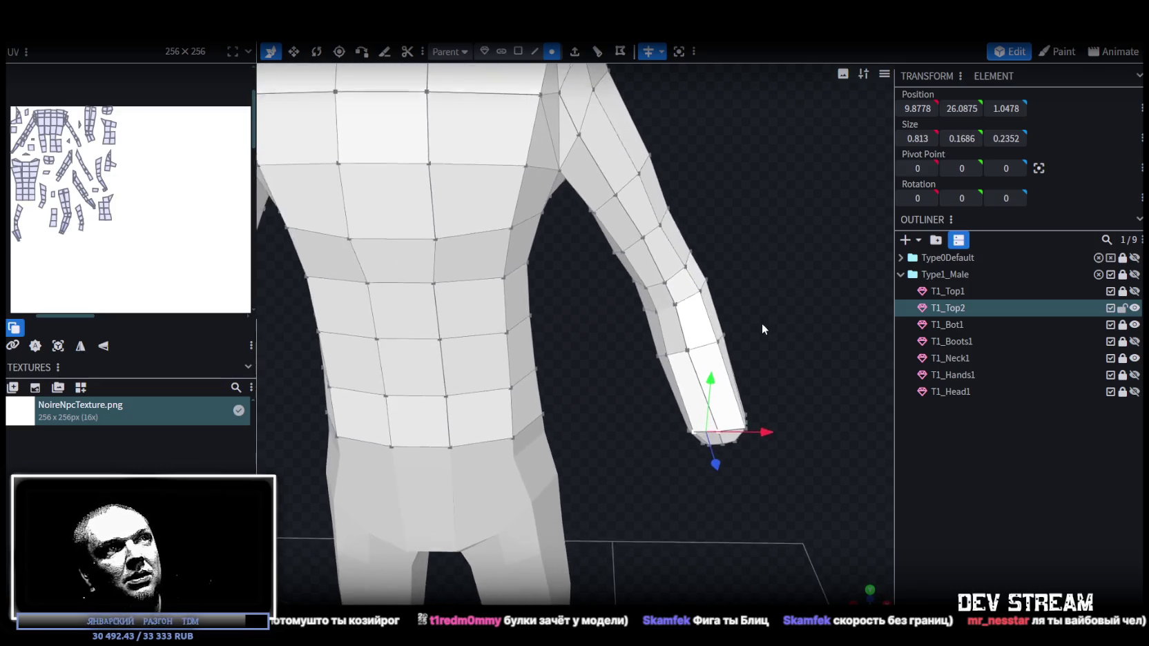
{"action": "left_click", "coordinate": [692, 353]}
{"action": "mouse_move", "coordinate": [740, 352]}
{"action": "left_mouse_down"}
{"action": "mouse_move", "coordinate": [723, 367]}
{"action": "mouse_move", "coordinate": [735, 333]}
{"action": "left_mouse_up"}
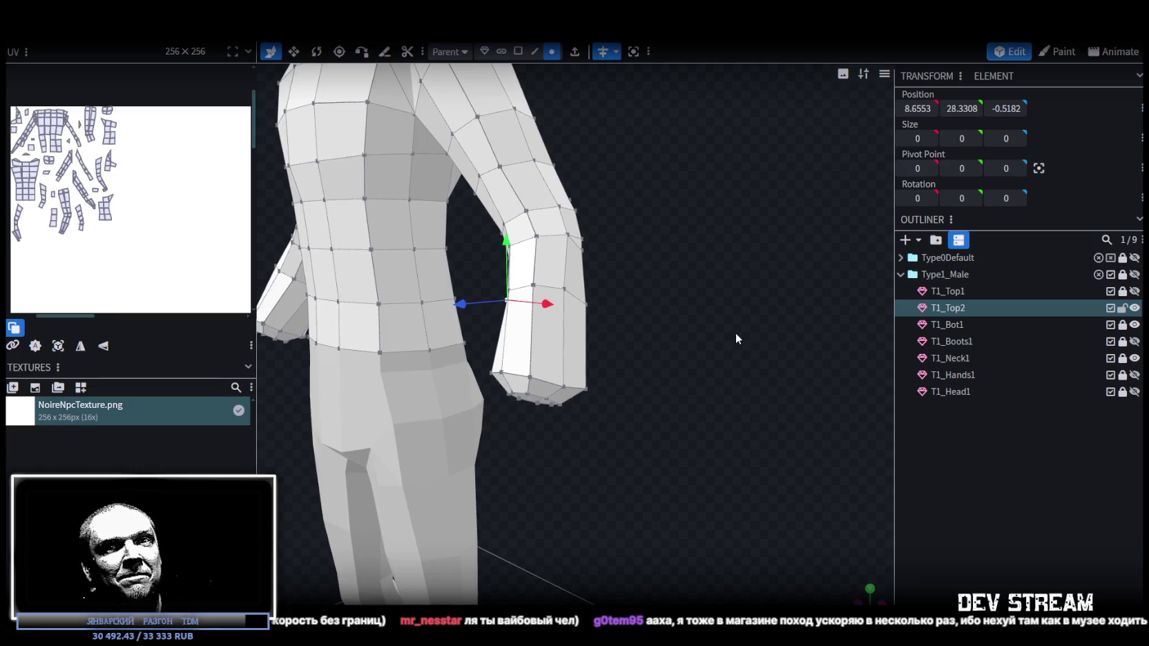
{"action": "left_click_drag", "start_coordinate": [735, 333], "coordinate": [747, 301]}
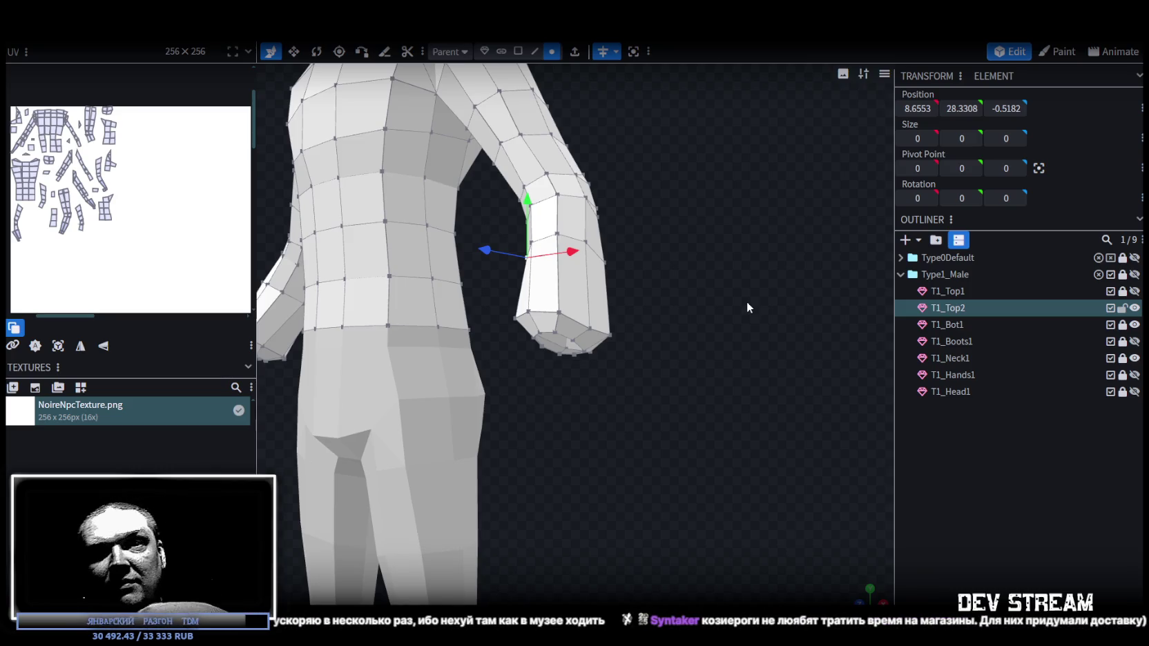
- Raise a vertex near the back of the shoulder slightly
{"action": "mouse_move", "coordinate": [747, 301]}
{"action": "left_mouse_down"}
{"action": "mouse_move", "coordinate": [696, 350]}
{"action": "mouse_move", "coordinate": [721, 414]}
{"action": "mouse_move", "coordinate": [631, 463]}
{"action": "mouse_move", "coordinate": [547, 437]}
{"action": "left_mouse_up"}
{"action": "mouse_move", "coordinate": [417, 314]}
{"action": "left_mouse_down"}
{"action": "mouse_move", "coordinate": [470, 363]}
{"action": "mouse_move", "coordinate": [439, 341]}
{"action": "mouse_move", "coordinate": [446, 370]}
{"action": "mouse_move", "coordinate": [415, 359]}
{"action": "mouse_move", "coordinate": [456, 349]}
{"action": "left_mouse_up"}
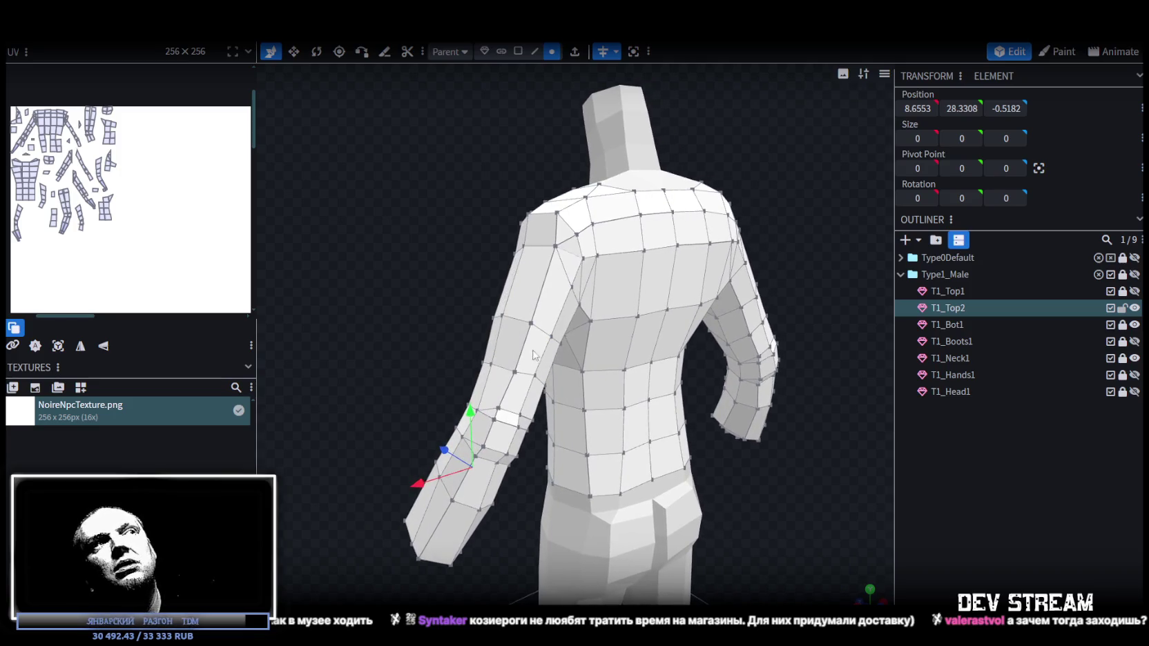
{"action": "left_click_drag", "start_coordinate": [516, 375], "coordinate": [327, 279]}
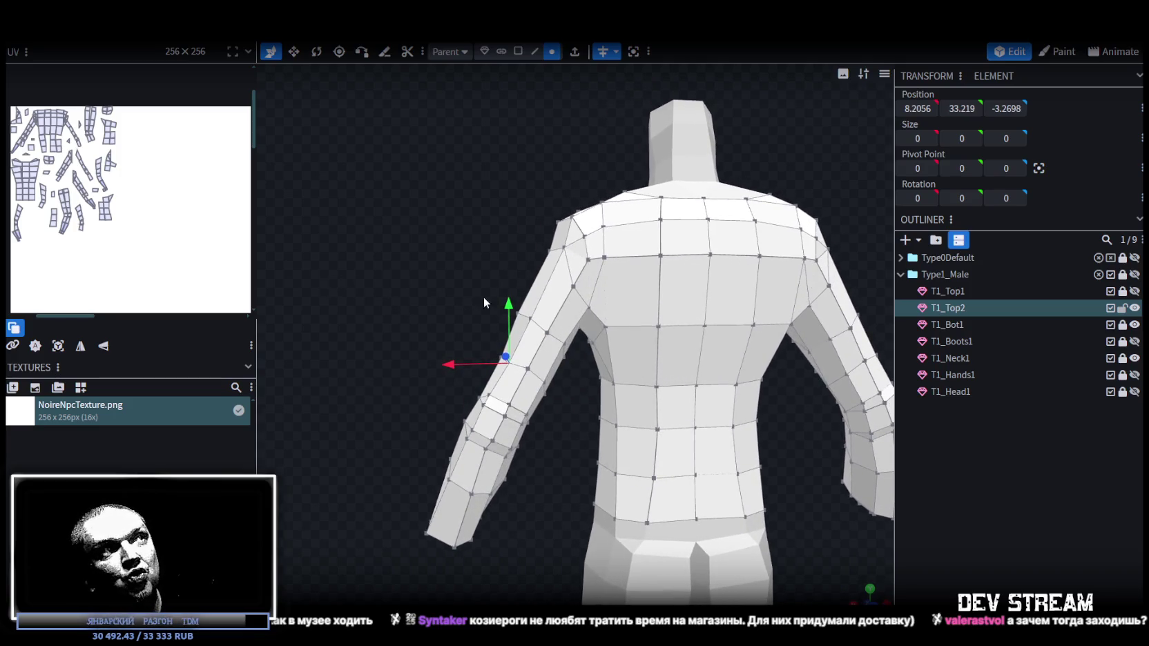
{"action": "left_click_drag", "start_coordinate": [509, 301], "coordinate": [512, 302]}
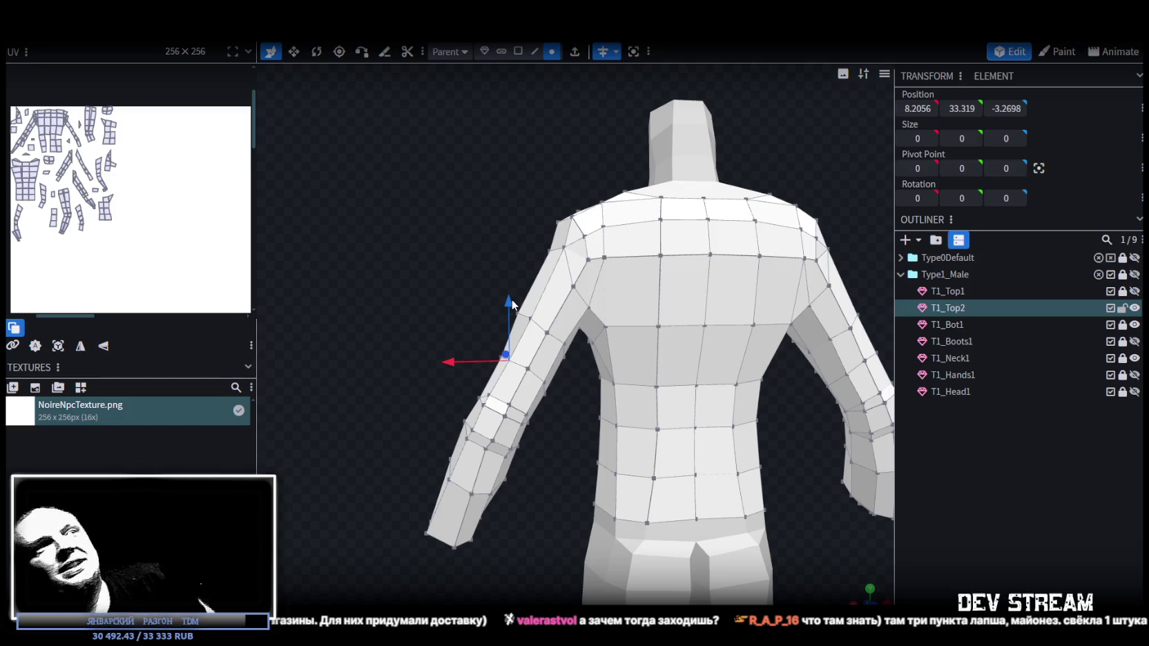
{"action": "mouse_move", "coordinate": [756, 412]}
{"action": "left_mouse_down"}
{"action": "mouse_move", "coordinate": [423, 232]}
{"action": "mouse_move", "coordinate": [608, 483]}
{"action": "left_mouse_up"}
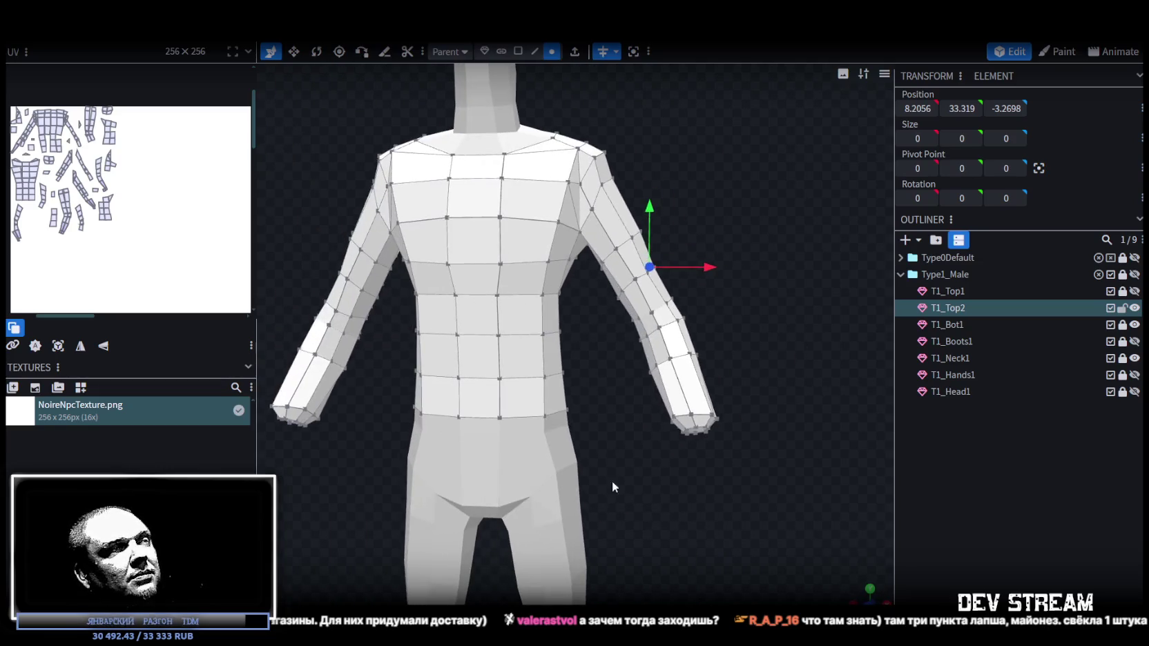
{"action": "scroll", "coordinate": [640, 432], "scroll_direction": "up", "scroll_amount": 3}
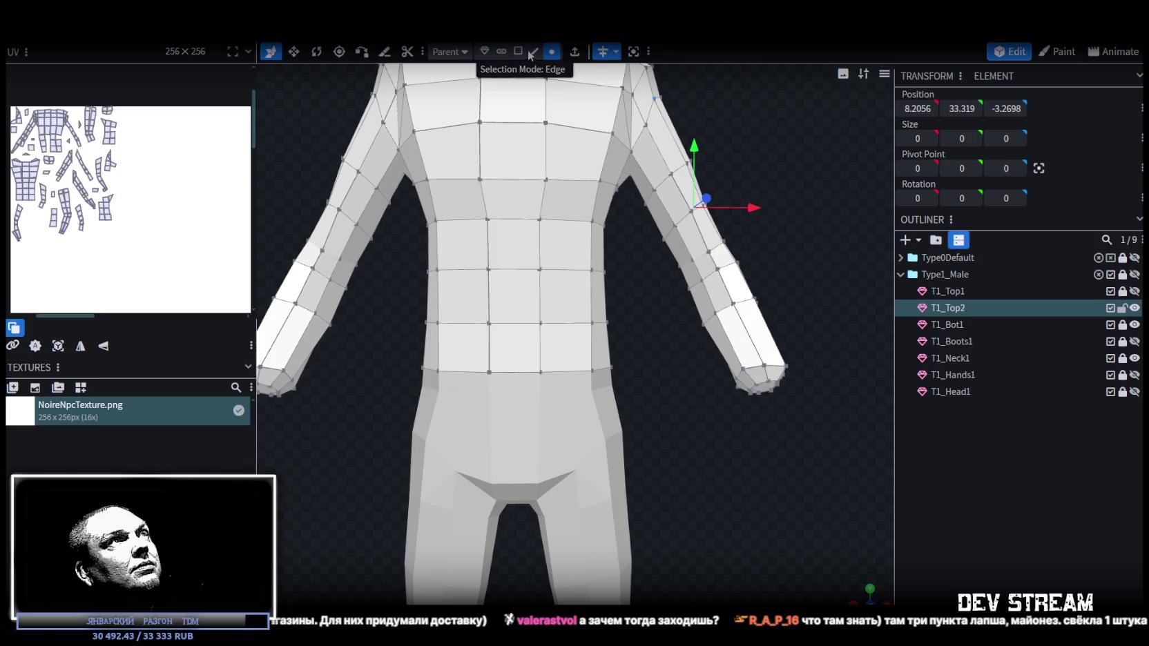
{"action": "left_click", "coordinate": [545, 369]}
- Loop-cut the torso with one new edge loop at offset 1.2726
{"action": "key", "text": "alt+r"}
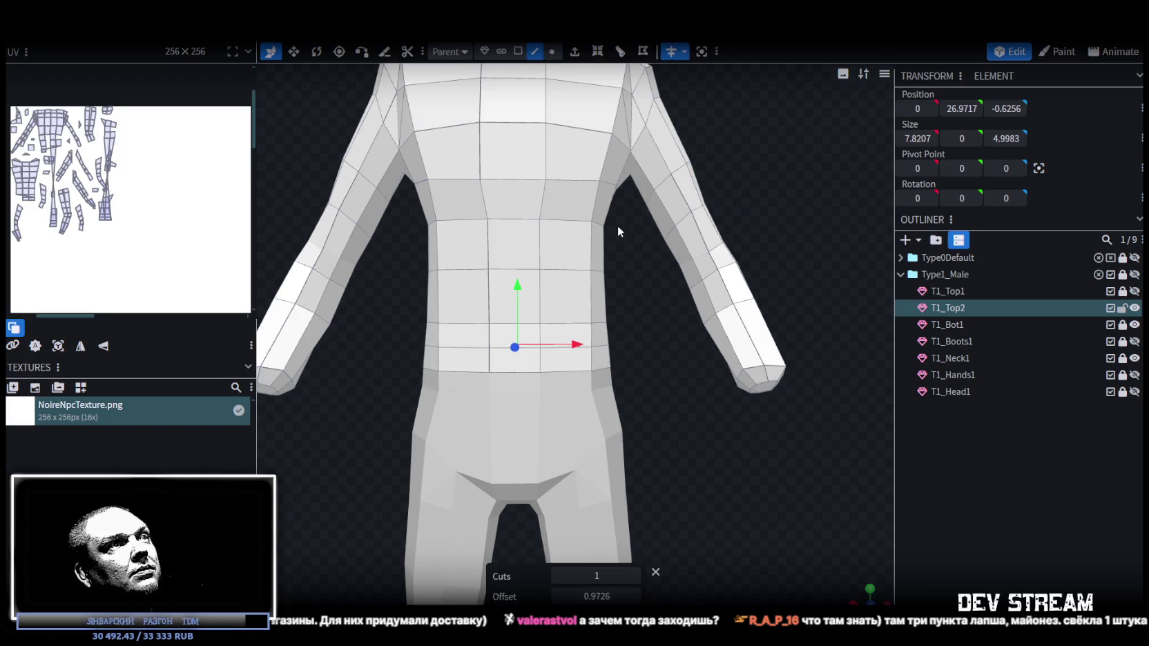
{"action": "left_click", "coordinate": [558, 597]}
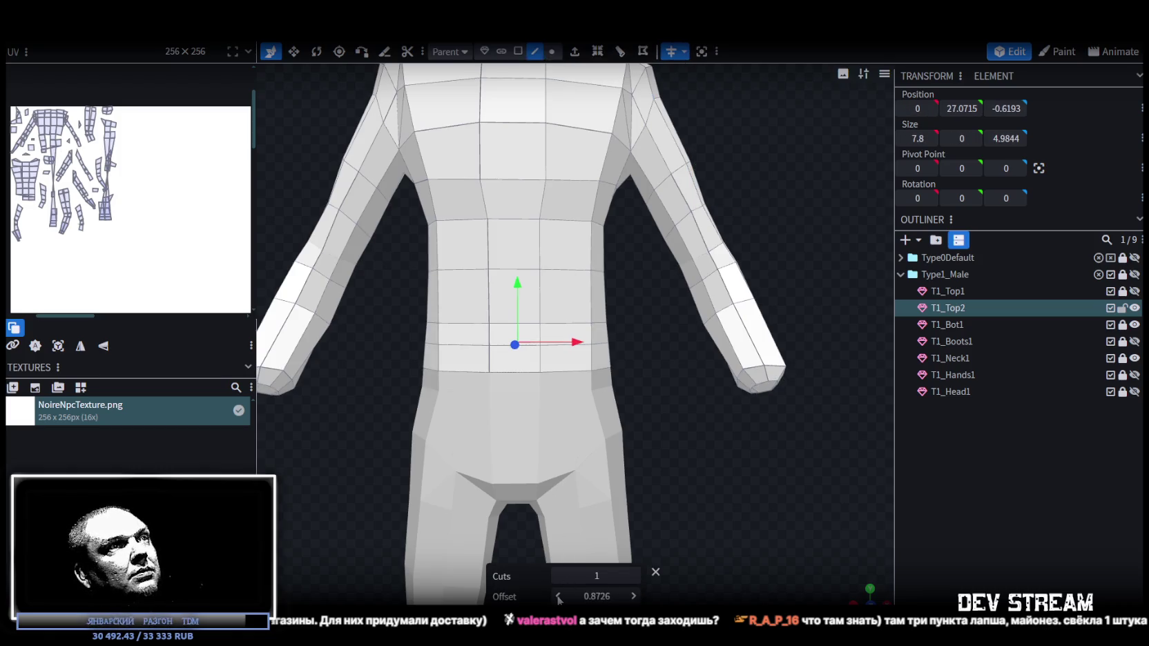
{"action": "left_click", "coordinate": [634, 596]}
{"action": "left_click", "coordinate": [633, 596]}
{"action": "left_click", "coordinate": [634, 595]}
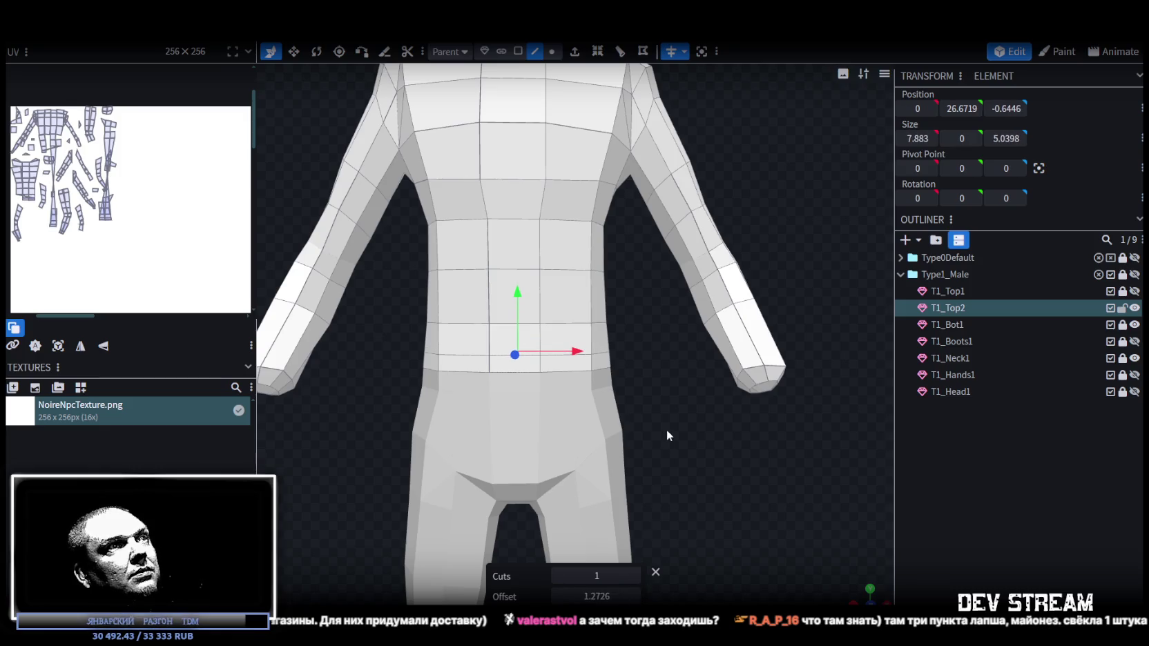
{"action": "left_click_drag", "start_coordinate": [666, 428], "coordinate": [686, 455]}
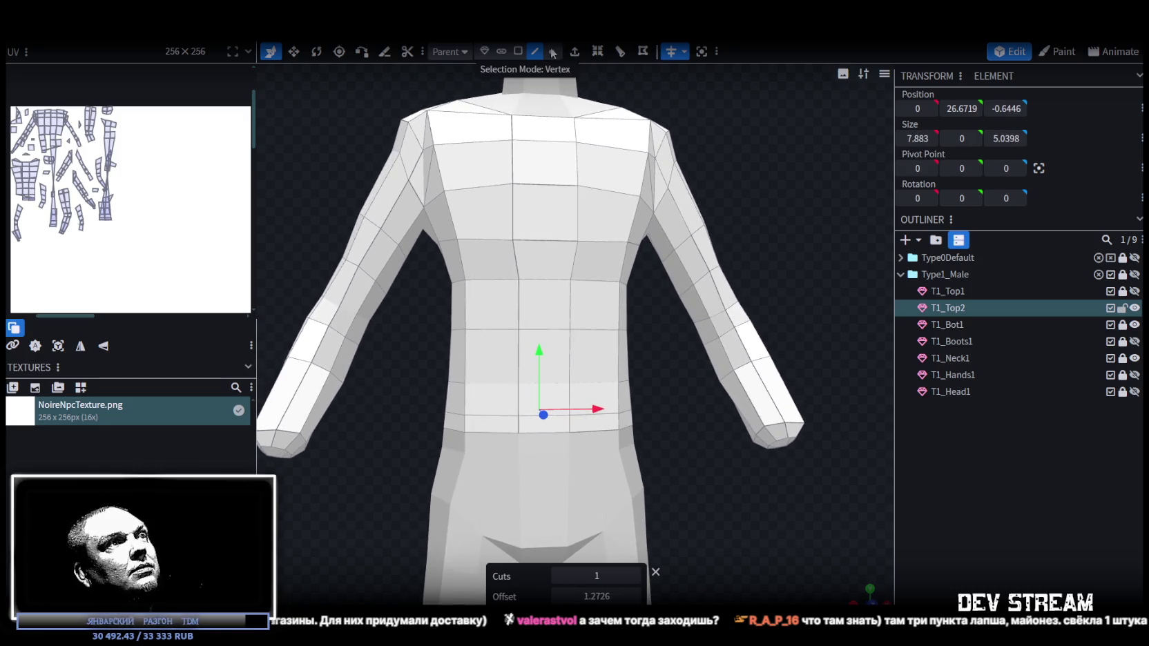
{"action": "mouse_move", "coordinate": [677, 400]}
{"action": "left_mouse_down"}
{"action": "mouse_move", "coordinate": [703, 377]}
{"action": "mouse_move", "coordinate": [668, 388]}
{"action": "mouse_move", "coordinate": [616, 348]}
{"action": "left_mouse_up"}
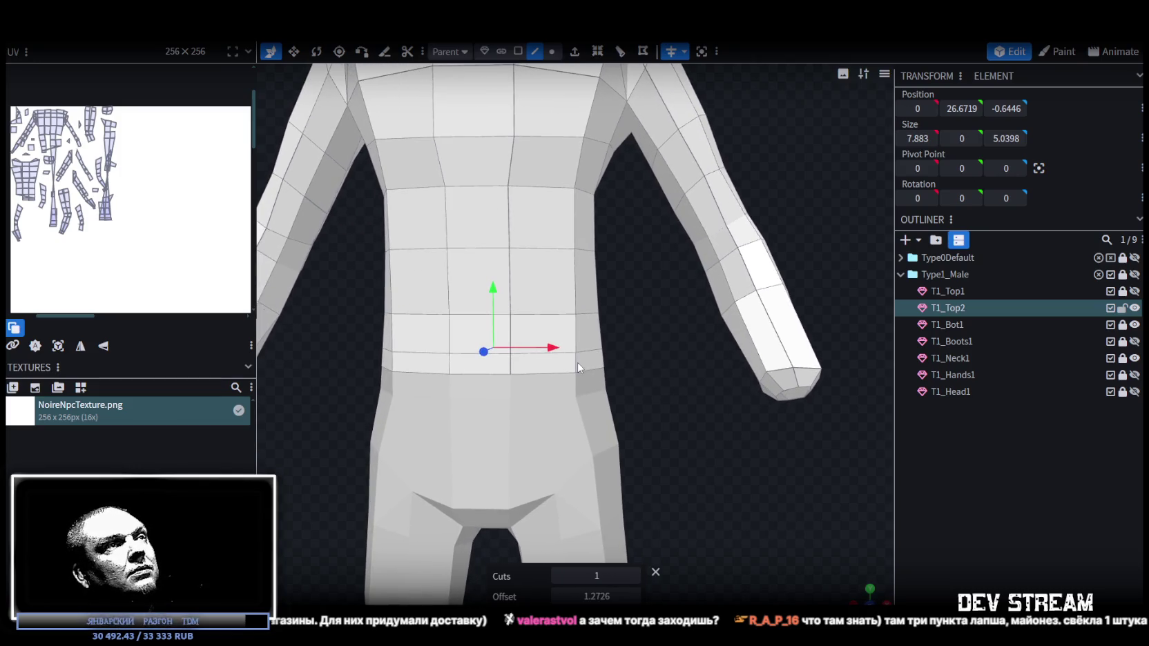
- Add a second loop cut around the waist
{"action": "left_click", "coordinate": [624, 585]}
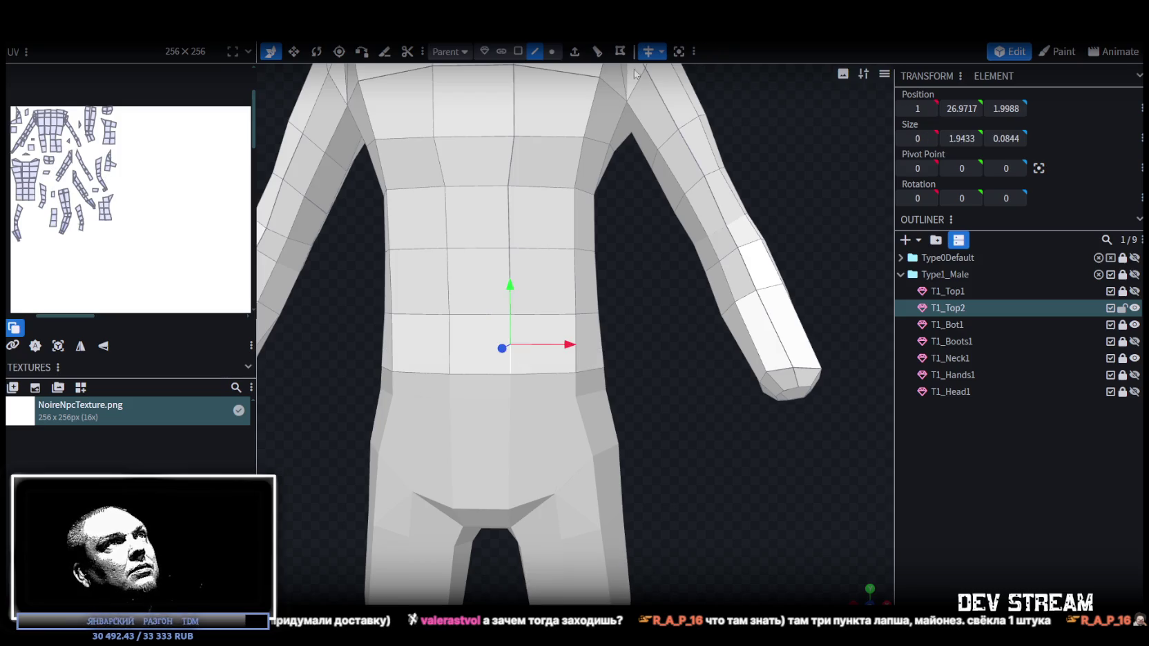
{"action": "left_click", "coordinate": [595, 63]}
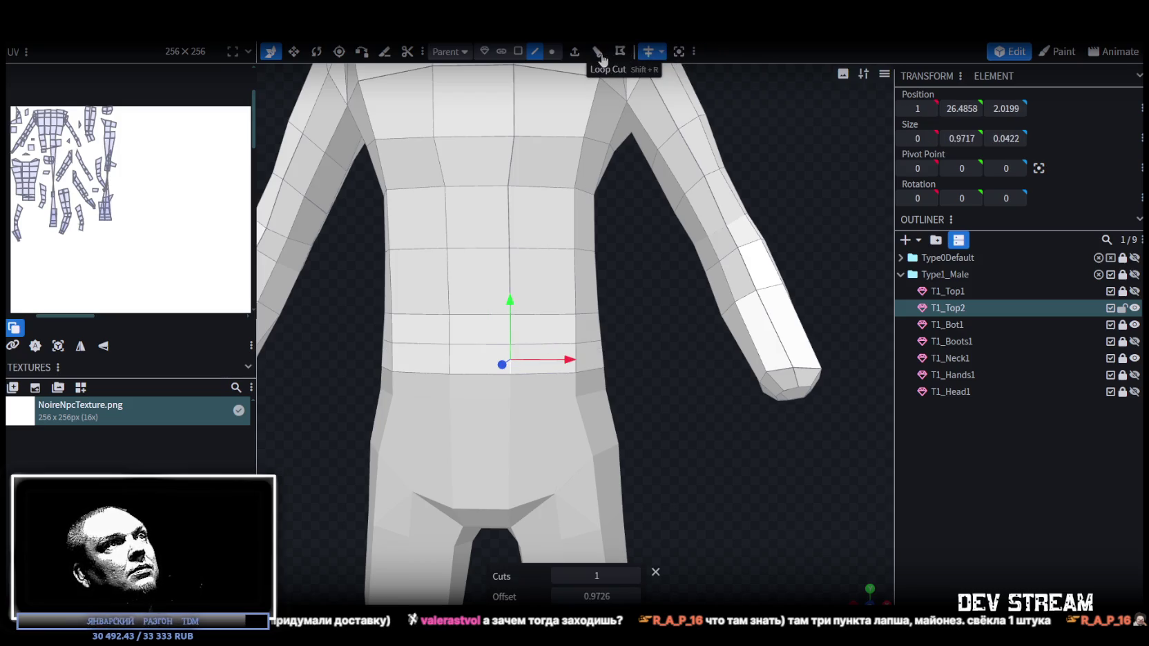
{"action": "left_click", "coordinate": [620, 51]}
{"action": "left_click_drag", "start_coordinate": [644, 397], "coordinate": [650, 395]}
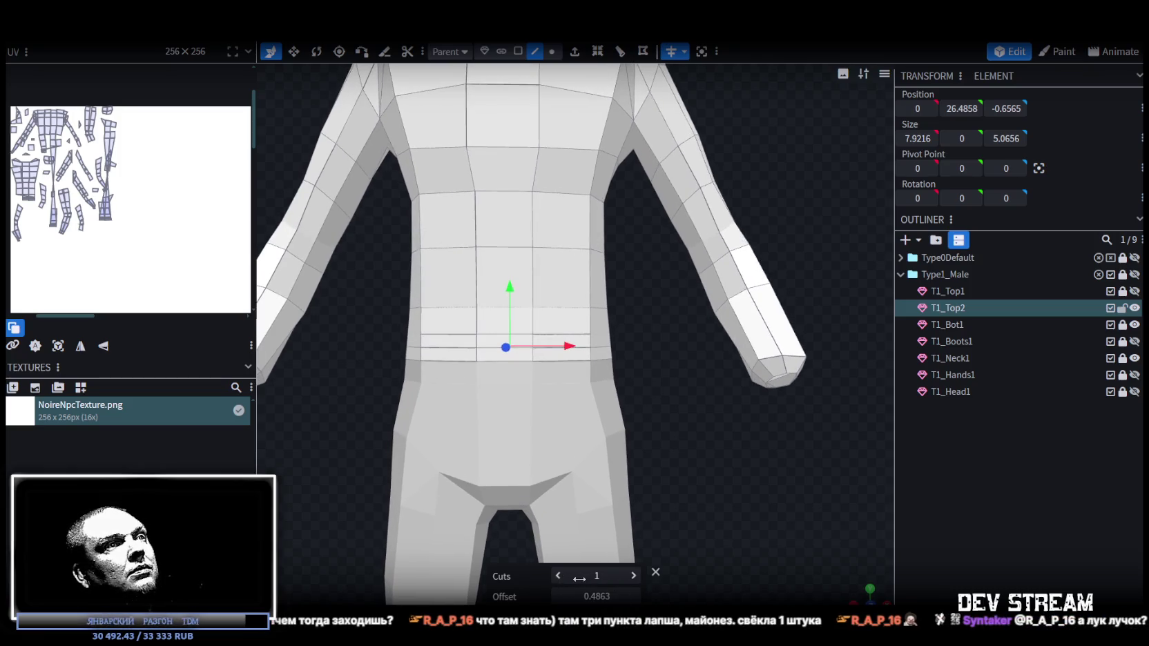
{"action": "key", "text": "KP_1"}
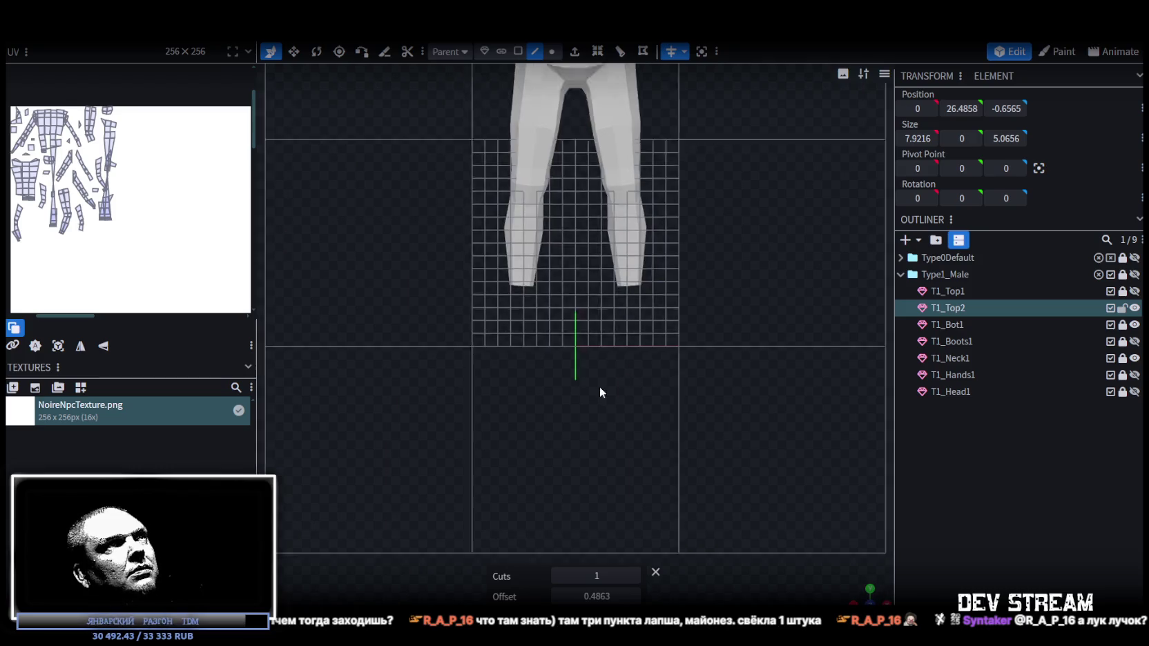
{"action": "scroll", "coordinate": [606, 295], "scroll_direction": "up", "scroll_amount": 5}
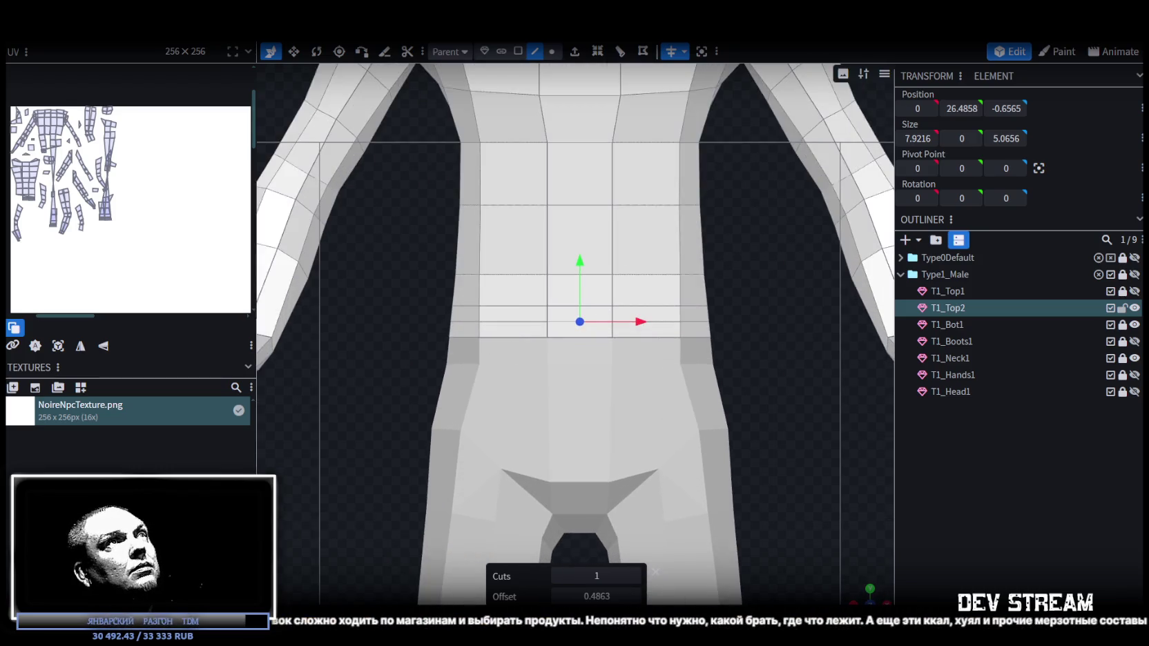
- Select the vertices of the new waist edge loop from a front view
{"action": "left_click", "coordinate": [552, 51]}
{"action": "left_click_drag", "start_coordinate": [430, 310], "coordinate": [759, 327]}
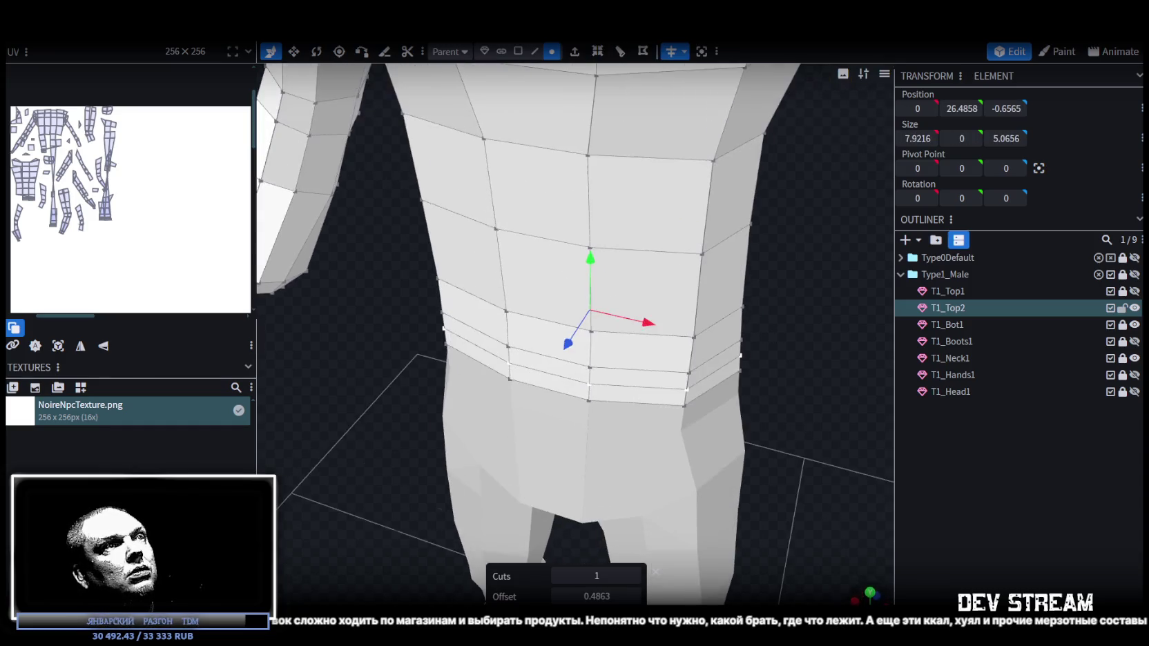
{"action": "left_click_drag", "start_coordinate": [774, 524], "coordinate": [804, 400]}
{"action": "key", "text": "KP_1"}
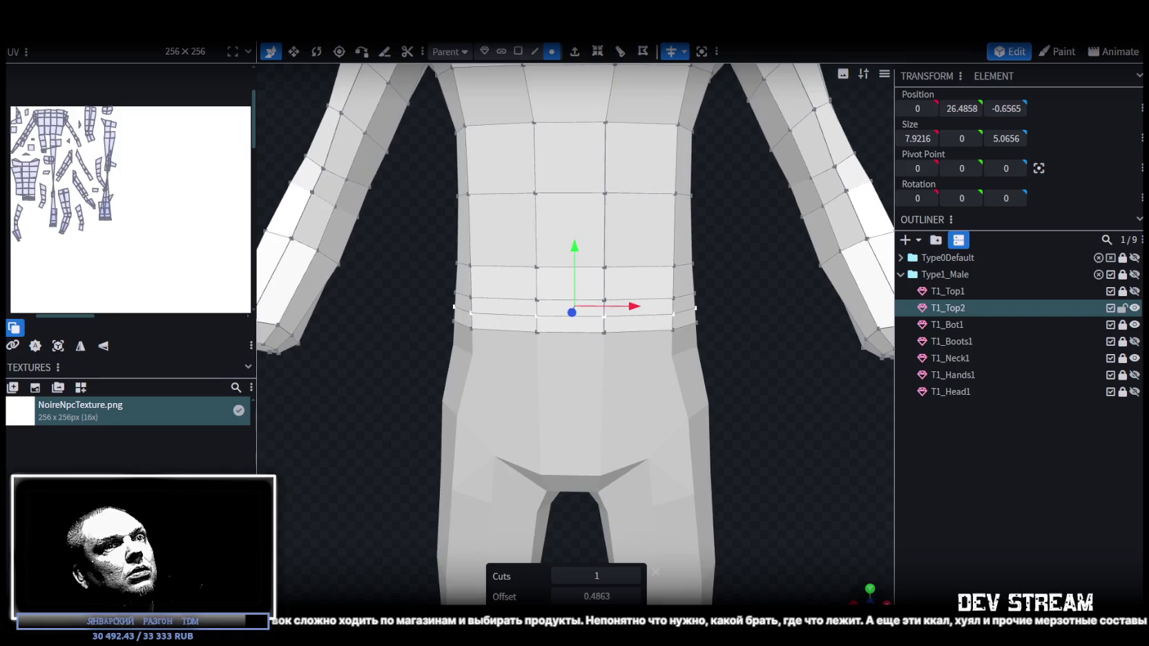
{"action": "left_click_drag", "start_coordinate": [419, 293], "coordinate": [757, 308]}
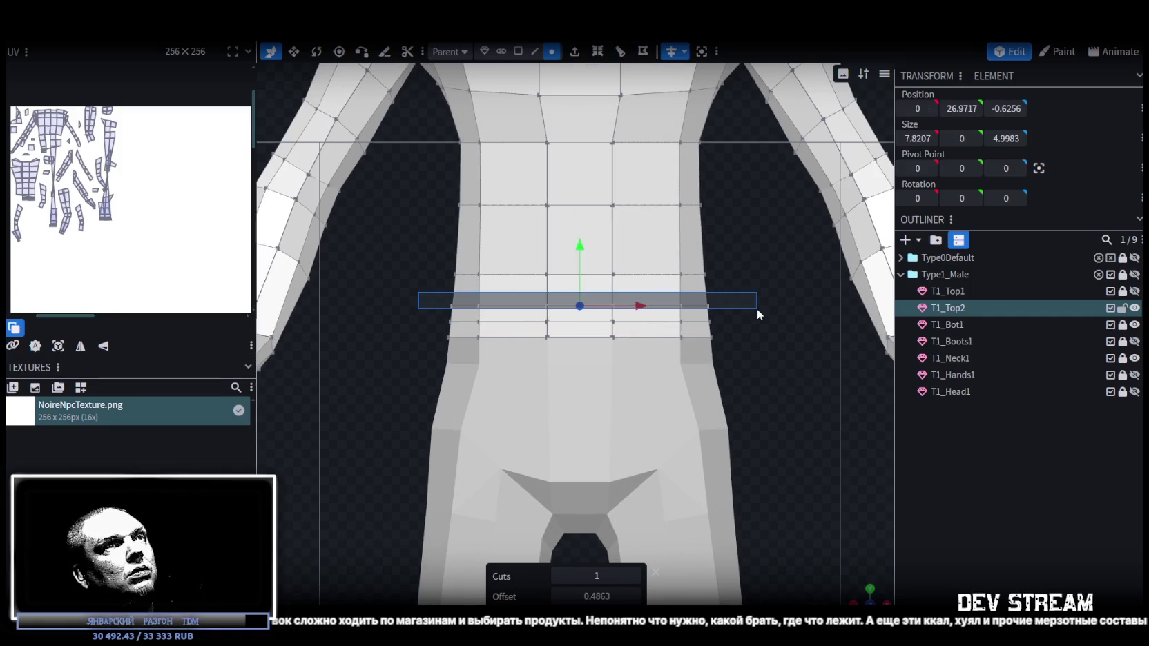
{"action": "left_click_drag", "start_coordinate": [806, 539], "coordinate": [659, 312]}
- Flare the waist loop outward, lower it slightly, and select six front torso faces
{"action": "key", "text": "v"}
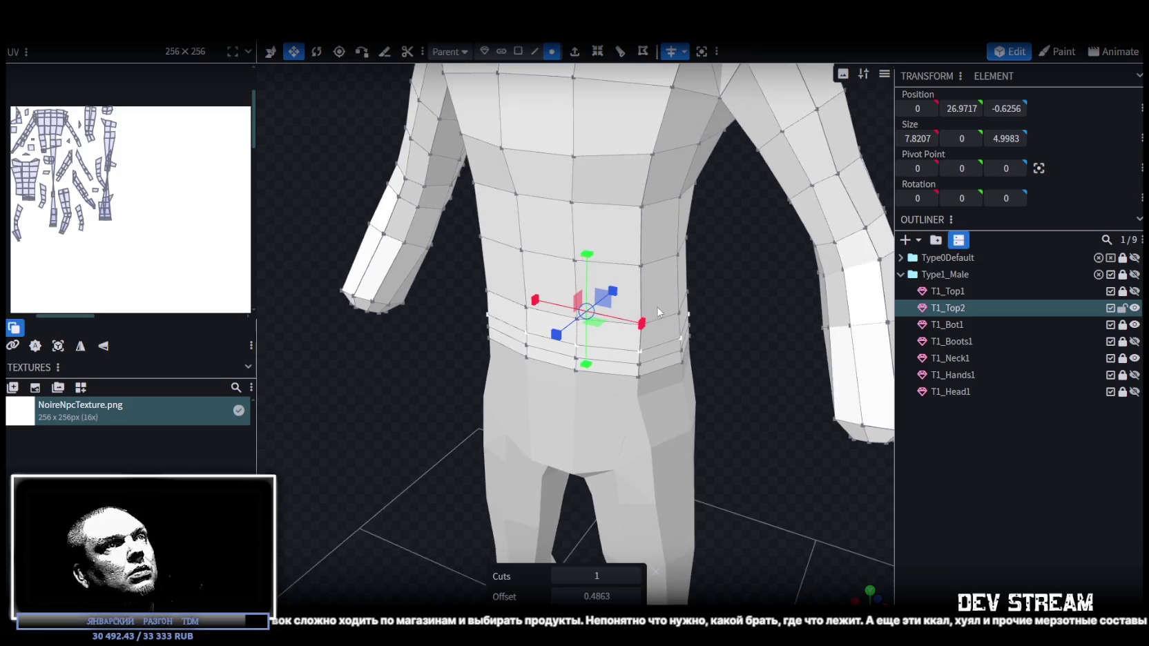
{"action": "left_click_drag", "start_coordinate": [599, 332], "coordinate": [618, 335]}
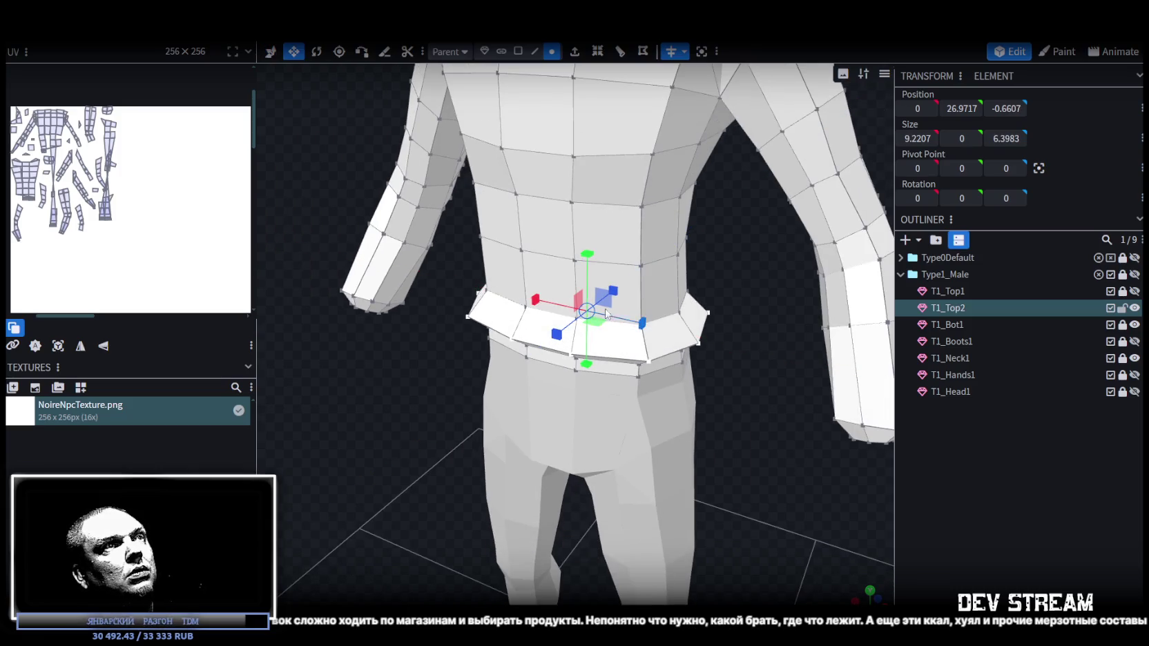
{"action": "key", "text": "v"}
{"action": "left_click_drag", "start_coordinate": [589, 266], "coordinate": [592, 283]}
{"action": "left_click_drag", "start_coordinate": [690, 290], "coordinate": [792, 475]}
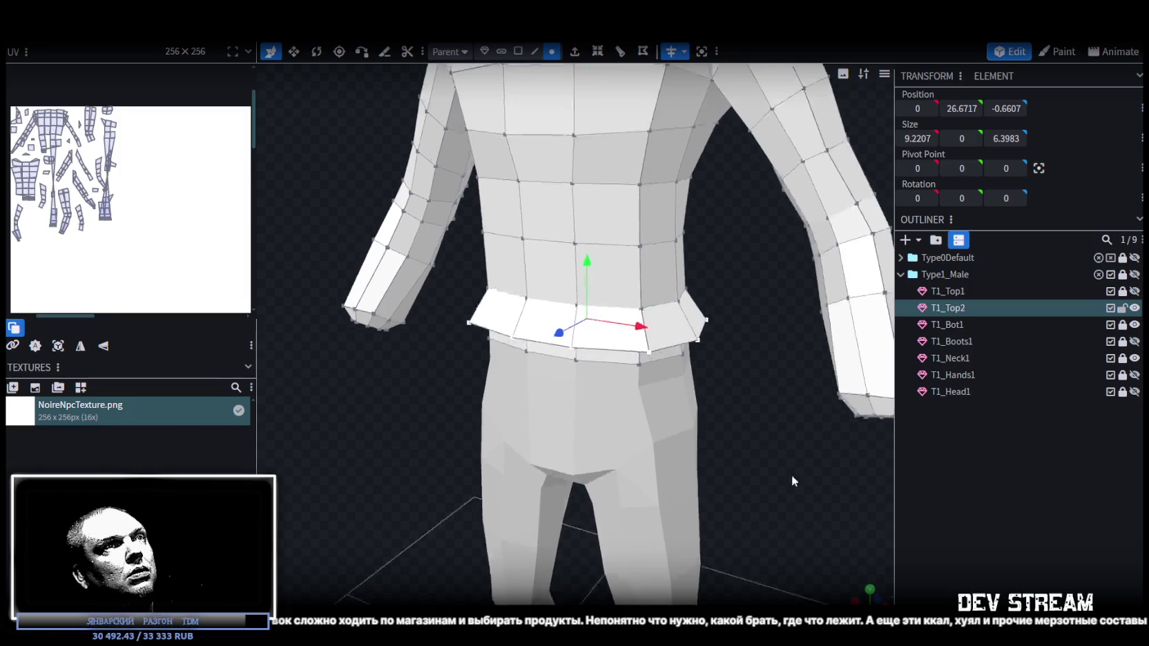
{"action": "scroll", "coordinate": [814, 449], "scroll_direction": "down", "scroll_amount": 3}
{"action": "mouse_move", "coordinate": [859, 464]}
{"action": "left_mouse_down"}
{"action": "mouse_move", "coordinate": [796, 554]}
{"action": "mouse_move", "coordinate": [681, 373]}
{"action": "left_mouse_up"}
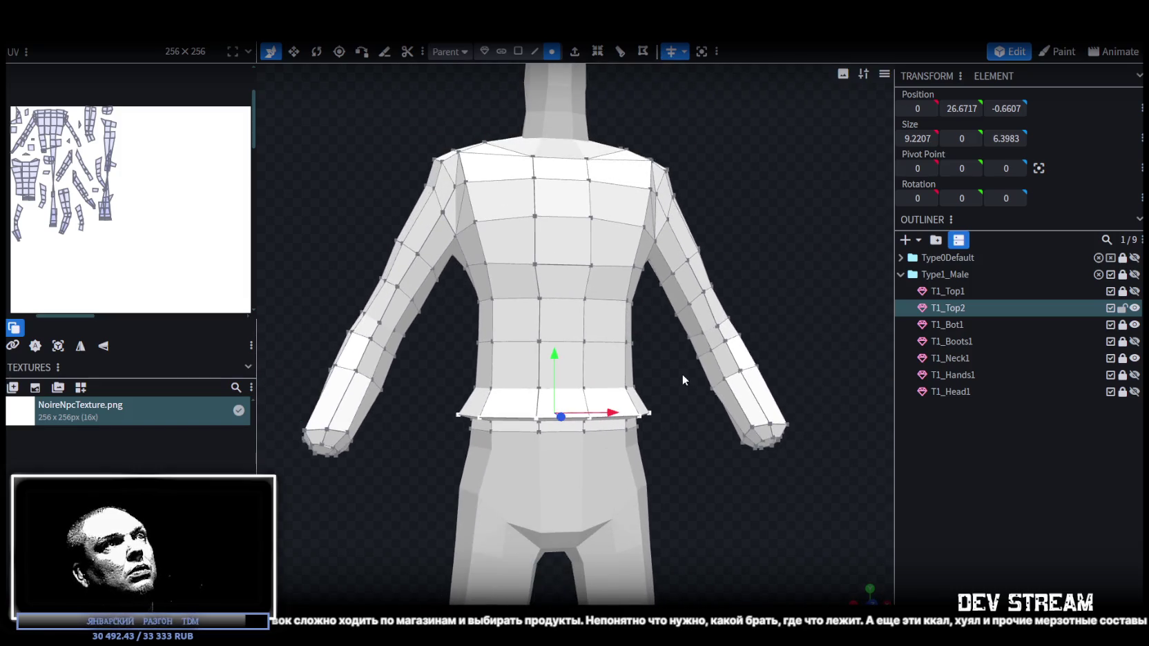
{"action": "left_click", "coordinate": [518, 51]}
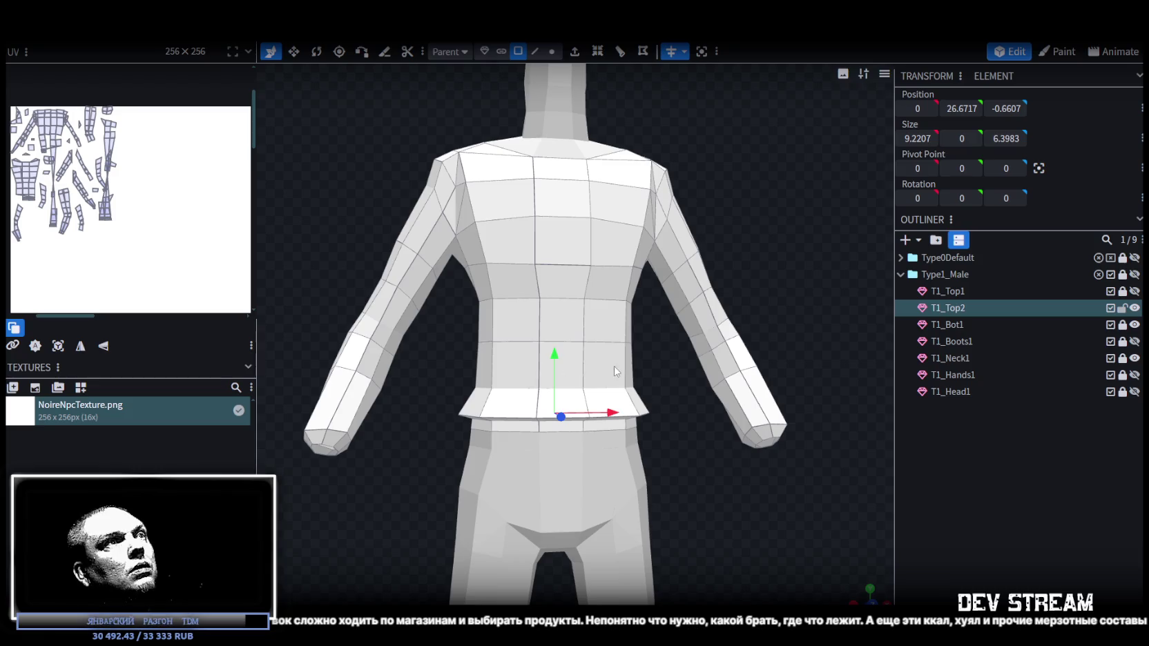
{"action": "mouse_move", "coordinate": [610, 362]}
{"action": "left_mouse_down"}
{"action": "mouse_move", "coordinate": [614, 271]}
{"action": "mouse_move", "coordinate": [568, 256]}
{"action": "mouse_move", "coordinate": [568, 177]}
{"action": "mouse_move", "coordinate": [661, 247]}
{"action": "left_mouse_up"}
- Push the front torso faces outward by 0.7 along Z
{"action": "middle_click_drag", "start_coordinate": [660, 248], "coordinate": [489, 314]}
{"action": "left_click_drag", "start_coordinate": [491, 311], "coordinate": [478, 312]}
{"action": "mouse_move", "coordinate": [477, 312]}
{"action": "middle_mouse_down"}
{"action": "mouse_move", "coordinate": [835, 317]}
{"action": "mouse_move", "coordinate": [886, 290]}
{"action": "middle_mouse_up"}
- Select the thin side strip of torso faces and push it outward 0.5 along X
{"action": "left_click", "coordinate": [634, 330]}
{"action": "left_click", "coordinate": [642, 378]}
{"action": "left_click_drag", "start_coordinate": [700, 354], "coordinate": [707, 352]}
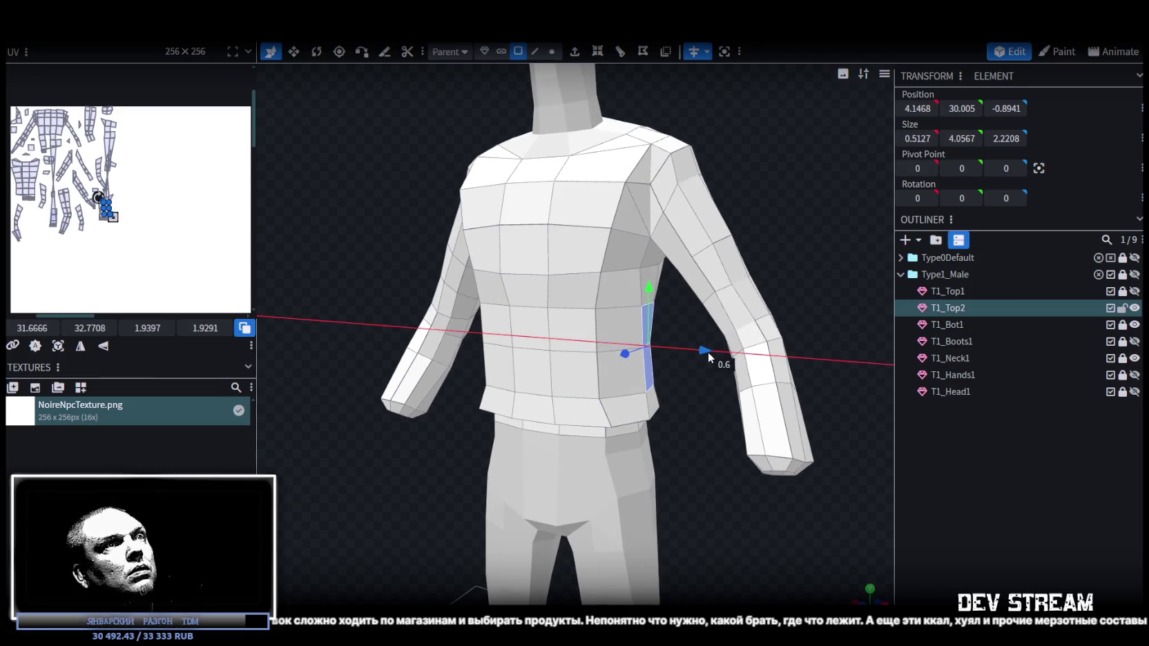
- Select the back torso faces from waist to shoulder and push them outward 0.6 along -Z
{"action": "mouse_move", "coordinate": [705, 352]}
{"action": "middle_mouse_down"}
{"action": "mouse_move", "coordinate": [707, 439]}
{"action": "mouse_move", "coordinate": [480, 489]}
{"action": "mouse_move", "coordinate": [492, 484]}
{"action": "middle_mouse_up"}
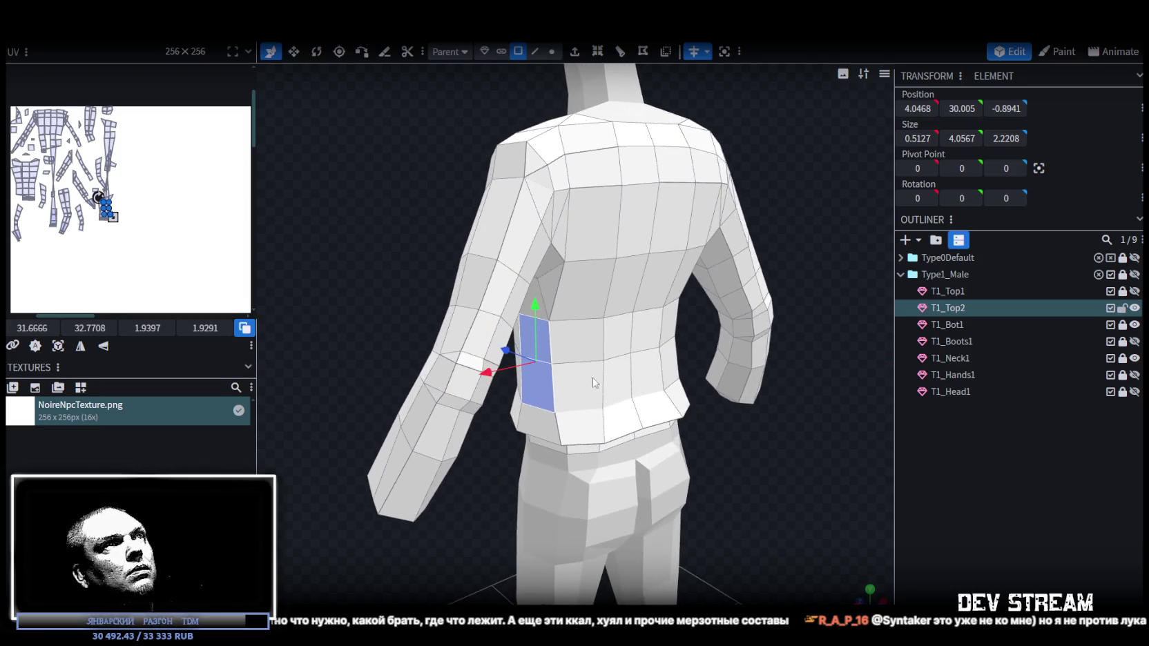
{"action": "left_click", "coordinate": [598, 386]}
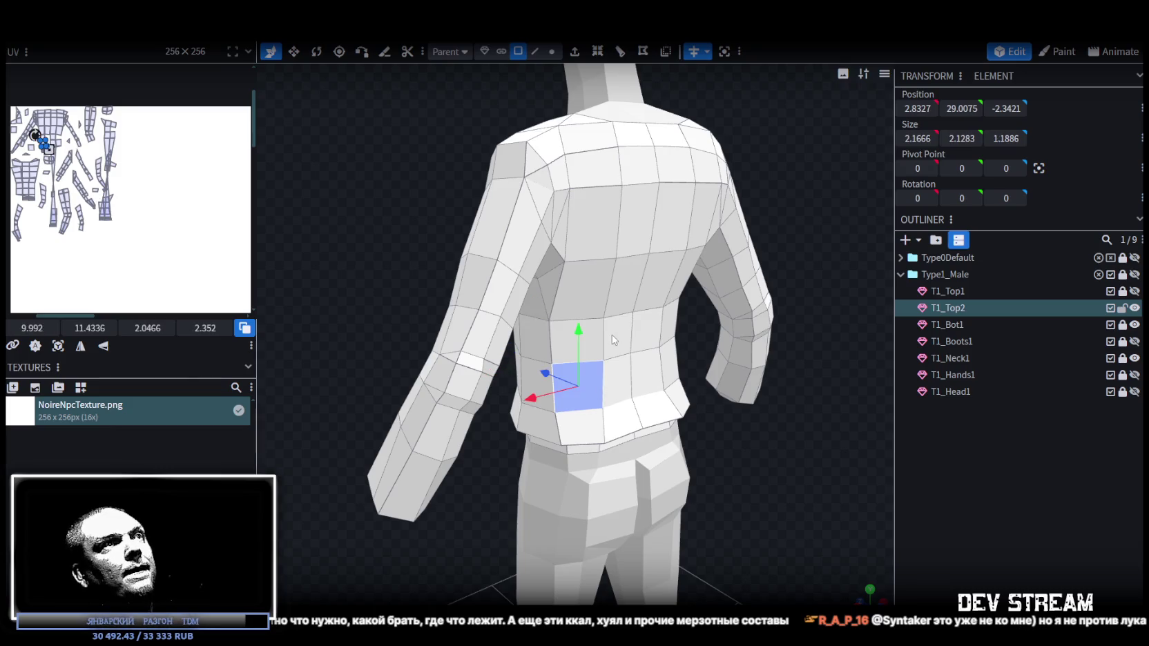
{"action": "left_click", "coordinate": [625, 385], "text": "shift"}
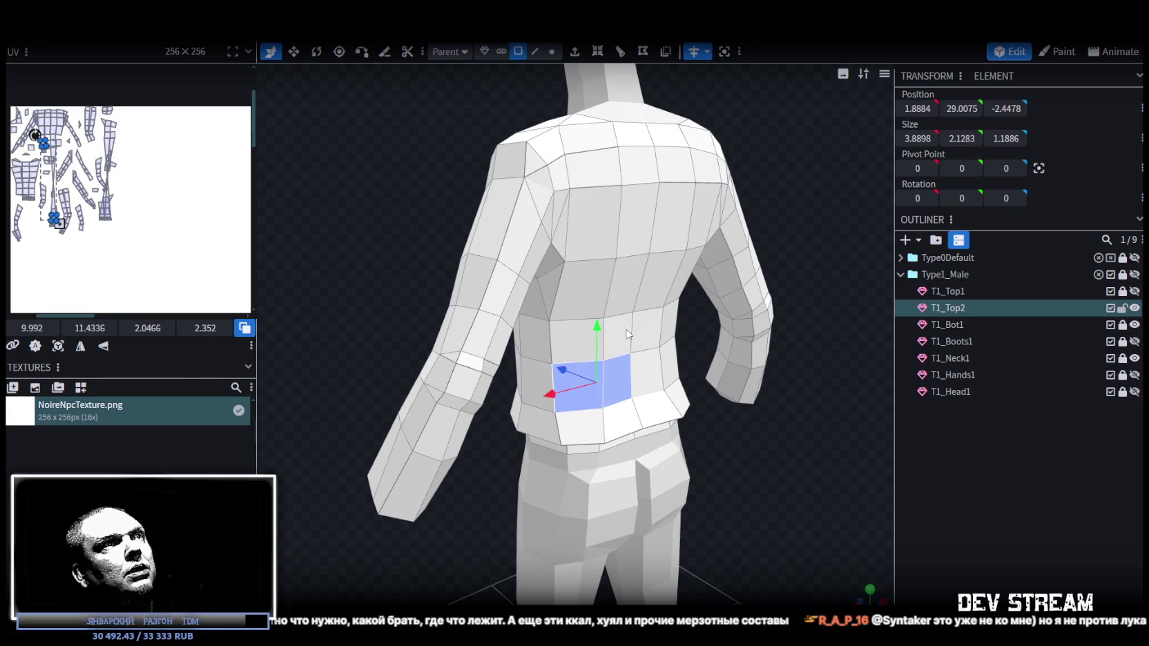
{"action": "left_click", "coordinate": [618, 335], "text": "shift"}
{"action": "left_click", "coordinate": [630, 297], "text": "shift"}
{"action": "left_click", "coordinate": [575, 294], "text": "shift"}
{"action": "left_click", "coordinate": [580, 338], "text": "shift"}
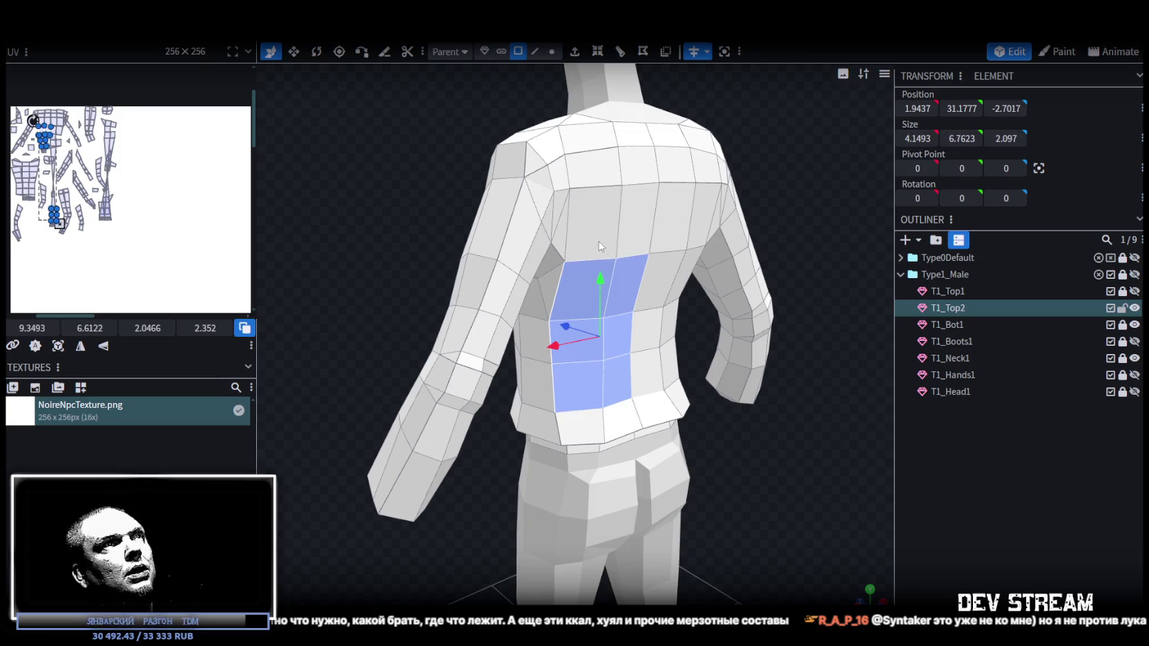
{"action": "left_click", "coordinate": [594, 221], "text": "shift"}
{"action": "left_click", "coordinate": [639, 221], "text": "shift"}
{"action": "left_click", "coordinate": [593, 165], "text": "shift"}
{"action": "left_click", "coordinate": [638, 166], "text": "shift"}
{"action": "mouse_move", "coordinate": [613, 150]}
{"action": "right_mouse_down"}
{"action": "mouse_move", "coordinate": [477, 155]}
{"action": "mouse_move", "coordinate": [542, 292]}
{"action": "right_mouse_up"}
{"action": "left_click_drag", "start_coordinate": [588, 297], "coordinate": [604, 301]}
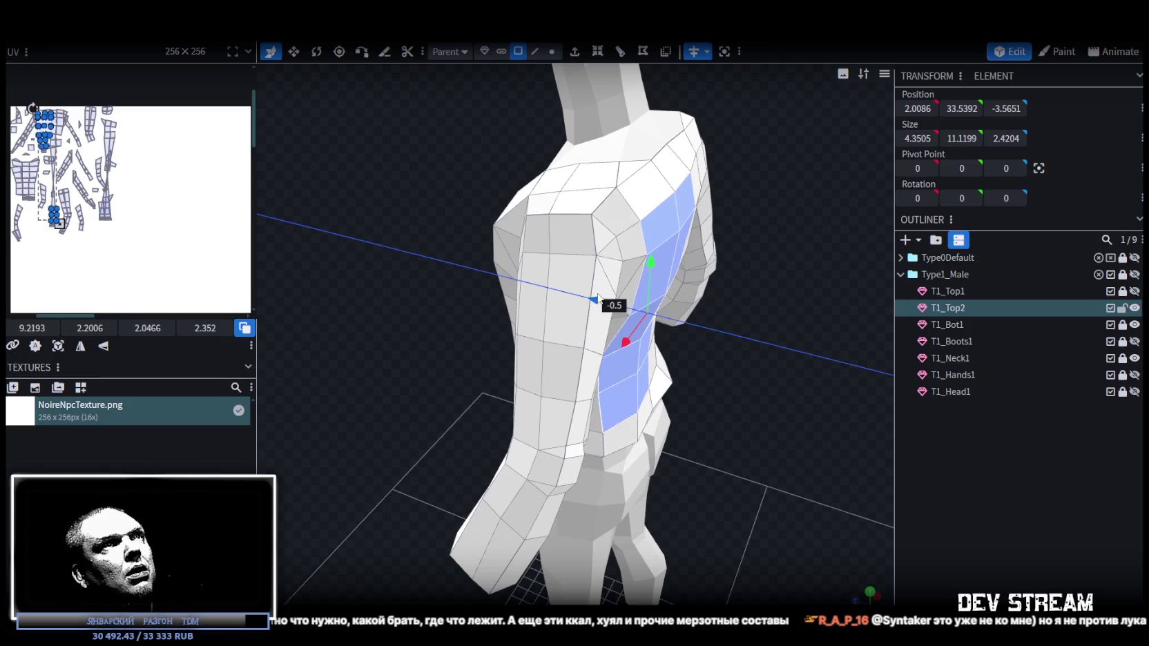
{"action": "mouse_move", "coordinate": [703, 366]}
{"action": "right_mouse_down"}
{"action": "mouse_move", "coordinate": [750, 390]}
{"action": "mouse_move", "coordinate": [743, 379]}
{"action": "mouse_move", "coordinate": [813, 369]}
{"action": "mouse_move", "coordinate": [810, 337]}
{"action": "mouse_move", "coordinate": [804, 399]}
{"action": "mouse_move", "coordinate": [851, 388]}
{"action": "mouse_move", "coordinate": [812, 416]}
{"action": "mouse_move", "coordinate": [740, 338]}
{"action": "mouse_move", "coordinate": [764, 291]}
{"action": "mouse_move", "coordinate": [718, 312]}
{"action": "mouse_move", "coordinate": [780, 331]}
{"action": "mouse_move", "coordinate": [740, 339]}
{"action": "mouse_move", "coordinate": [783, 330]}
{"action": "mouse_move", "coordinate": [772, 348]}
{"action": "right_mouse_up"}
- Select the two adjacent shoulder-top faces
{"action": "left_click", "coordinate": [642, 304]}
{"action": "mouse_move", "coordinate": [642, 304]}
{"action": "right_mouse_down"}
{"action": "mouse_move", "coordinate": [722, 258]}
{"action": "mouse_move", "coordinate": [740, 230]}
{"action": "mouse_move", "coordinate": [553, 304]}
{"action": "right_mouse_up"}
{"action": "left_click", "coordinate": [546, 307], "text": "shift"}
{"action": "mouse_move", "coordinate": [743, 443]}
{"action": "right_mouse_down"}
{"action": "mouse_move", "coordinate": [747, 401]}
{"action": "mouse_move", "coordinate": [778, 380]}
{"action": "mouse_move", "coordinate": [686, 445]}
{"action": "mouse_move", "coordinate": [705, 434]}
{"action": "mouse_move", "coordinate": [687, 465]}
{"action": "mouse_move", "coordinate": [695, 467]}
{"action": "right_mouse_up"}
{"action": "scroll", "coordinate": [718, 441], "scroll_direction": "up", "scroll_amount": 2}
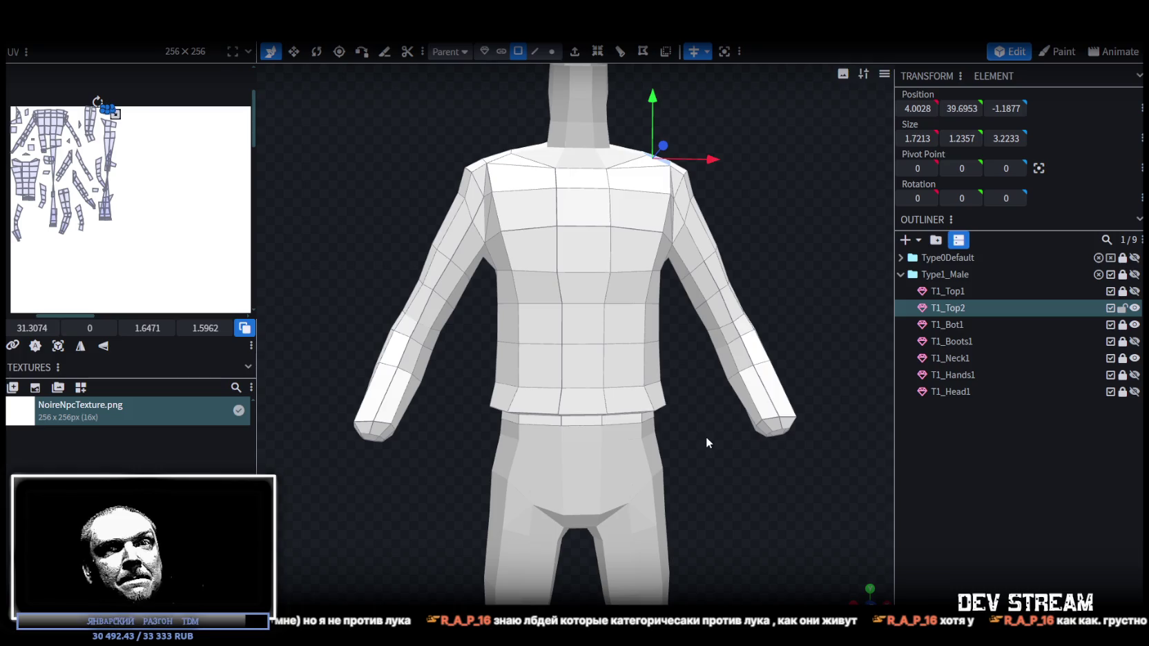
- In edge mode, select the hem edge loop and narrow it across the back on X
{"action": "mouse_move", "coordinate": [689, 373]}
{"action": "left_mouse_down"}
{"action": "mouse_move", "coordinate": [722, 449]}
{"action": "mouse_move", "coordinate": [725, 399]}
{"action": "left_mouse_up"}
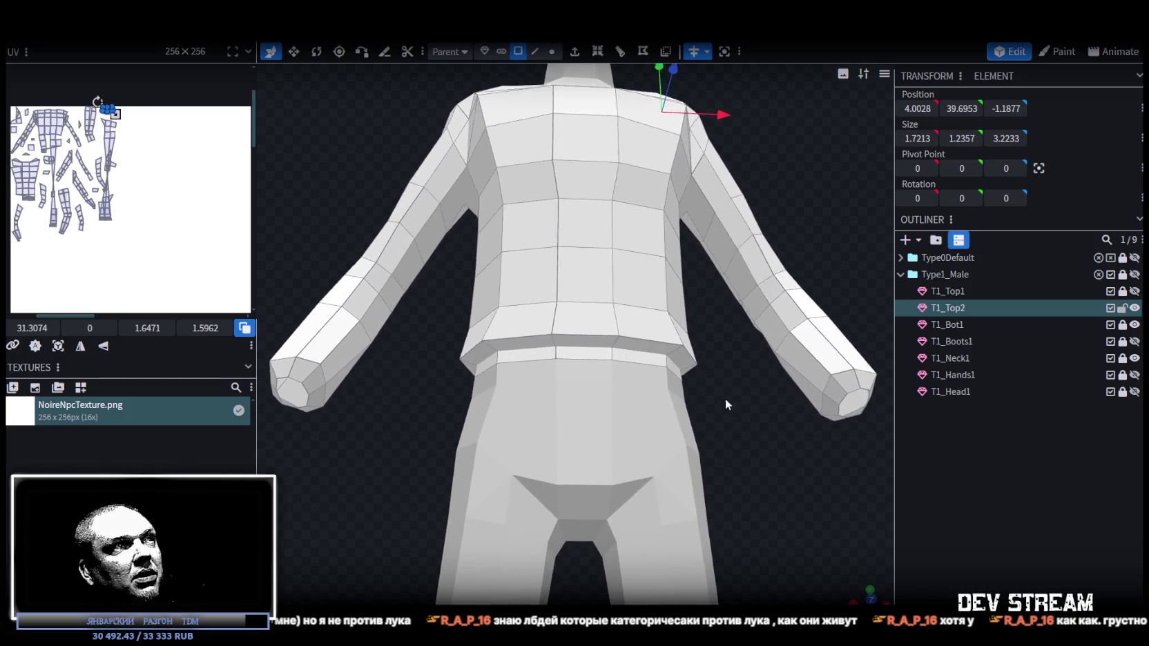
{"action": "left_click", "coordinate": [535, 51]}
{"action": "left_click", "coordinate": [538, 338]}
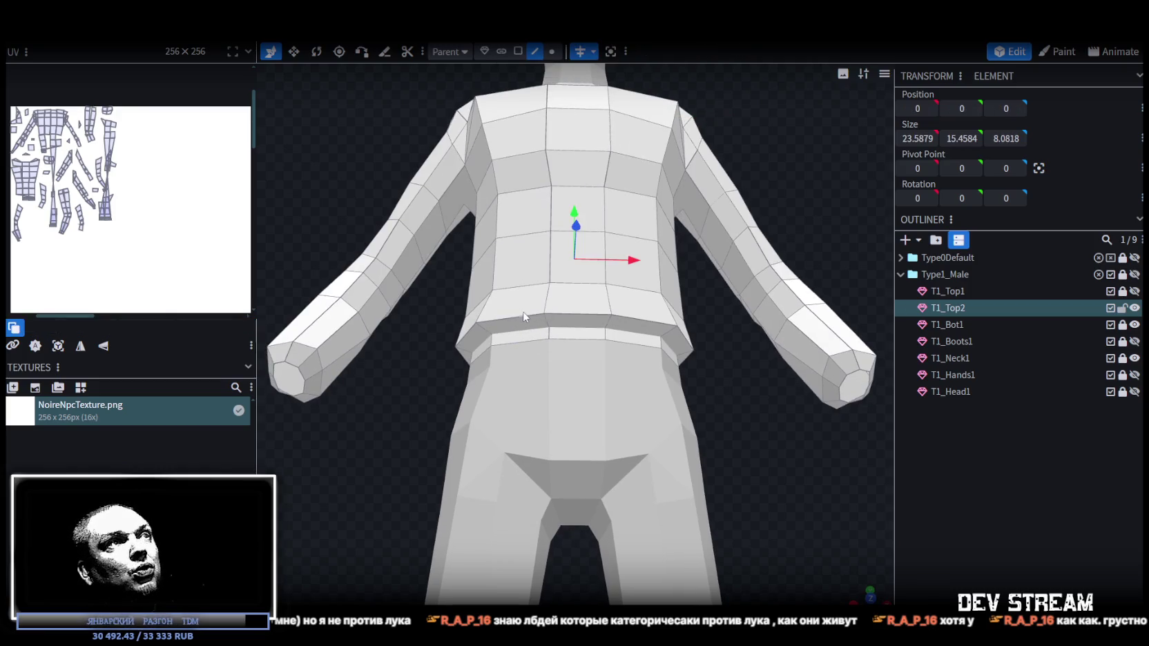
{"action": "left_click", "coordinate": [653, 321]}
{"action": "key", "text": "v"}
{"action": "mouse_move", "coordinate": [636, 319]}
{"action": "left_mouse_down"}
{"action": "mouse_move", "coordinate": [628, 328]}
{"action": "mouse_move", "coordinate": [682, 405]}
{"action": "mouse_move", "coordinate": [646, 356]}
{"action": "mouse_move", "coordinate": [512, 354]}
{"action": "left_mouse_up"}
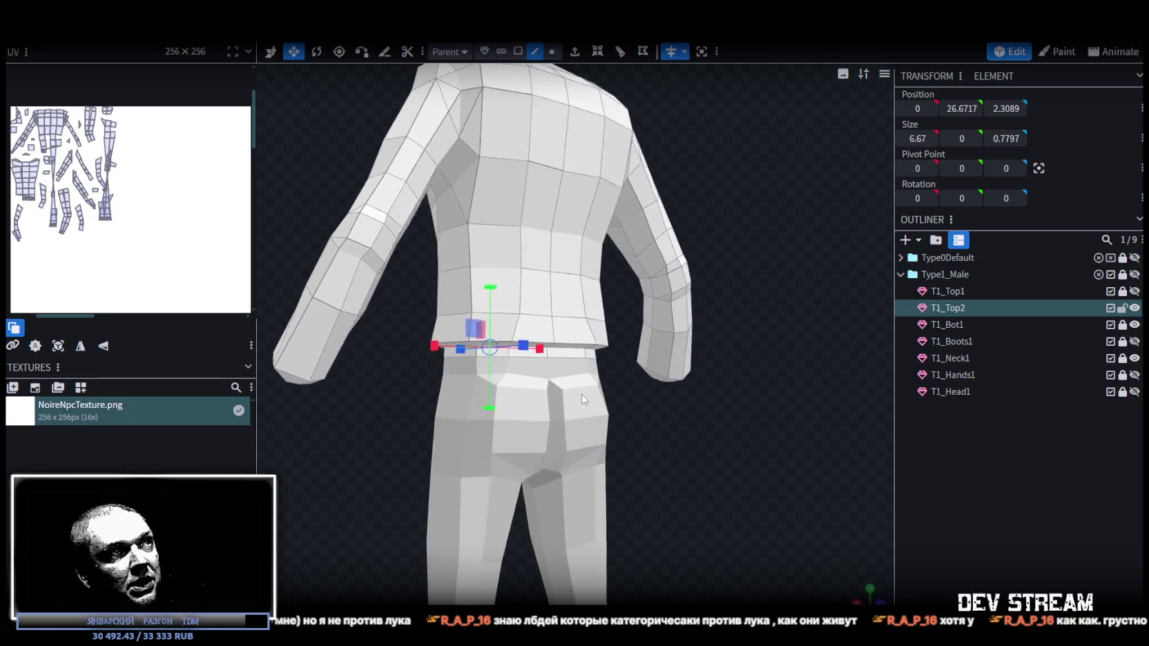
- Select the upper hem edge loop and scale it down slightly too
{"action": "scroll", "coordinate": [512, 353], "scroll_direction": "up", "scroll_amount": 2}
{"action": "double_click", "coordinate": [512, 345]}
{"action": "mouse_move", "coordinate": [601, 345]}
{"action": "left_mouse_down"}
{"action": "mouse_move", "coordinate": [587, 347]}
{"action": "mouse_move", "coordinate": [732, 384]}
{"action": "mouse_move", "coordinate": [435, 434]}
{"action": "mouse_move", "coordinate": [773, 457]}
{"action": "mouse_move", "coordinate": [740, 452]}
{"action": "mouse_move", "coordinate": [751, 471]}
{"action": "mouse_move", "coordinate": [743, 443]}
{"action": "mouse_move", "coordinate": [696, 407]}
{"action": "mouse_move", "coordinate": [725, 392]}
{"action": "mouse_move", "coordinate": [740, 431]}
{"action": "mouse_move", "coordinate": [799, 249]}
{"action": "mouse_move", "coordinate": [763, 263]}
{"action": "mouse_move", "coordinate": [695, 260]}
{"action": "mouse_move", "coordinate": [687, 240]}
{"action": "mouse_move", "coordinate": [768, 253]}
{"action": "mouse_move", "coordinate": [774, 270]}
{"action": "mouse_move", "coordinate": [660, 250]}
{"action": "mouse_move", "coordinate": [729, 282]}
{"action": "mouse_move", "coordinate": [656, 173]}
{"action": "left_mouse_up"}
{"action": "left_click", "coordinate": [518, 51]}
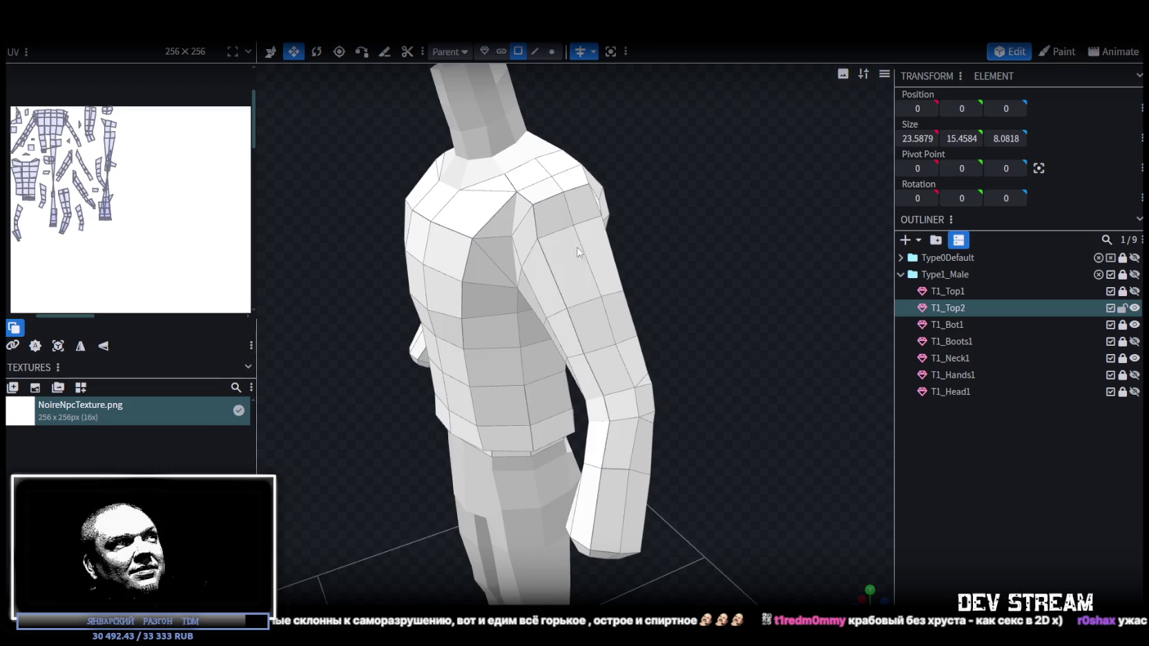
- Orbit around the model to inspect the back, top and chest of the torso
{"action": "scroll", "coordinate": [603, 196], "scroll_direction": "down", "scroll_amount": 3}
{"action": "left_click_drag", "start_coordinate": [693, 279], "coordinate": [580, 206]}
{"action": "scroll", "coordinate": [581, 207], "scroll_direction": "up", "scroll_amount": 3}
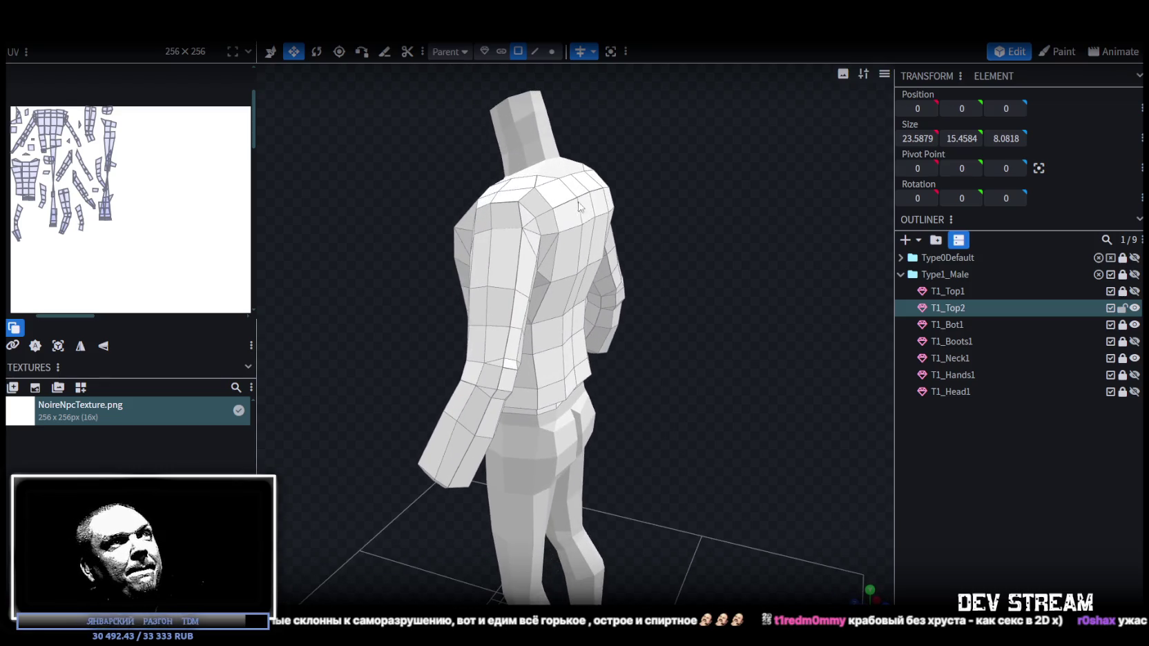
{"action": "left_click", "coordinate": [580, 206]}
{"action": "left_click_drag", "start_coordinate": [678, 151], "coordinate": [642, 261]}
{"action": "mouse_move", "coordinate": [726, 281]}
{"action": "left_mouse_down"}
{"action": "mouse_move", "coordinate": [681, 222]}
{"action": "mouse_move", "coordinate": [840, 194]}
{"action": "left_mouse_up"}
{"action": "scroll", "coordinate": [740, 213], "scroll_direction": "up", "scroll_amount": 3}
{"action": "scroll", "coordinate": [670, 356], "scroll_direction": "up", "scroll_amount": 2}
{"action": "mouse_move", "coordinate": [669, 351]}
{"action": "left_mouse_down"}
{"action": "mouse_move", "coordinate": [661, 377]}
{"action": "mouse_move", "coordinate": [619, 352]}
{"action": "mouse_move", "coordinate": [714, 423]}
{"action": "mouse_move", "coordinate": [694, 374]}
{"action": "left_mouse_up"}
{"action": "scroll", "coordinate": [708, 426], "scroll_direction": "up", "scroll_amount": 2}
{"action": "left_click_drag", "start_coordinate": [707, 421], "coordinate": [708, 438]}
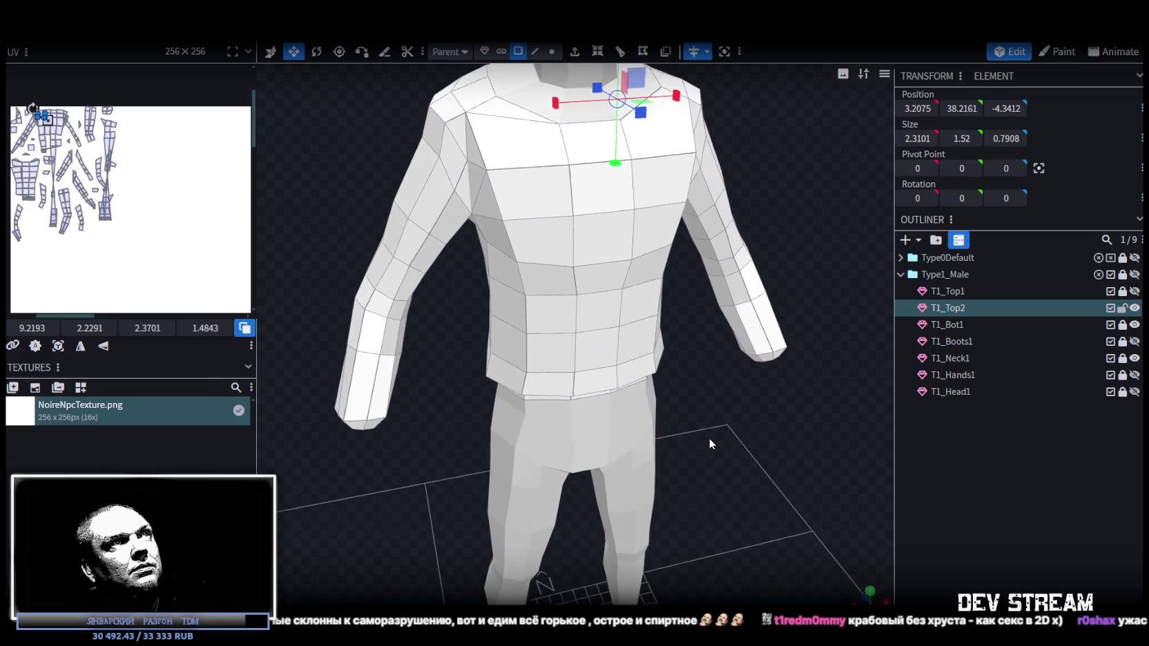
{"action": "left_click", "coordinate": [535, 51]}
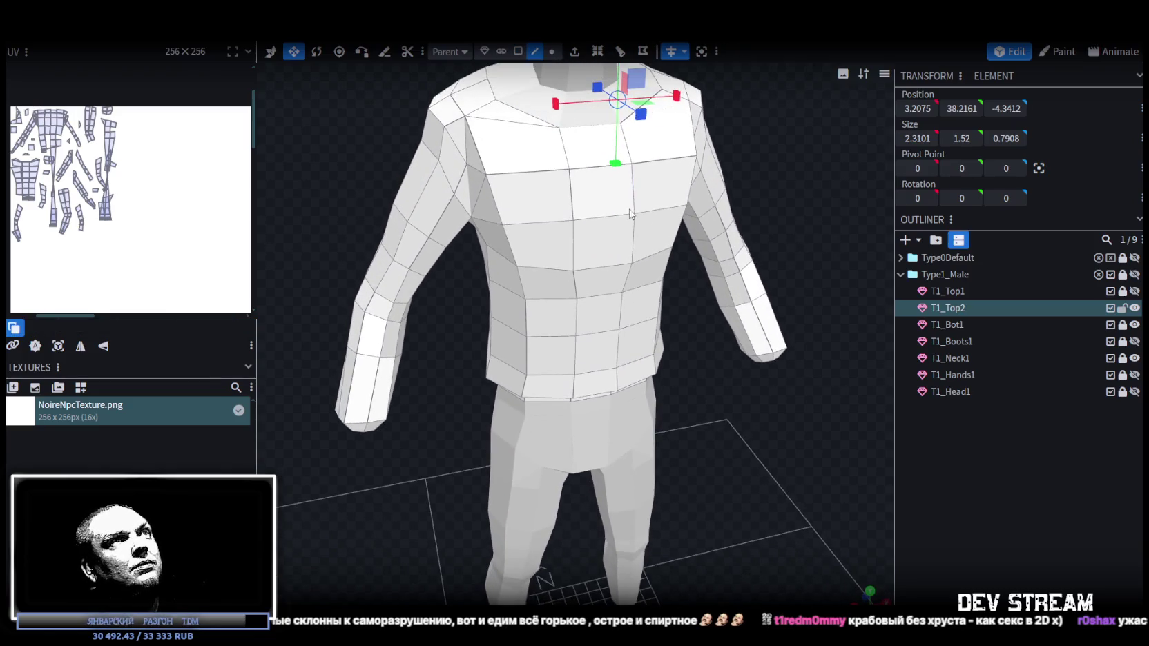
{"action": "left_click", "coordinate": [592, 172]}
{"action": "left_click_drag", "start_coordinate": [810, 189], "coordinate": [740, 192]}
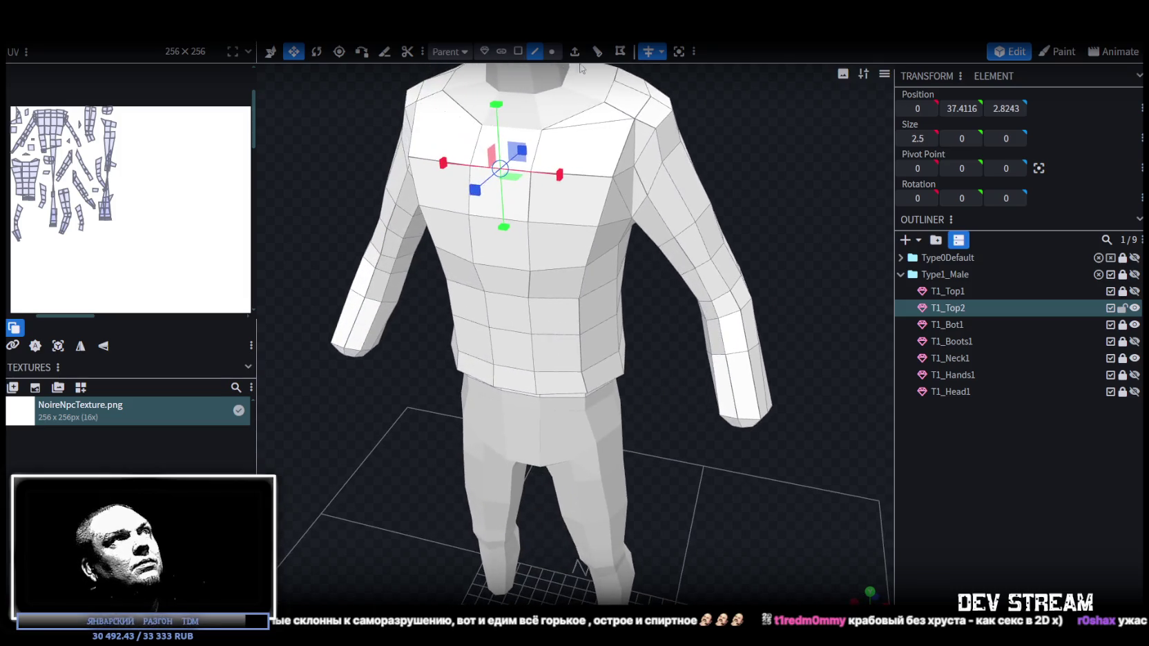
{"action": "left_click", "coordinate": [519, 52]}
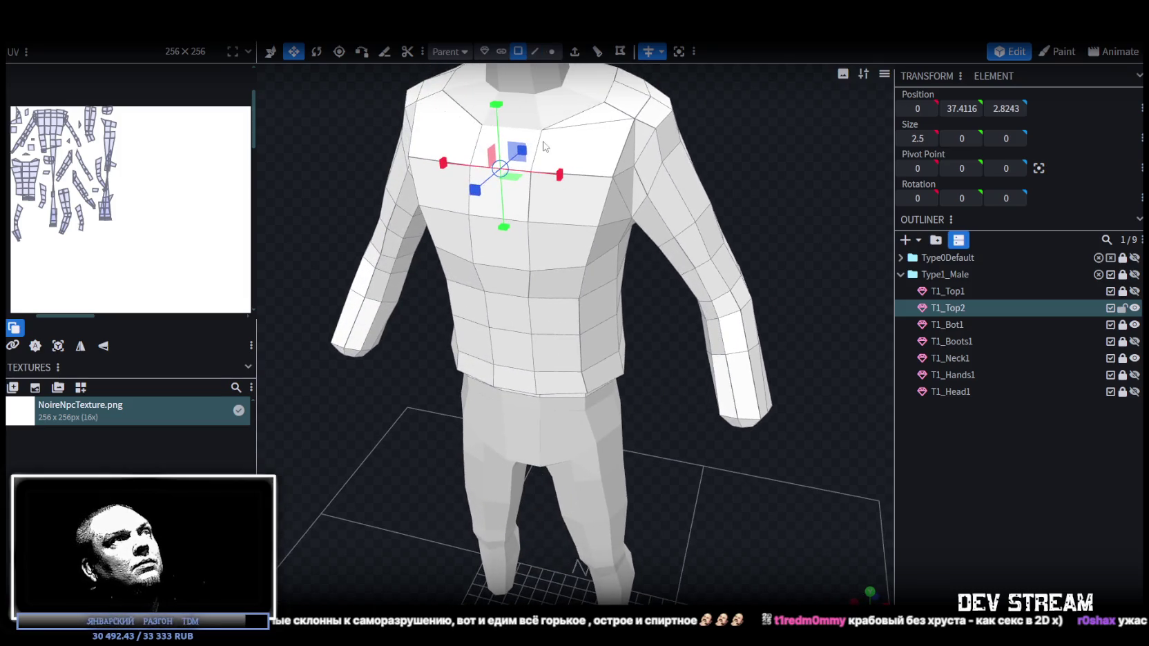
- Select the vertical column of six faces running down the torso
{"action": "left_click", "coordinate": [533, 145]}
{"action": "left_click", "coordinate": [507, 193], "text": "shift"}
{"action": "left_click", "coordinate": [507, 248], "text": "shift"}
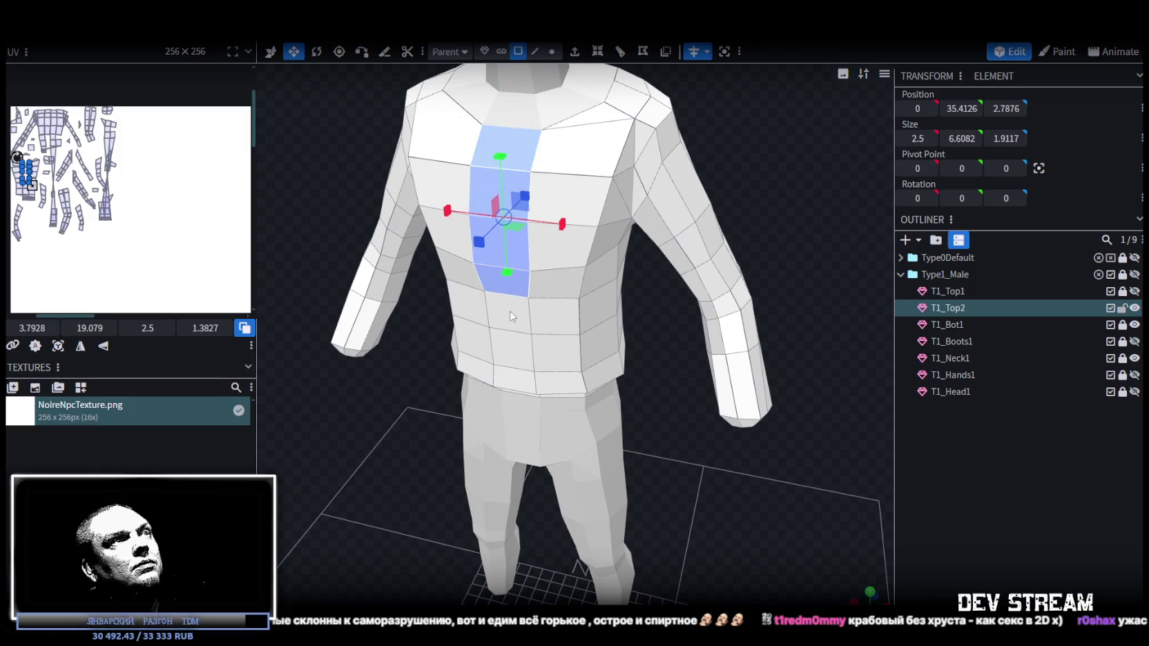
{"action": "left_click", "coordinate": [509, 304], "text": "shift"}
{"action": "left_click", "coordinate": [513, 352], "text": "shift"}
{"action": "left_click", "coordinate": [515, 380], "text": "shift"}
{"action": "scroll", "coordinate": [589, 384], "scroll_direction": "down", "scroll_amount": 1}
{"action": "mouse_move", "coordinate": [660, 327]}
{"action": "left_mouse_down"}
{"action": "mouse_move", "coordinate": [676, 410]}
{"action": "mouse_move", "coordinate": [754, 175]}
{"action": "mouse_move", "coordinate": [656, 104]}
{"action": "left_mouse_up"}
- Extrude the face column inward with Direction Z- and Extend 0.5
{"action": "left_click", "coordinate": [574, 52]}
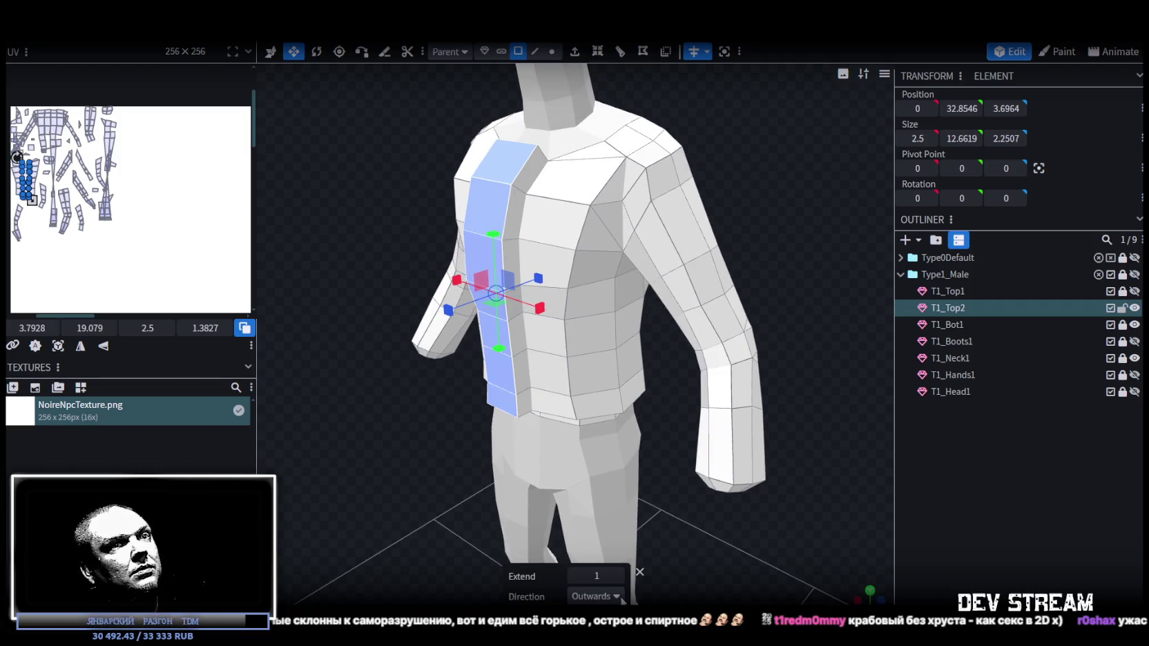
{"action": "left_click", "coordinate": [620, 598]}
{"action": "left_click", "coordinate": [579, 577]}
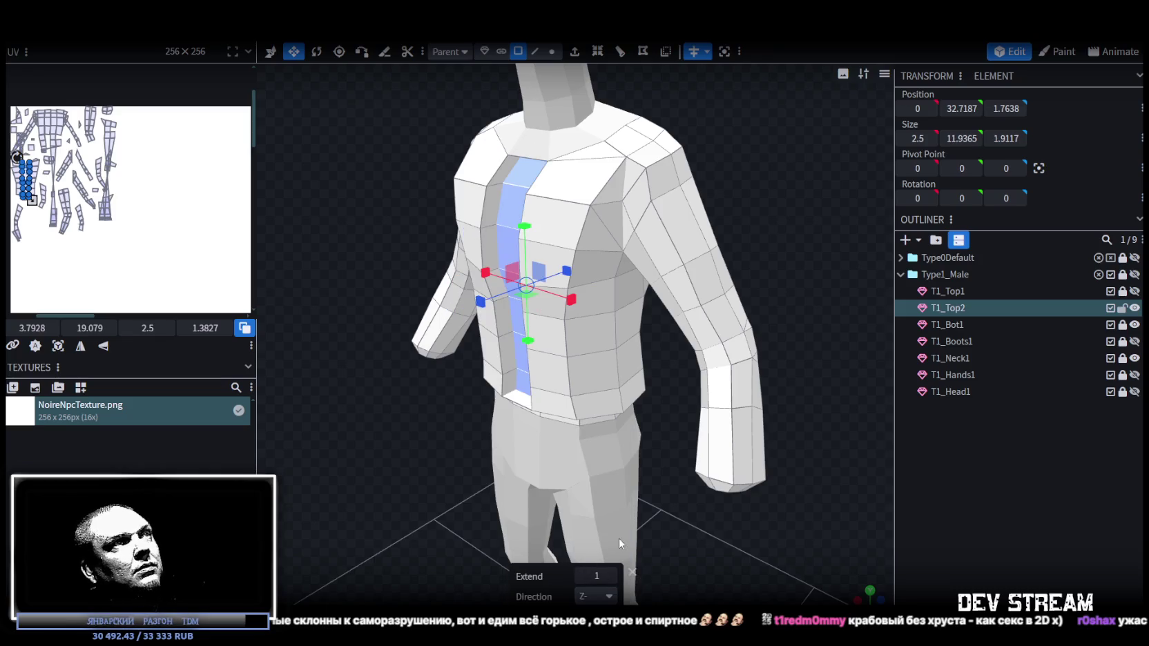
{"action": "left_click", "coordinate": [581, 577]}
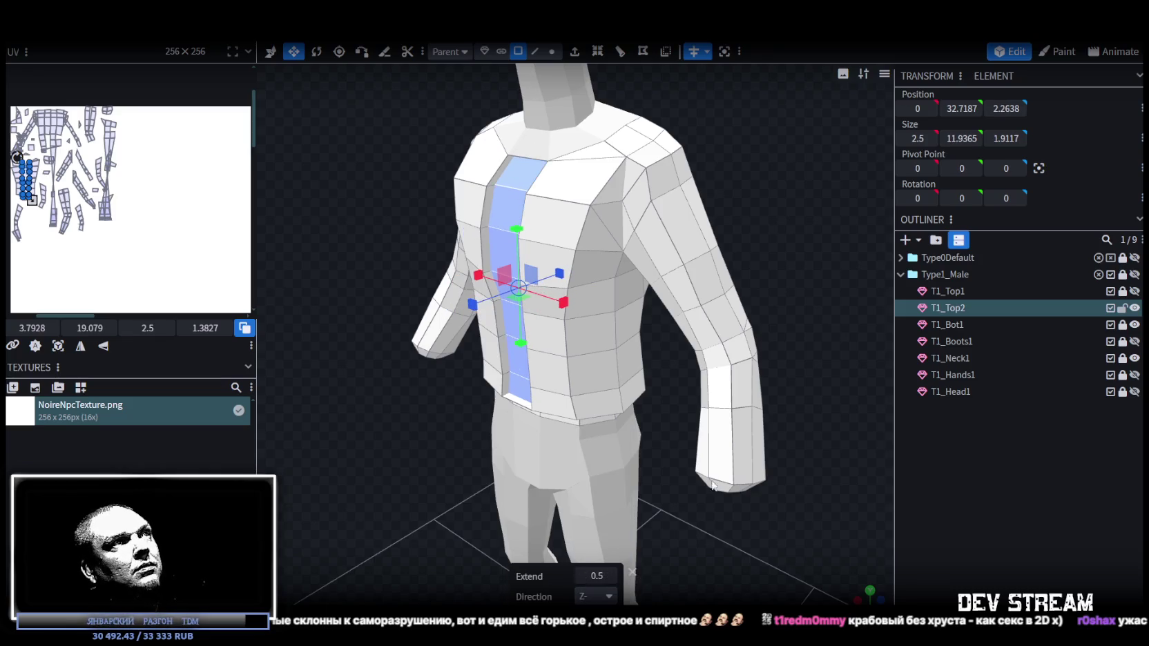
{"action": "left_click_drag", "start_coordinate": [770, 351], "coordinate": [761, 285]}
{"action": "scroll", "coordinate": [820, 317], "scroll_direction": "up", "scroll_amount": 3}
{"action": "mouse_move", "coordinate": [819, 317]}
{"action": "left_mouse_down"}
{"action": "mouse_move", "coordinate": [747, 193]}
{"action": "mouse_move", "coordinate": [696, 387]}
{"action": "mouse_move", "coordinate": [658, 409]}
{"action": "left_mouse_up"}
{"action": "scroll", "coordinate": [731, 195], "scroll_direction": "down", "scroll_amount": 2}
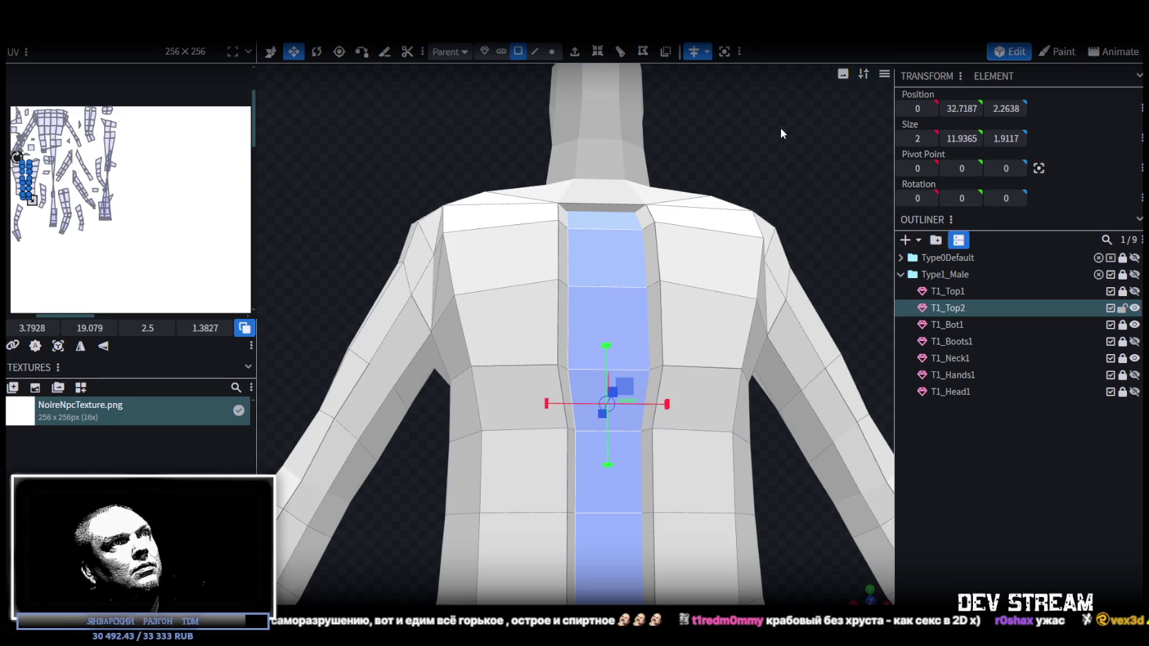
{"action": "scroll", "coordinate": [758, 200], "scroll_direction": "down", "scroll_amount": 2}
{"action": "scroll", "coordinate": [754, 189], "scroll_direction": "up", "scroll_amount": 5}
{"action": "left_click", "coordinate": [552, 51]}
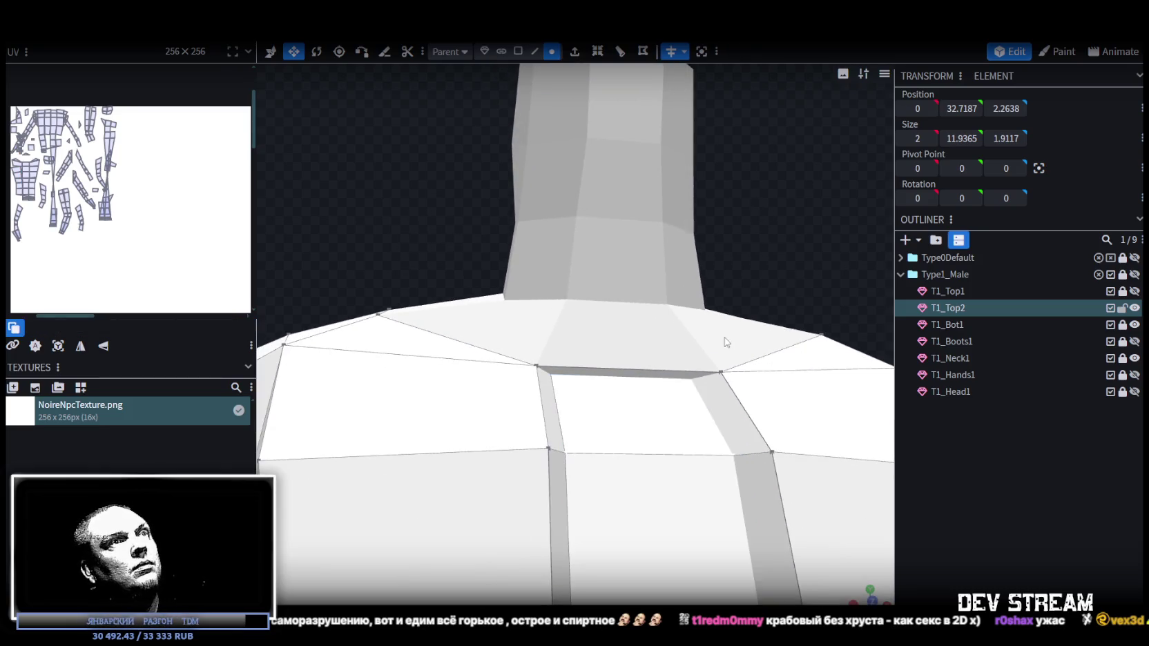
- Merge two selected collar vertices into a single vertex
{"action": "left_click", "coordinate": [720, 373]}
{"action": "left_click", "coordinate": [692, 379], "text": "shift"}
{"action": "right_click", "coordinate": [691, 378]}
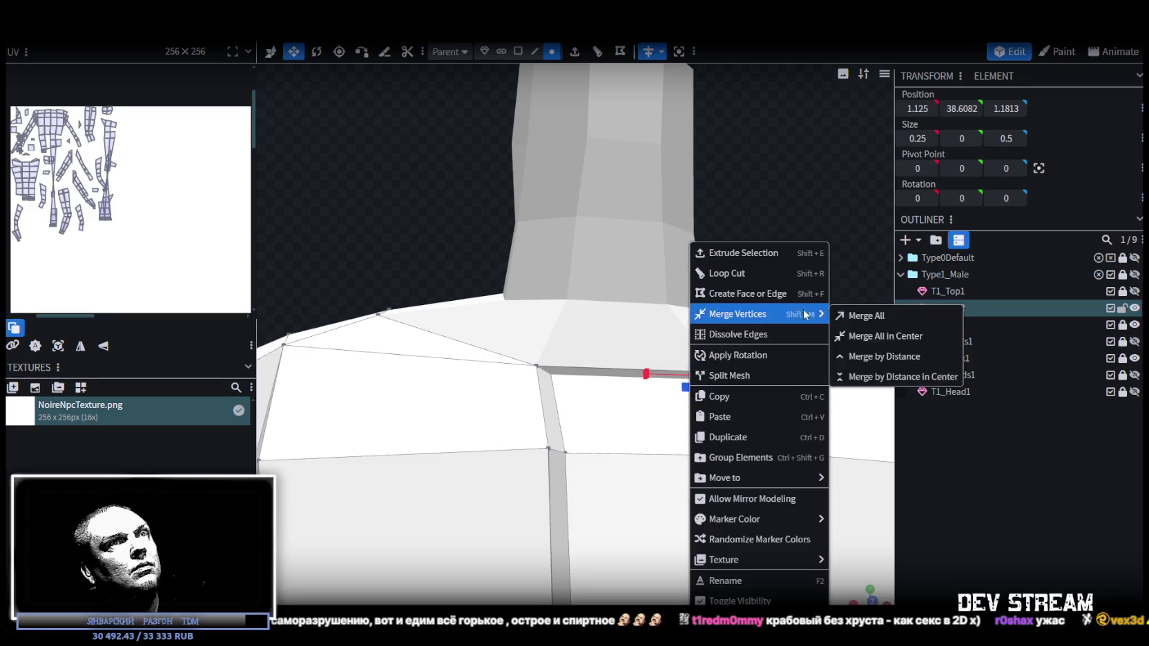
{"action": "left_click", "coordinate": [843, 319]}
{"action": "scroll", "coordinate": [780, 271], "scroll_direction": "down", "scroll_amount": 3}
{"action": "scroll", "coordinate": [823, 273], "scroll_direction": "down", "scroll_amount": 2}
{"action": "scroll", "coordinate": [823, 272], "scroll_direction": "down", "scroll_amount": 2}
{"action": "scroll", "coordinate": [691, 477], "scroll_direction": "up", "scroll_amount": 2}
{"action": "scroll", "coordinate": [649, 414], "scroll_direction": "up", "scroll_amount": 3}
{"action": "scroll", "coordinate": [659, 402], "scroll_direction": "up", "scroll_amount": 2}
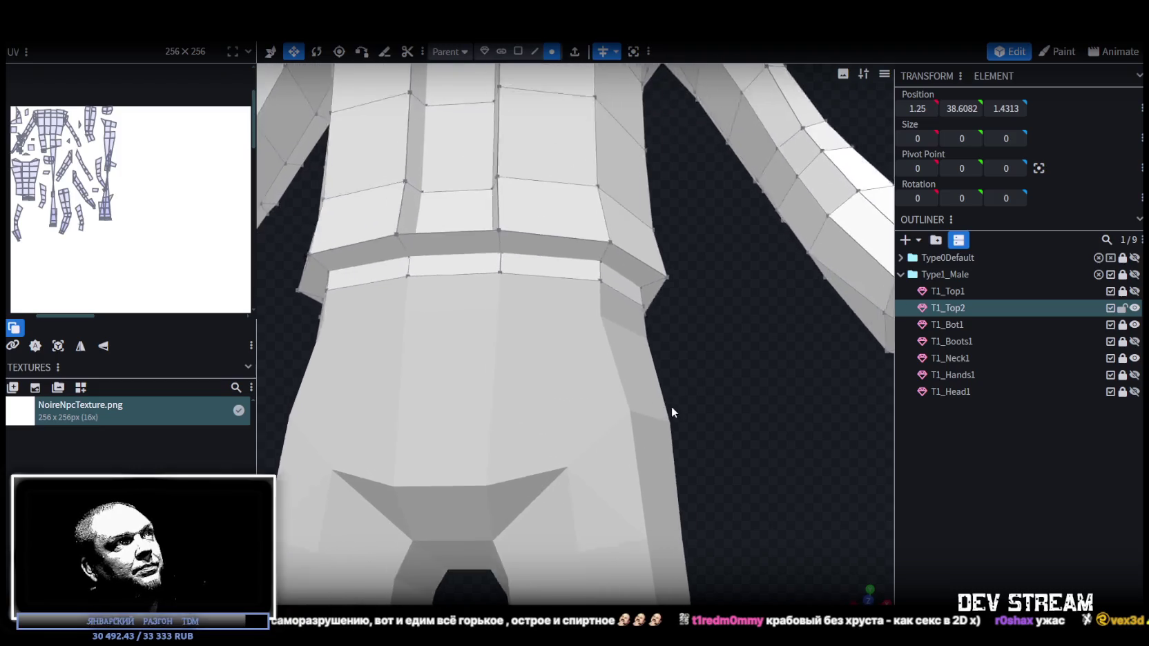
{"action": "scroll", "coordinate": [704, 417], "scroll_direction": "up", "scroll_amount": 2}
{"action": "scroll", "coordinate": [738, 427], "scroll_direction": "up", "scroll_amount": 2}
{"action": "scroll", "coordinate": [703, 414], "scroll_direction": "down", "scroll_amount": 3}
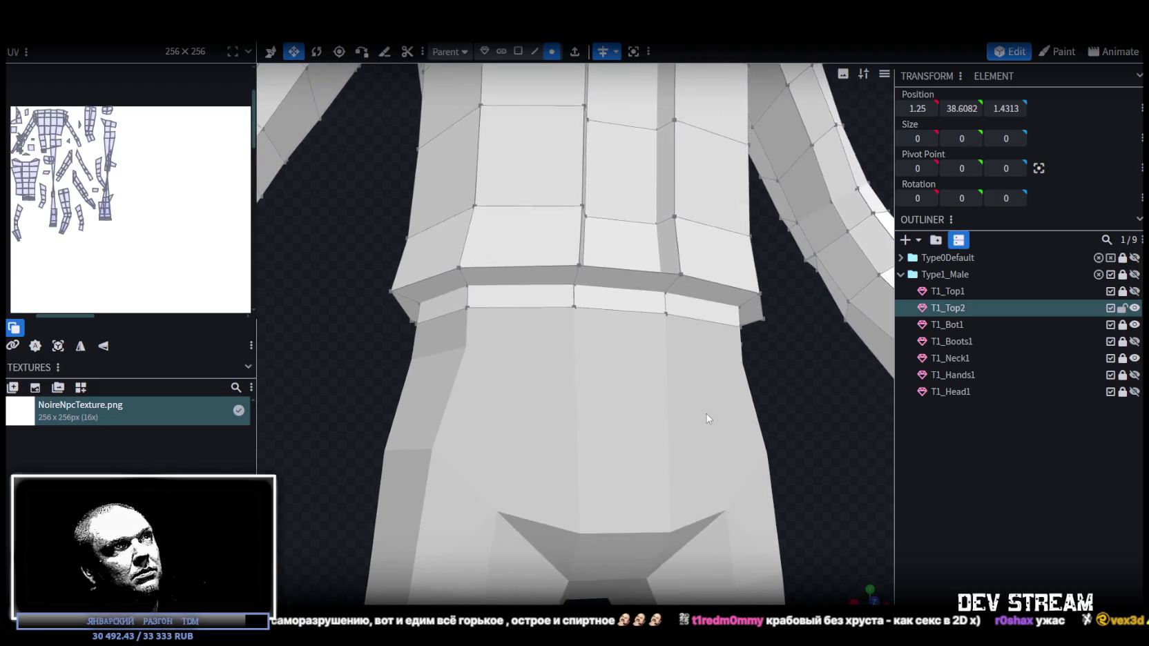
{"action": "scroll", "coordinate": [687, 428], "scroll_direction": "down", "scroll_amount": 2}
{"action": "scroll", "coordinate": [686, 428], "scroll_direction": "up", "scroll_amount": 2}
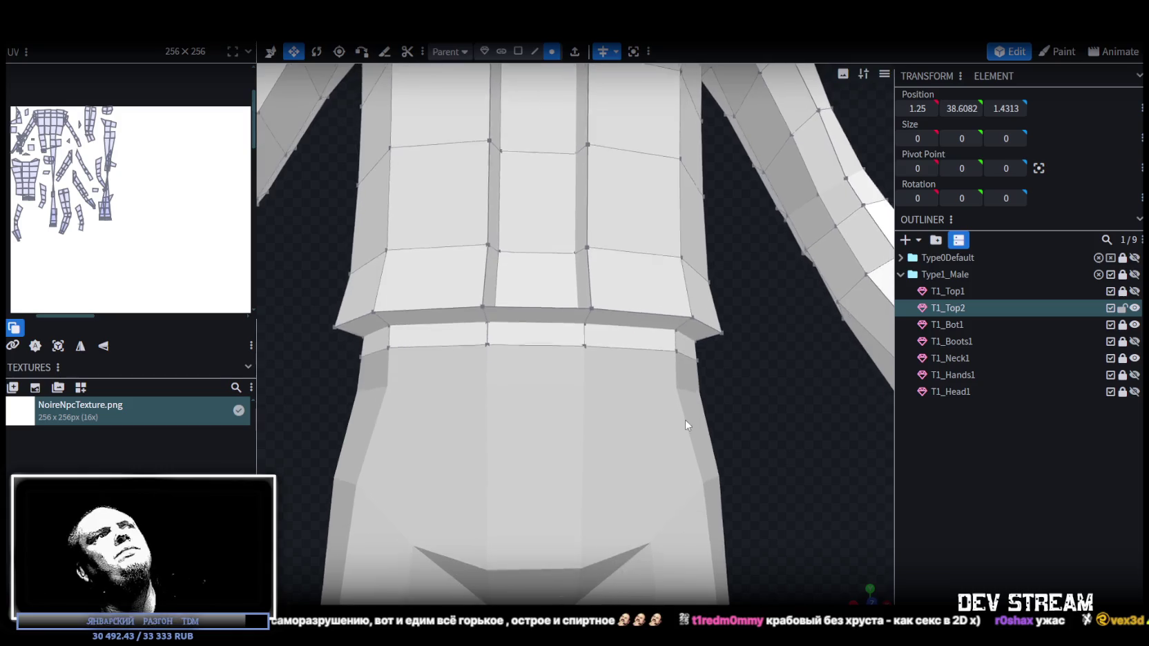
- Inspect the front waistband faces, then clear the selection and level the view on the waist
{"action": "left_click", "coordinate": [535, 51]}
{"action": "left_click", "coordinate": [517, 51]}
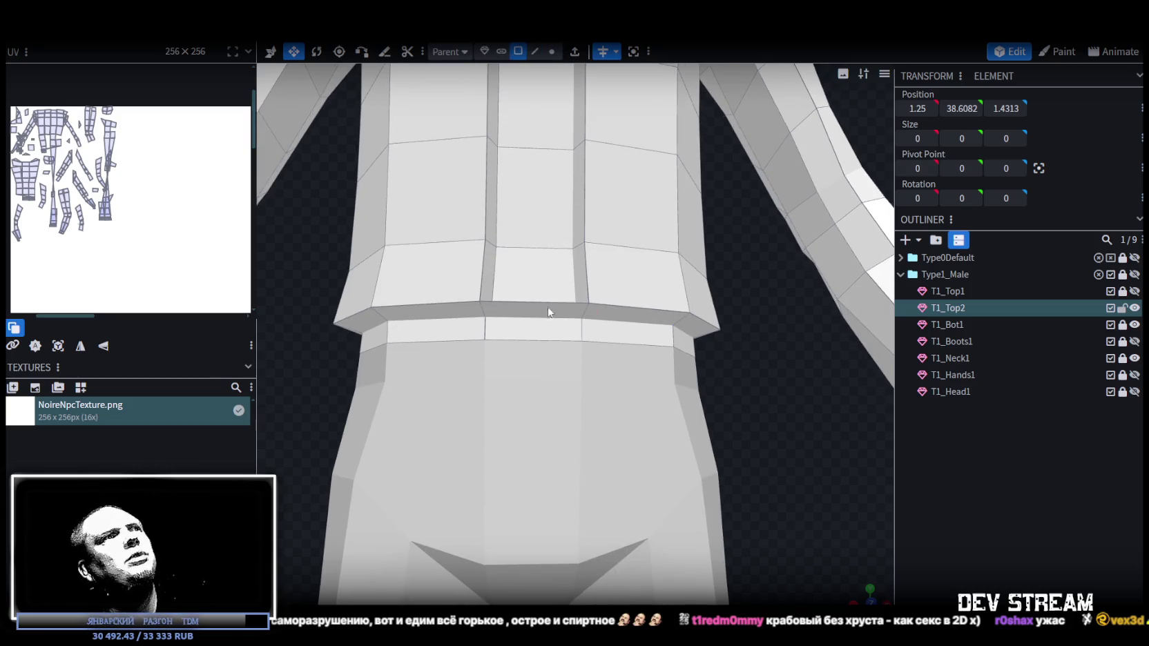
{"action": "left_click", "coordinate": [549, 312]}
{"action": "scroll", "coordinate": [758, 463], "scroll_direction": "down", "scroll_amount": 2}
{"action": "scroll", "coordinate": [758, 463], "scroll_direction": "up", "scroll_amount": 2}
{"action": "scroll", "coordinate": [767, 360], "scroll_direction": "up", "scroll_amount": 1}
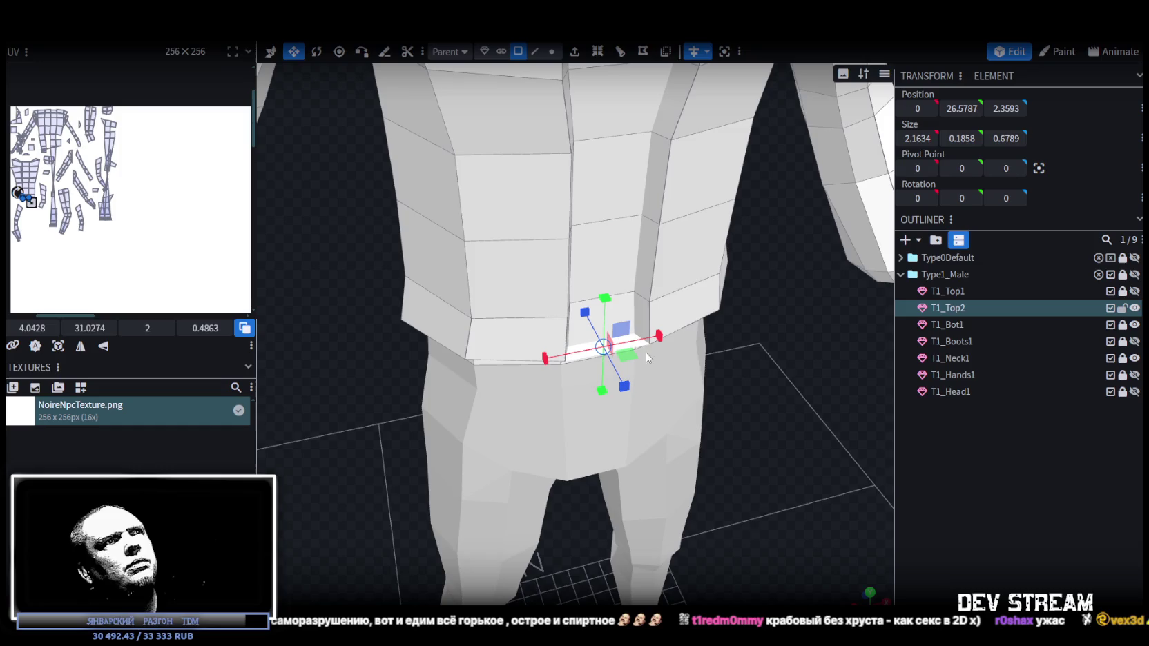
{"action": "left_click_drag", "start_coordinate": [645, 345], "coordinate": [634, 340]}
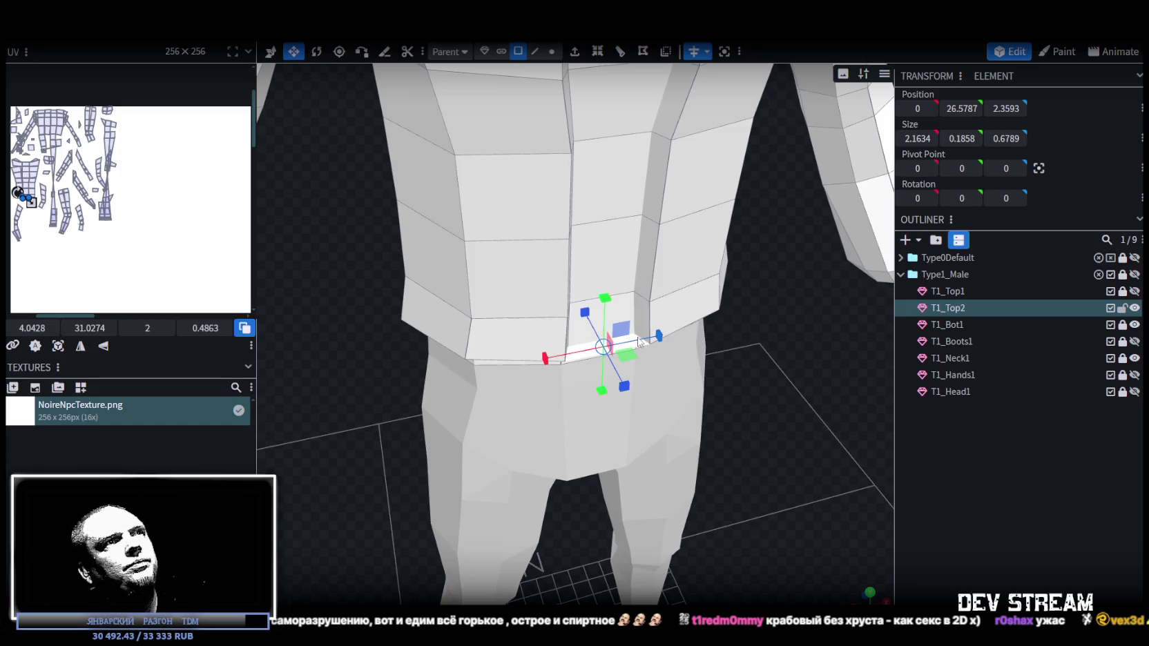
{"action": "left_click", "coordinate": [580, 360]}
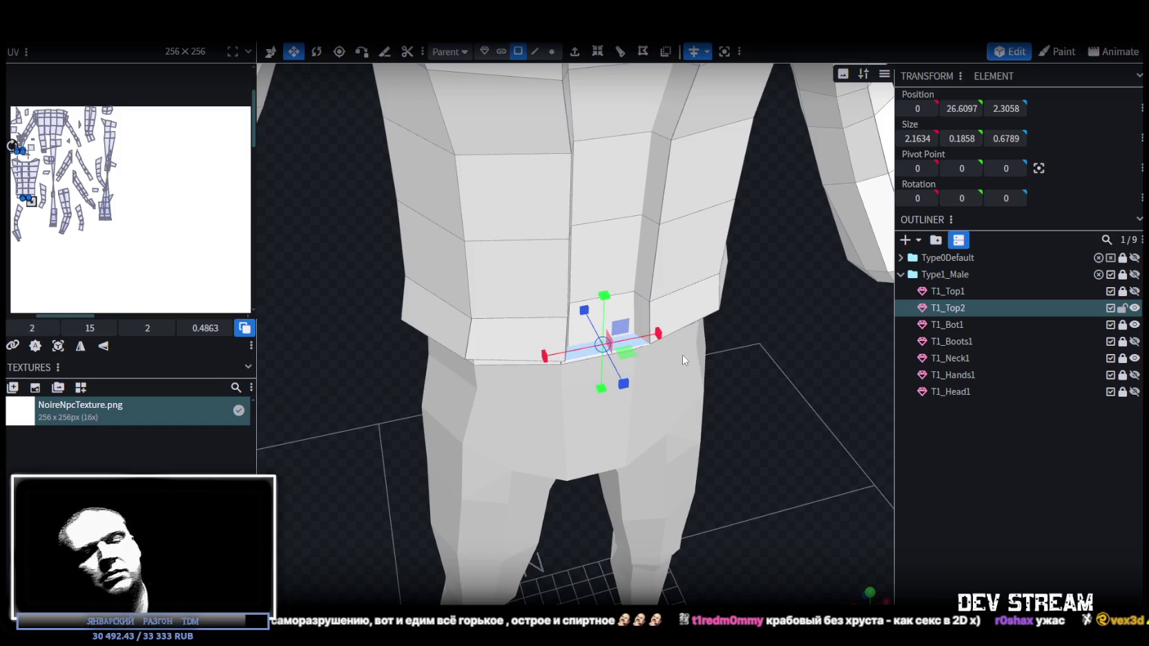
{"action": "left_click", "coordinate": [804, 371]}
{"action": "left_click_drag", "start_coordinate": [804, 371], "coordinate": [800, 327]}
{"action": "scroll", "coordinate": [821, 343], "scroll_direction": "up", "scroll_amount": 3}
{"action": "scroll", "coordinate": [812, 411], "scroll_direction": "up", "scroll_amount": 2}
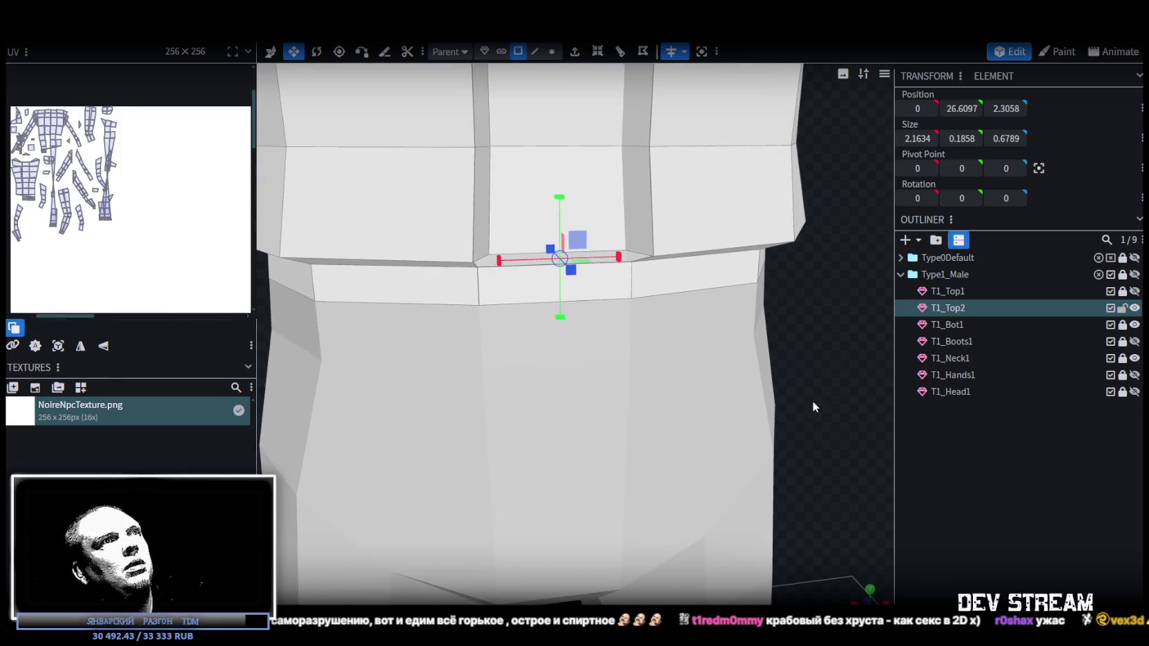
- Merge the two neighbouring front waistband vertices with Merge Vertices > Merge All
{"action": "left_click", "coordinate": [552, 51]}
{"action": "left_click", "coordinate": [632, 255]}
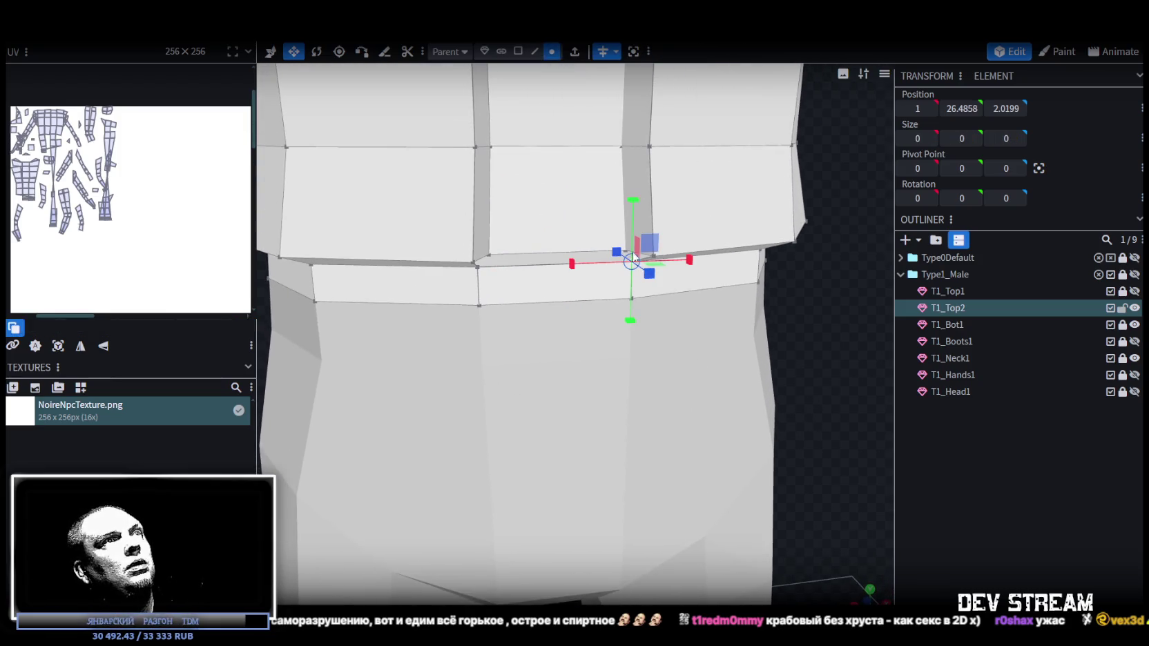
{"action": "left_click", "coordinate": [627, 253], "text": "shift"}
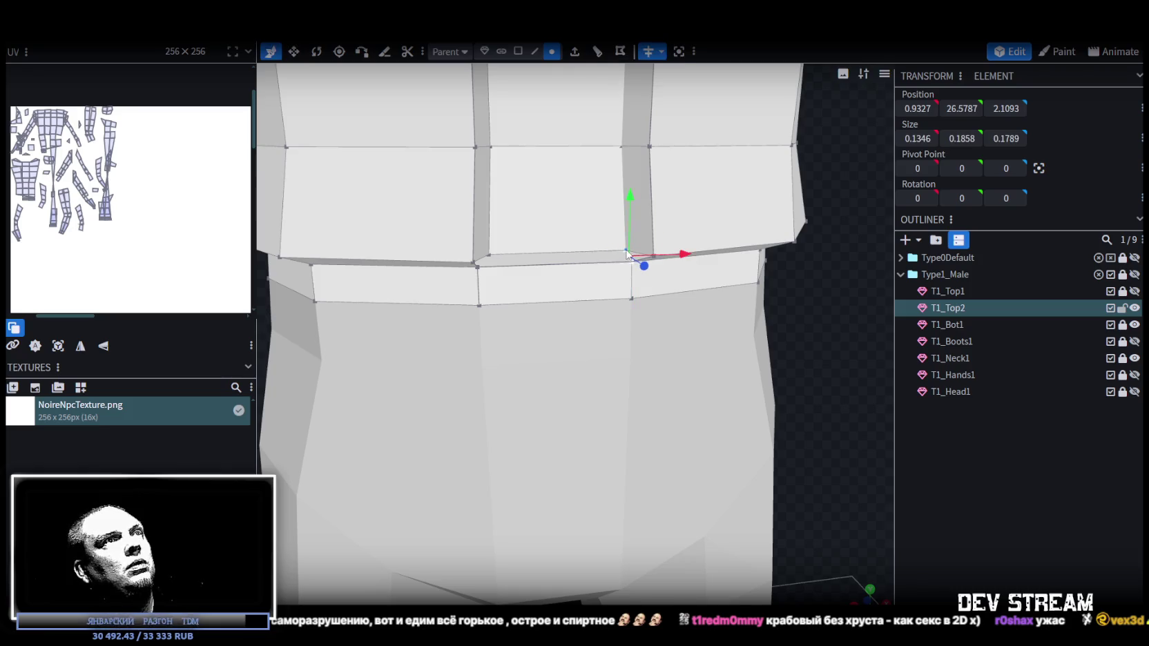
{"action": "right_click", "coordinate": [626, 243]}
{"action": "left_click", "coordinate": [811, 315]}
{"action": "scroll", "coordinate": [806, 298], "scroll_direction": "down", "scroll_amount": 2}
{"action": "scroll", "coordinate": [786, 303], "scroll_direction": "down", "scroll_amount": 2}
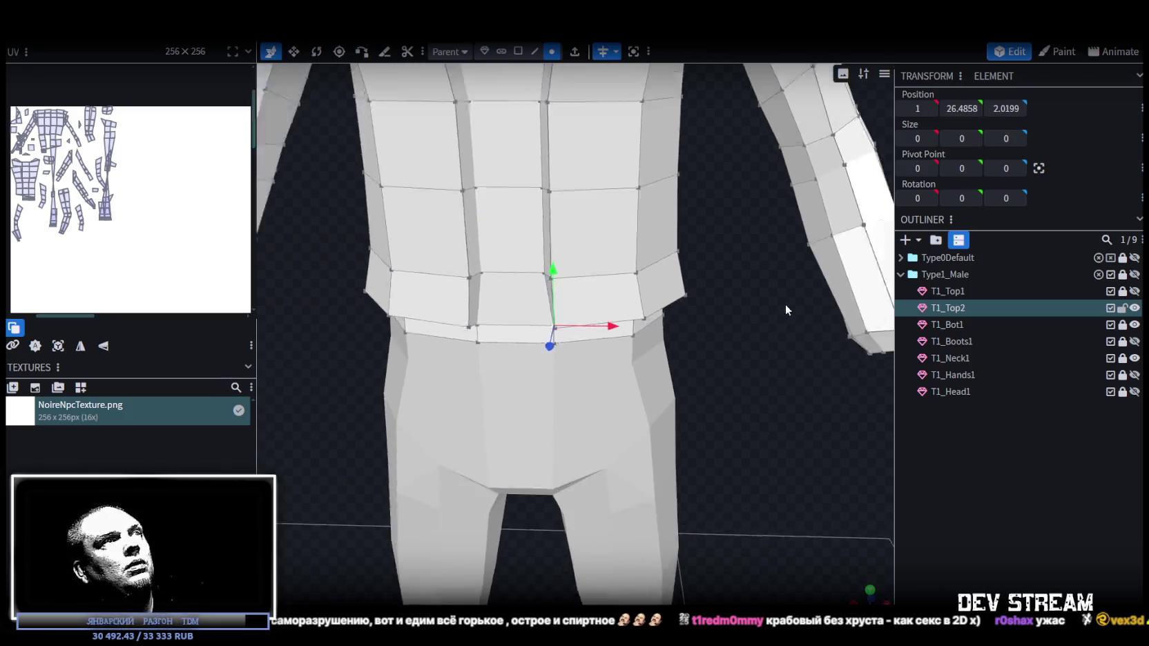
{"action": "scroll", "coordinate": [794, 301], "scroll_direction": "down", "scroll_amount": 2}
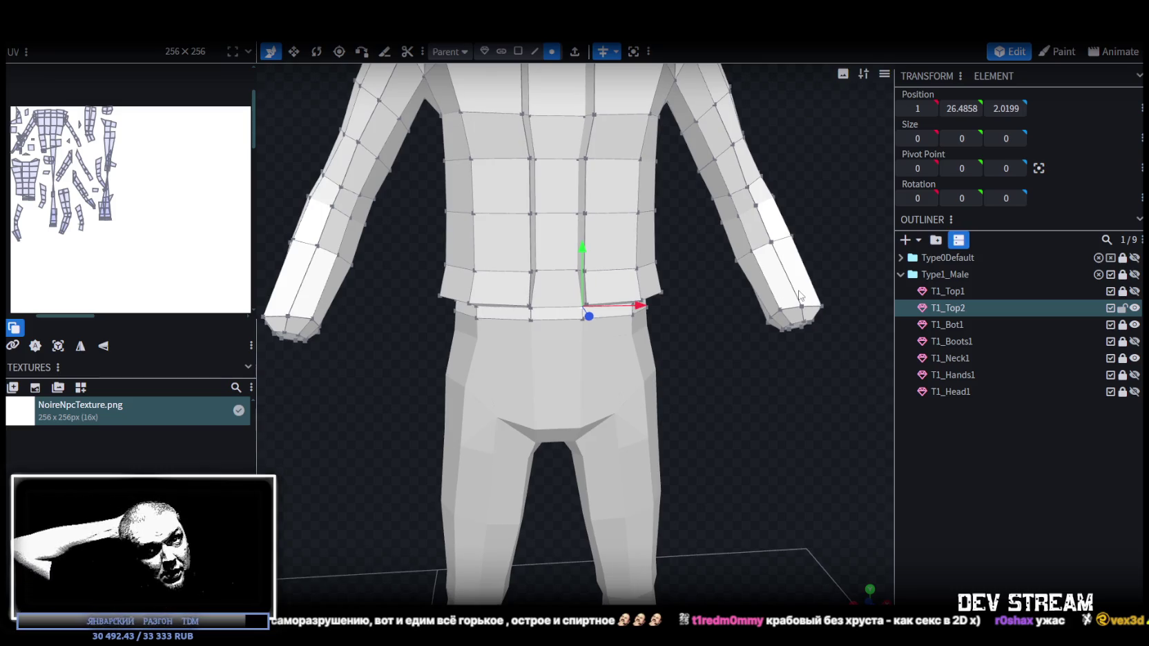
- In face mode, select a single face on the upper sleeve
{"action": "mouse_move", "coordinate": [735, 303]}
{"action": "left_mouse_down"}
{"action": "mouse_move", "coordinate": [716, 350]}
{"action": "mouse_move", "coordinate": [705, 336]}
{"action": "mouse_move", "coordinate": [701, 355]}
{"action": "mouse_move", "coordinate": [638, 374]}
{"action": "mouse_move", "coordinate": [607, 333]}
{"action": "mouse_move", "coordinate": [662, 303]}
{"action": "mouse_move", "coordinate": [698, 314]}
{"action": "mouse_move", "coordinate": [716, 441]}
{"action": "mouse_move", "coordinate": [688, 427]}
{"action": "mouse_move", "coordinate": [602, 454]}
{"action": "mouse_move", "coordinate": [678, 433]}
{"action": "mouse_move", "coordinate": [680, 379]}
{"action": "left_mouse_up"}
{"action": "left_click", "coordinate": [519, 51]}
{"action": "mouse_move", "coordinate": [594, 173]}
{"action": "left_mouse_down"}
{"action": "mouse_move", "coordinate": [763, 222]}
{"action": "mouse_move", "coordinate": [594, 296]}
{"action": "left_mouse_up"}
{"action": "left_click", "coordinate": [520, 323]}
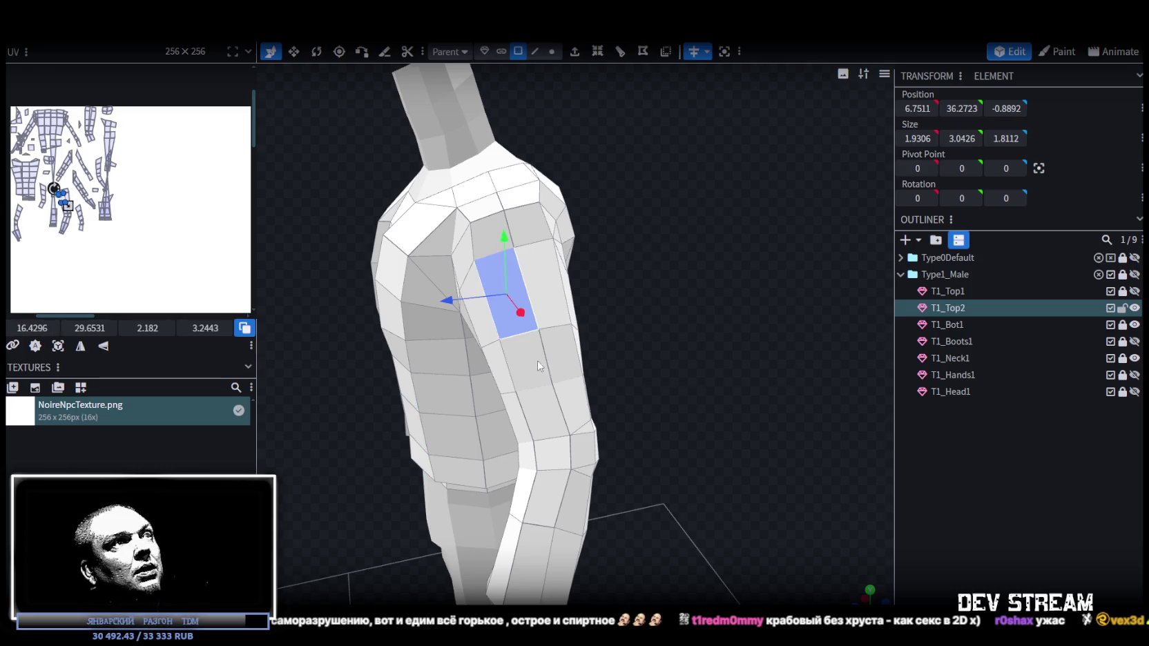
{"action": "left_click", "coordinate": [539, 366]}
{"action": "left_click", "coordinate": [507, 293], "text": "shift"}
{"action": "left_click_drag", "start_coordinate": [637, 345], "coordinate": [683, 317]}
{"action": "left_click", "coordinate": [614, 331]}
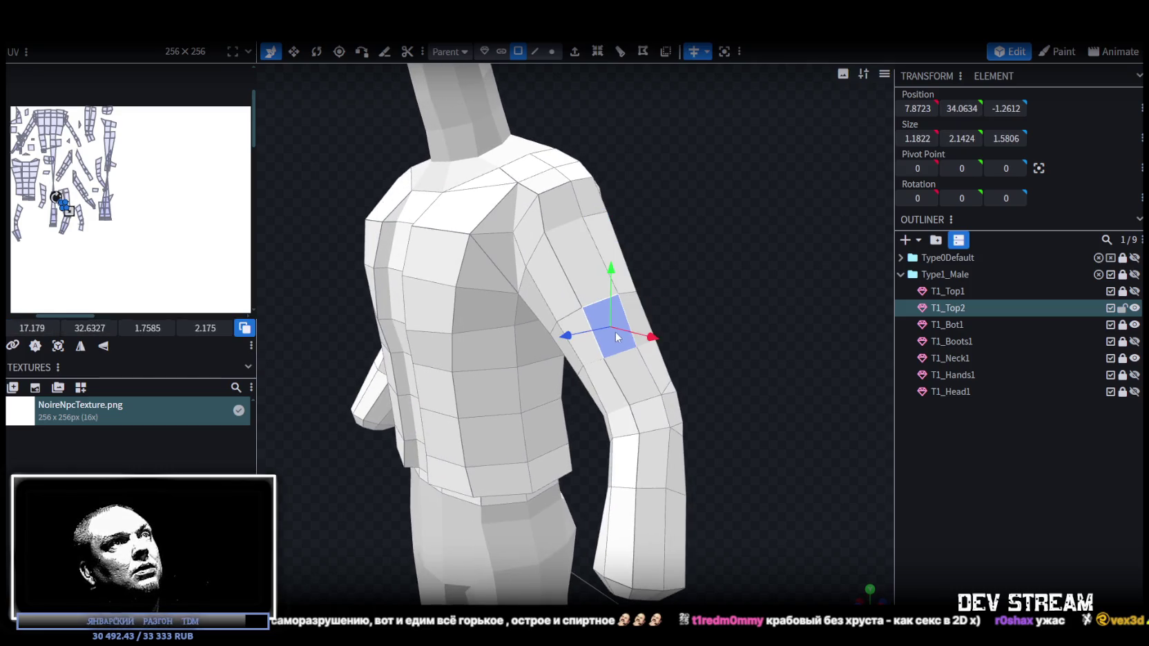
{"action": "left_click_drag", "start_coordinate": [615, 331], "coordinate": [823, 261]}
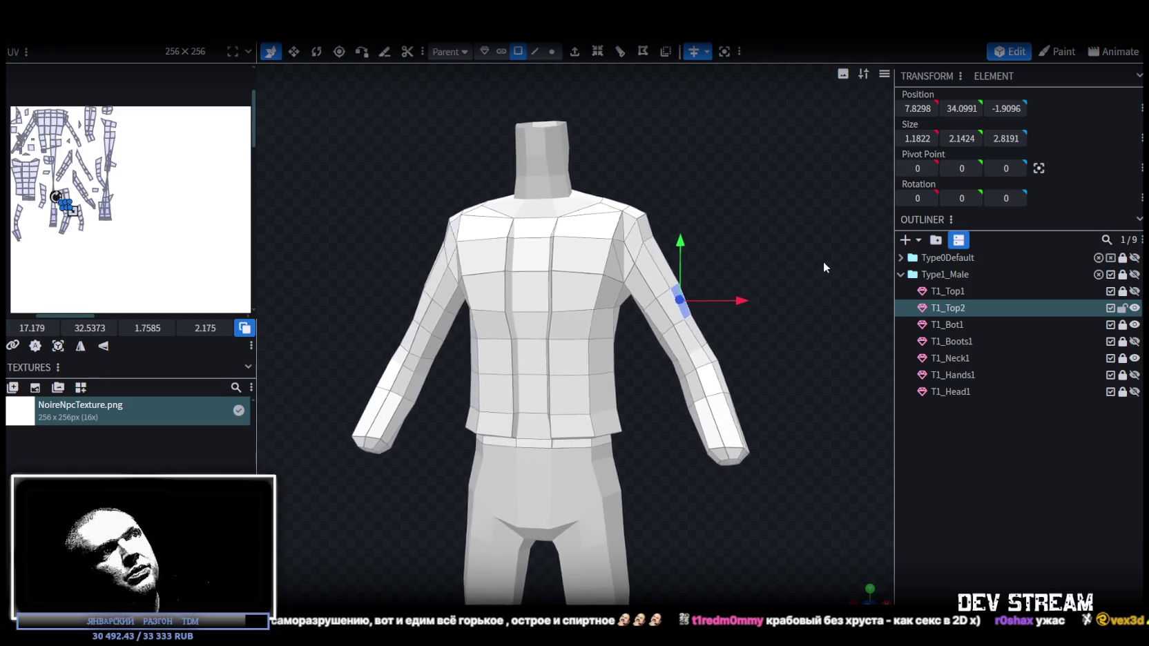
{"action": "mouse_move", "coordinate": [826, 259]}
{"action": "left_mouse_down"}
{"action": "mouse_move", "coordinate": [825, 278]}
{"action": "mouse_move", "coordinate": [837, 274]}
{"action": "mouse_move", "coordinate": [718, 311]}
{"action": "mouse_move", "coordinate": [688, 336]}
{"action": "mouse_move", "coordinate": [800, 318]}
{"action": "mouse_move", "coordinate": [810, 277]}
{"action": "mouse_move", "coordinate": [801, 301]}
{"action": "mouse_move", "coordinate": [804, 276]}
{"action": "mouse_move", "coordinate": [763, 300]}
{"action": "mouse_move", "coordinate": [778, 305]}
{"action": "mouse_move", "coordinate": [797, 269]}
{"action": "mouse_move", "coordinate": [780, 297]}
{"action": "mouse_move", "coordinate": [753, 275]}
{"action": "mouse_move", "coordinate": [654, 299]}
{"action": "mouse_move", "coordinate": [757, 293]}
{"action": "mouse_move", "coordinate": [763, 267]}
{"action": "mouse_move", "coordinate": [698, 218]}
{"action": "left_mouse_up"}
- Stretch the upper-arm face taller and rotate it about 17 degrees
{"action": "left_click_drag", "start_coordinate": [762, 280], "coordinate": [794, 265]}
{"action": "key", "text": "s"}
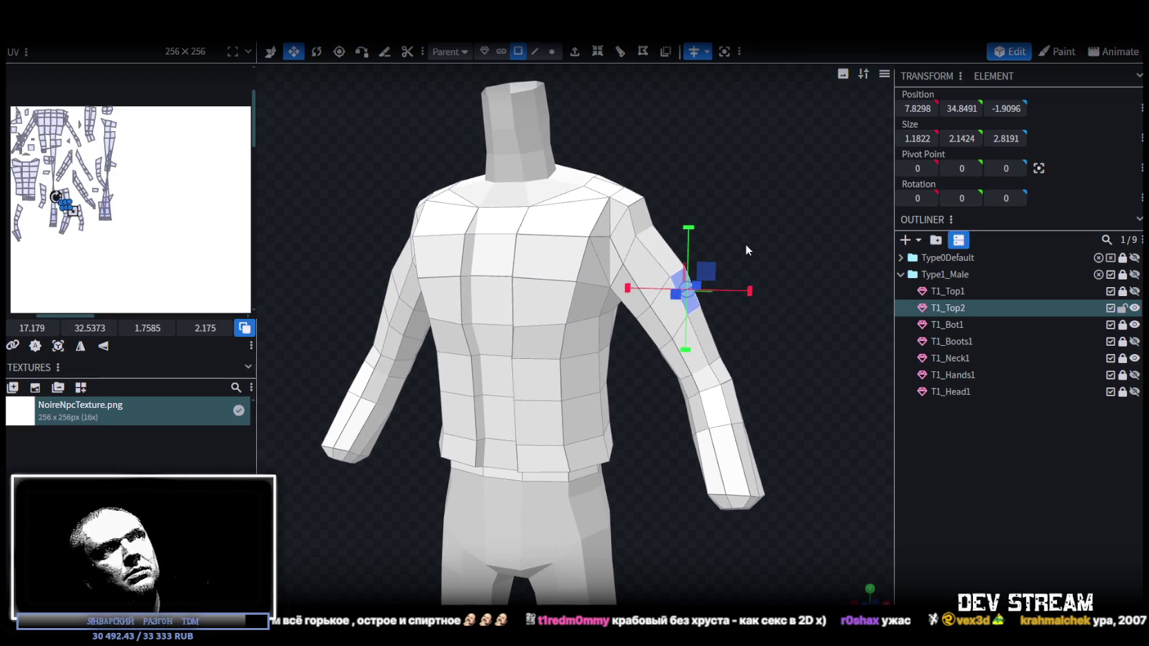
{"action": "left_click_drag", "start_coordinate": [694, 233], "coordinate": [690, 208]}
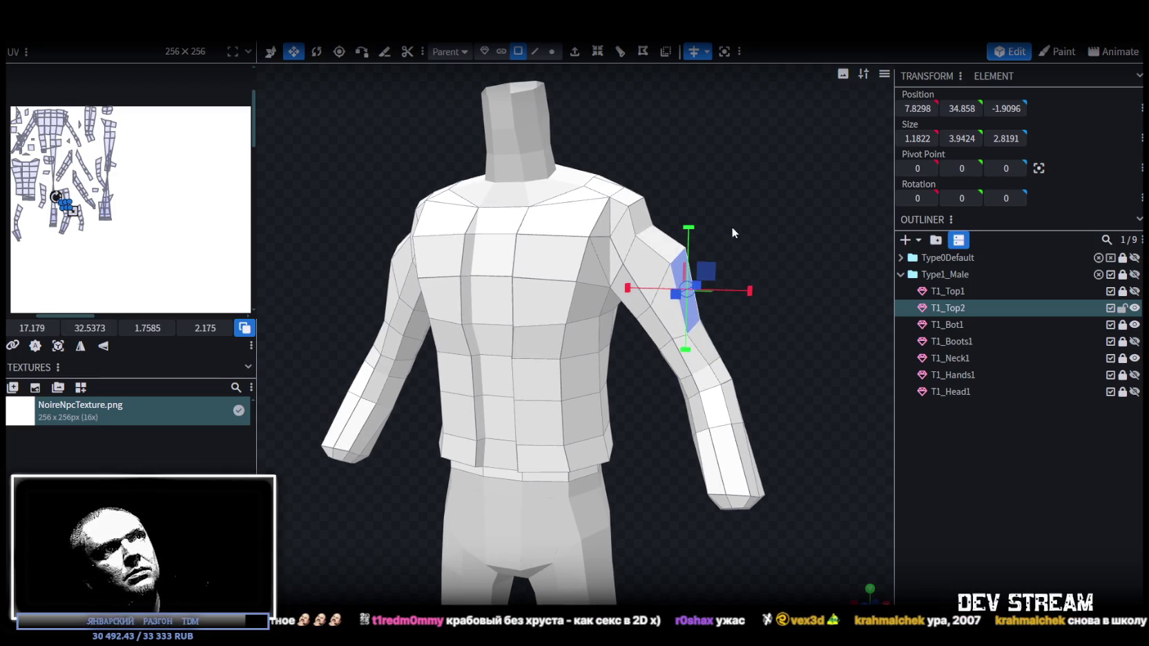
{"action": "key", "text": "v"}
{"action": "key", "text": "r"}
{"action": "left_click_drag", "start_coordinate": [725, 232], "coordinate": [724, 258]}
{"action": "mouse_move", "coordinate": [817, 291]}
{"action": "left_mouse_down"}
{"action": "mouse_move", "coordinate": [649, 285]}
{"action": "mouse_move", "coordinate": [718, 279]}
{"action": "left_mouse_up"}
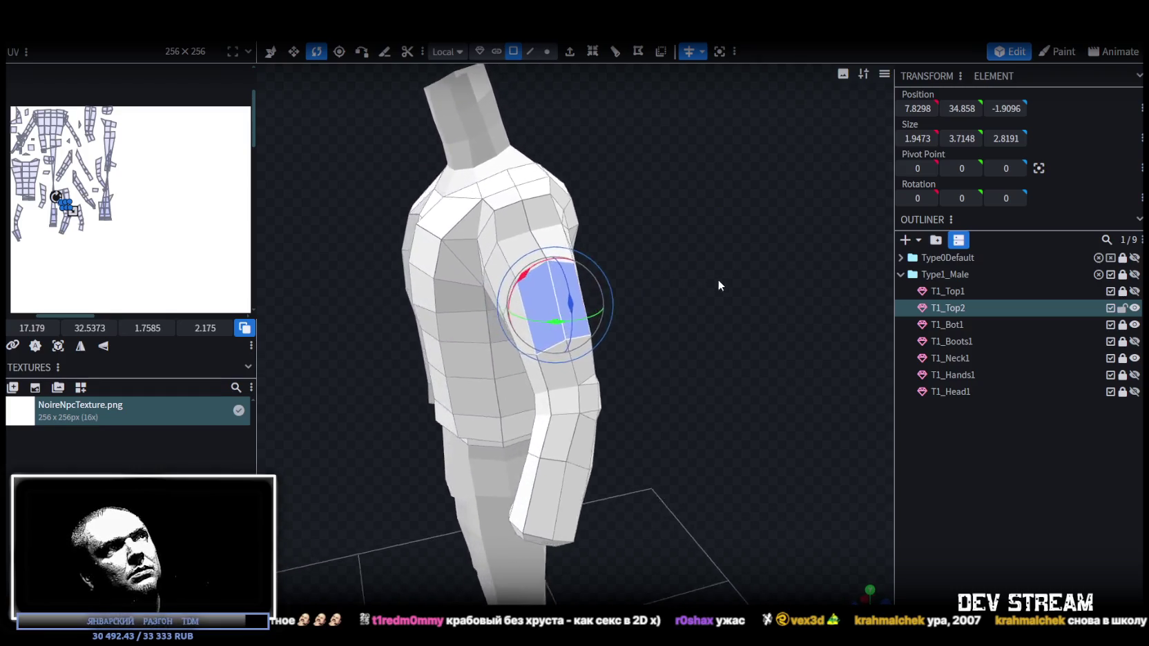
- In edge mode, shorten the shoulder-side edge vertically
{"action": "scroll", "coordinate": [712, 207], "scroll_direction": "up", "scroll_amount": 4}
{"action": "left_click", "coordinate": [530, 51]}
{"action": "left_click_drag", "start_coordinate": [594, 262], "coordinate": [641, 316]}
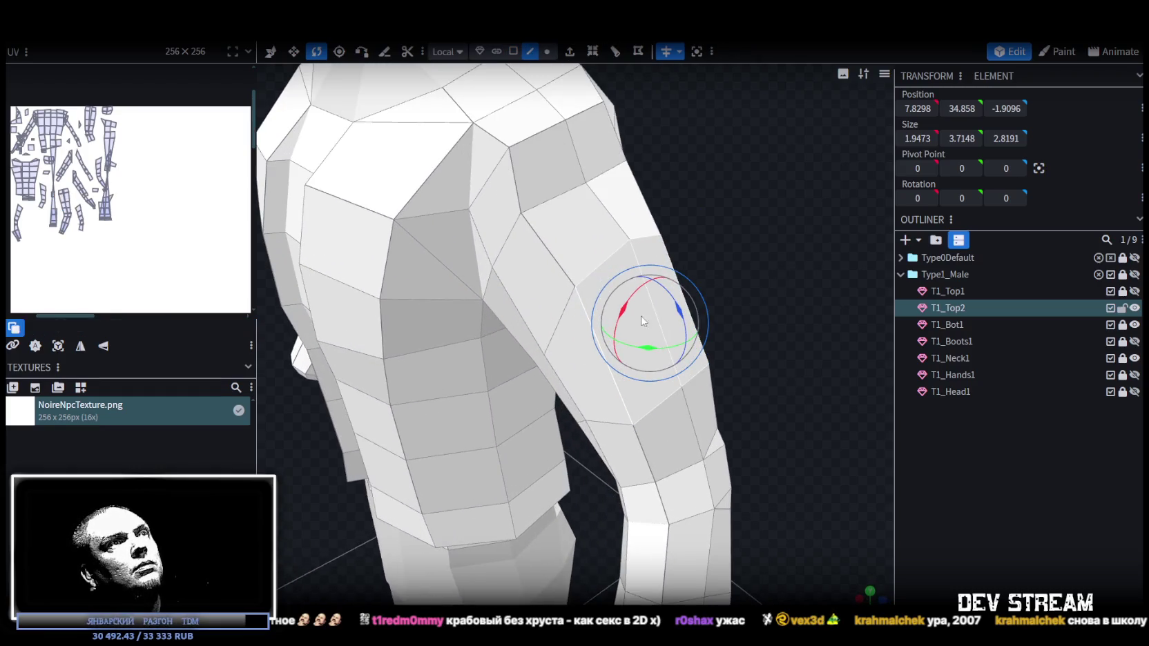
{"action": "key", "text": "v"}
{"action": "left_click_drag", "start_coordinate": [787, 287], "coordinate": [828, 252]}
{"action": "left_click_drag", "start_coordinate": [759, 148], "coordinate": [758, 140]}
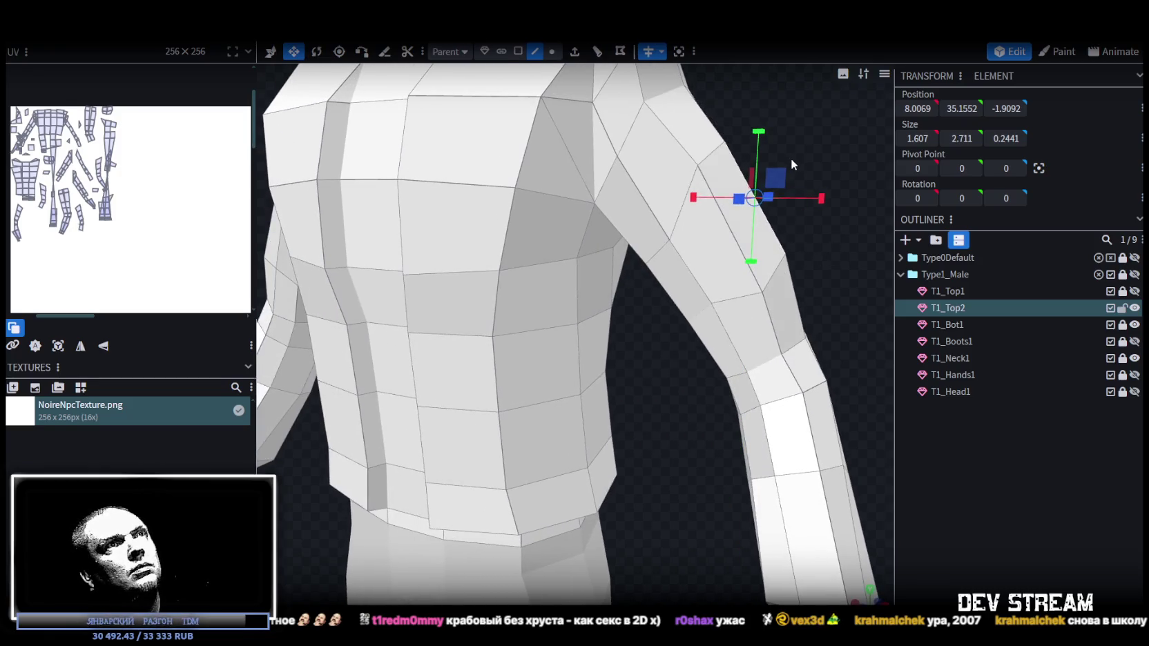
- Lower the upper-arm shoulder edge slightly on Y and scale it a little taller
{"action": "key", "text": "v"}
{"action": "left_click_drag", "start_coordinate": [760, 134], "coordinate": [761, 148]}
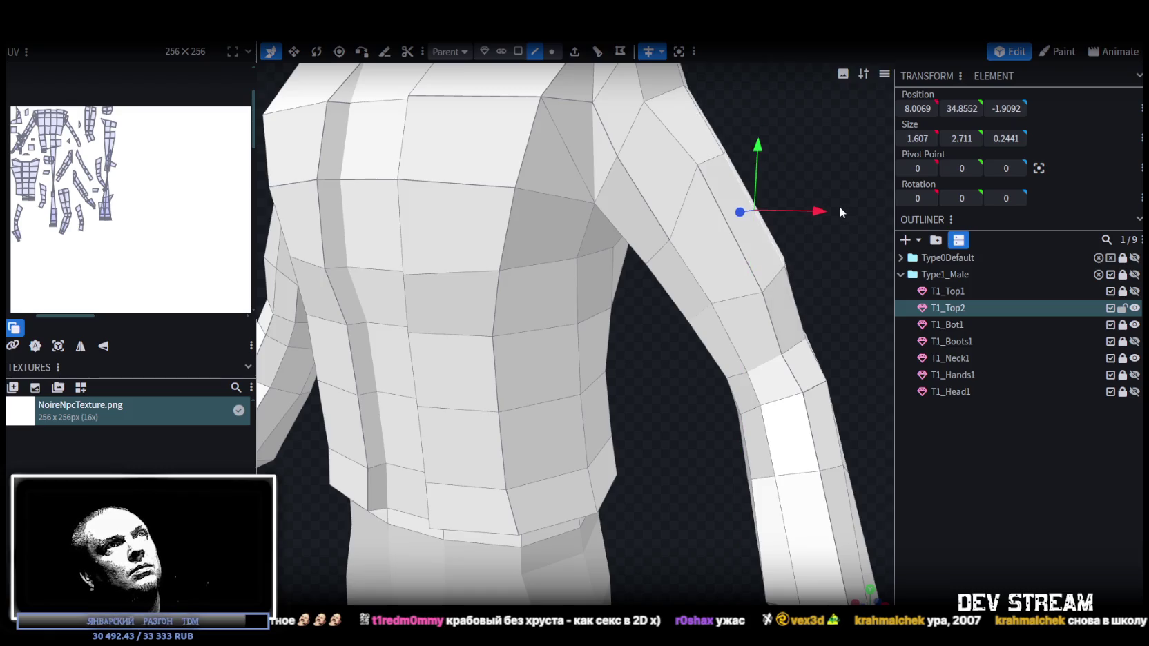
{"action": "key", "text": "r"}
{"action": "key", "text": "s"}
{"action": "left_click_drag", "start_coordinate": [760, 147], "coordinate": [642, 166]}
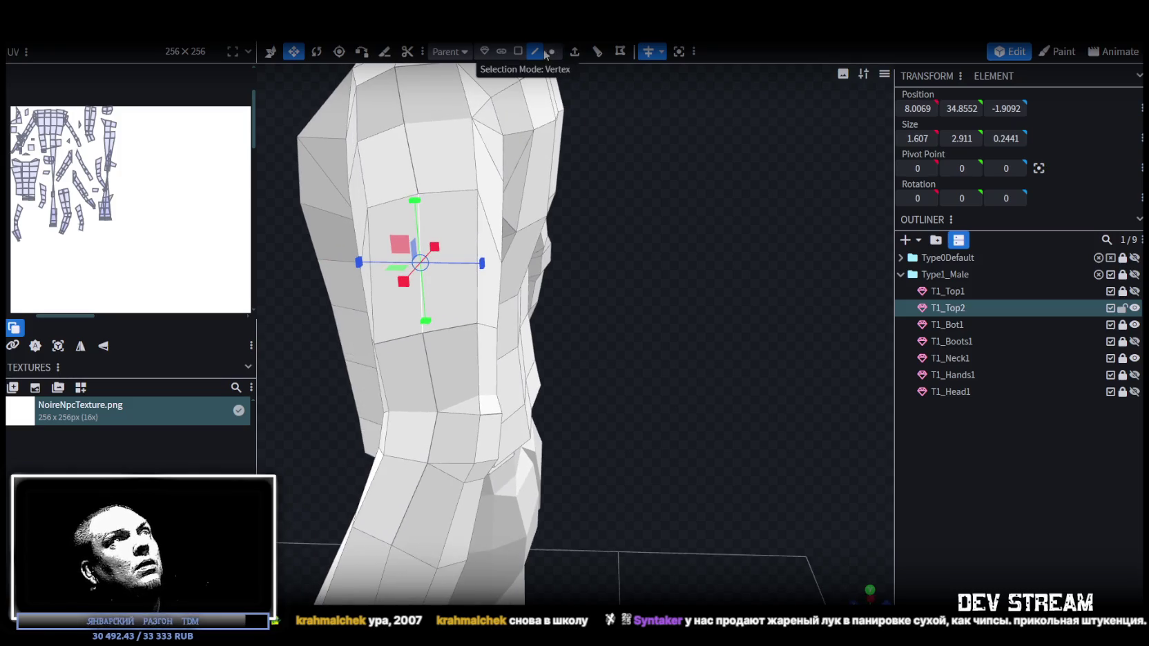
- Select a different edge and an upper-arm face while inspecting the shoulder, arm and back
{"action": "mouse_move", "coordinate": [463, 325]}
{"action": "left_mouse_down"}
{"action": "mouse_move", "coordinate": [686, 285]}
{"action": "mouse_move", "coordinate": [752, 253]}
{"action": "left_mouse_up"}
{"action": "key", "text": "v"}
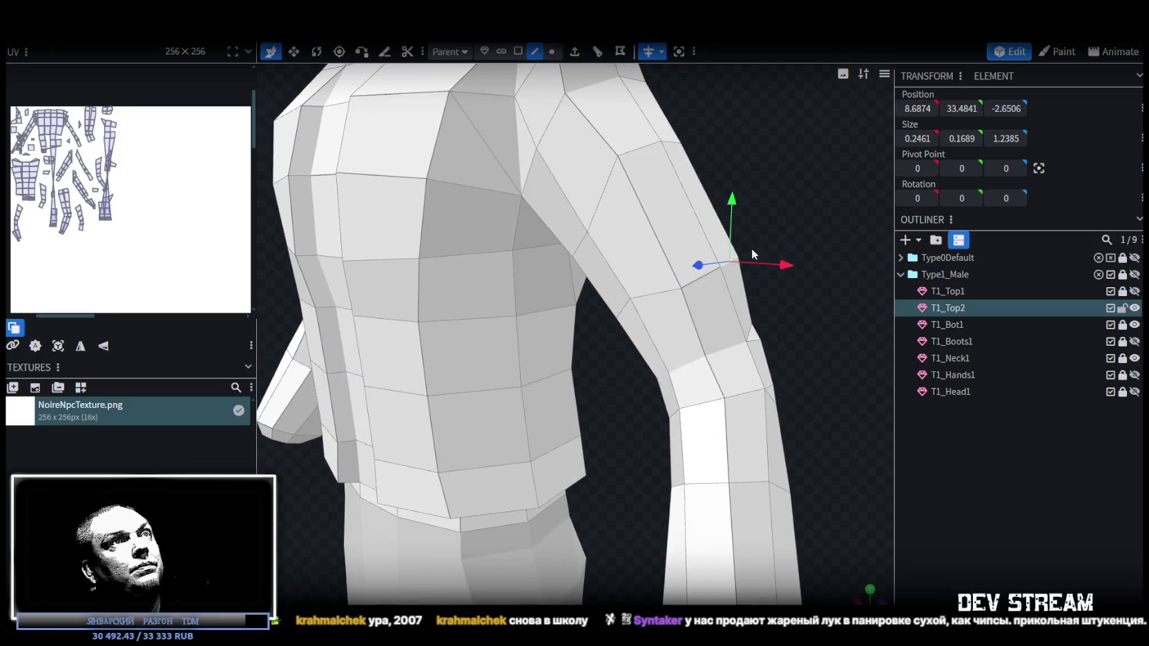
{"action": "mouse_move", "coordinate": [775, 186]}
{"action": "left_mouse_down"}
{"action": "mouse_move", "coordinate": [768, 228]}
{"action": "mouse_move", "coordinate": [666, 147]}
{"action": "left_mouse_up"}
{"action": "left_click", "coordinate": [518, 51]}
{"action": "left_click", "coordinate": [630, 301]}
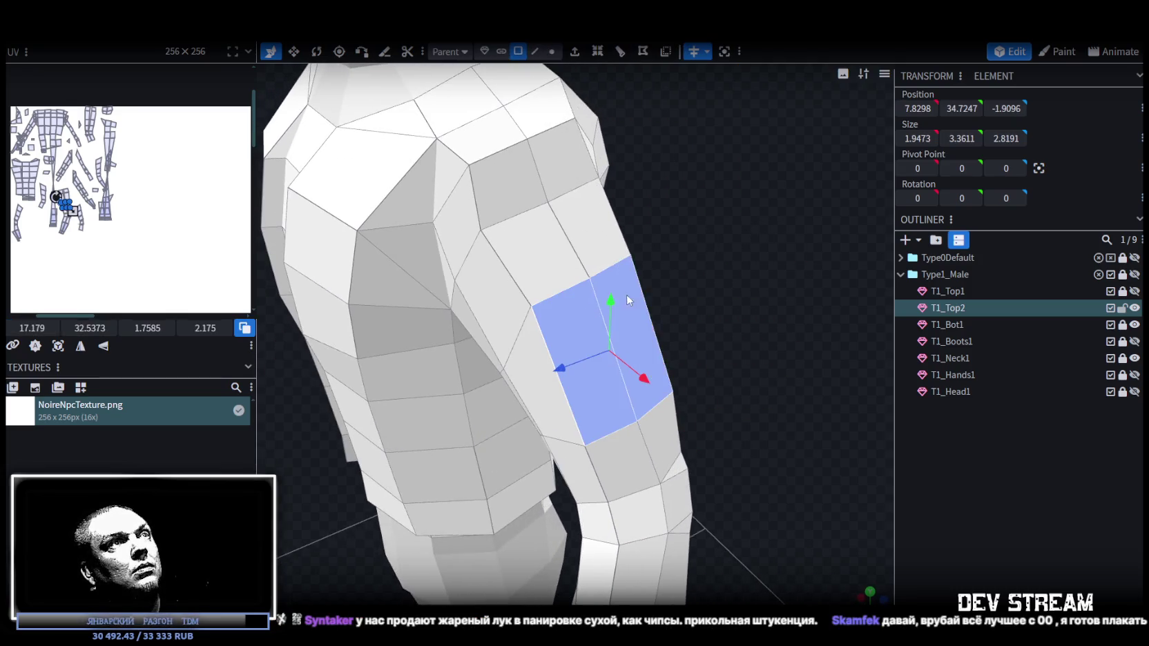
{"action": "left_click_drag", "start_coordinate": [629, 301], "coordinate": [778, 299]}
{"action": "scroll", "coordinate": [778, 301], "scroll_direction": "down", "scroll_amount": 3}
{"action": "mouse_move", "coordinate": [745, 339]}
{"action": "left_mouse_down"}
{"action": "mouse_move", "coordinate": [774, 305]}
{"action": "mouse_move", "coordinate": [614, 305]}
{"action": "mouse_move", "coordinate": [450, 327]}
{"action": "left_mouse_up"}
{"action": "scroll", "coordinate": [774, 305], "scroll_direction": "up", "scroll_amount": 3}
{"action": "scroll", "coordinate": [450, 328], "scroll_direction": "down", "scroll_amount": 2}
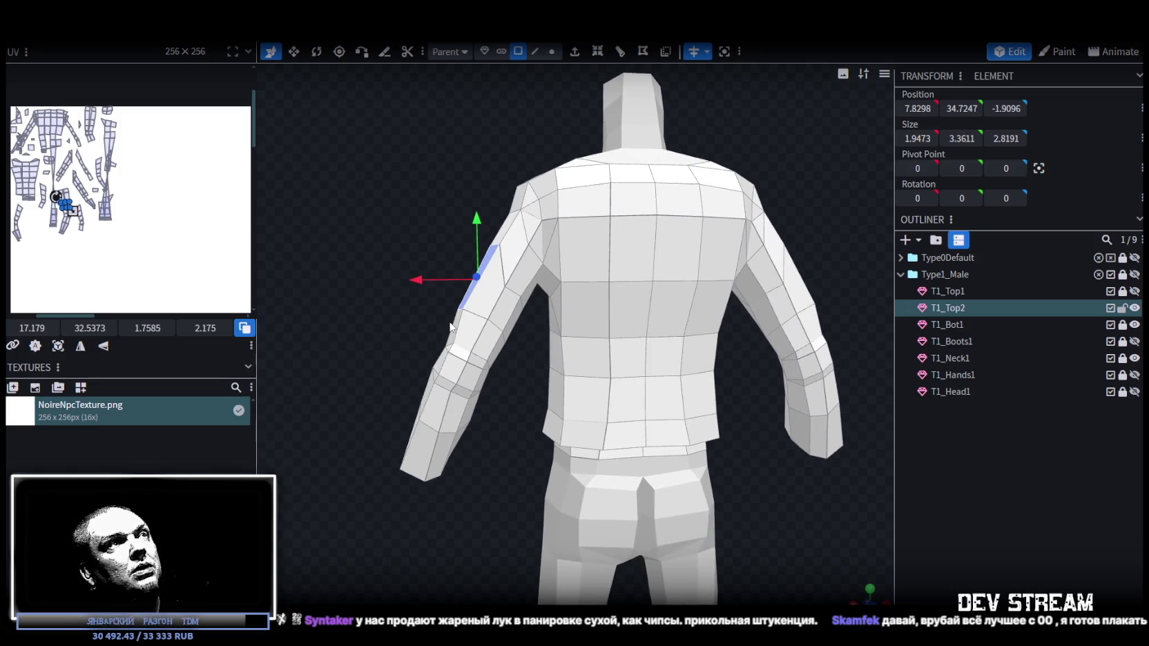
{"action": "scroll", "coordinate": [399, 261], "scroll_direction": "up", "scroll_amount": 3}
{"action": "scroll", "coordinate": [525, 208], "scroll_direction": "up", "scroll_amount": 2}
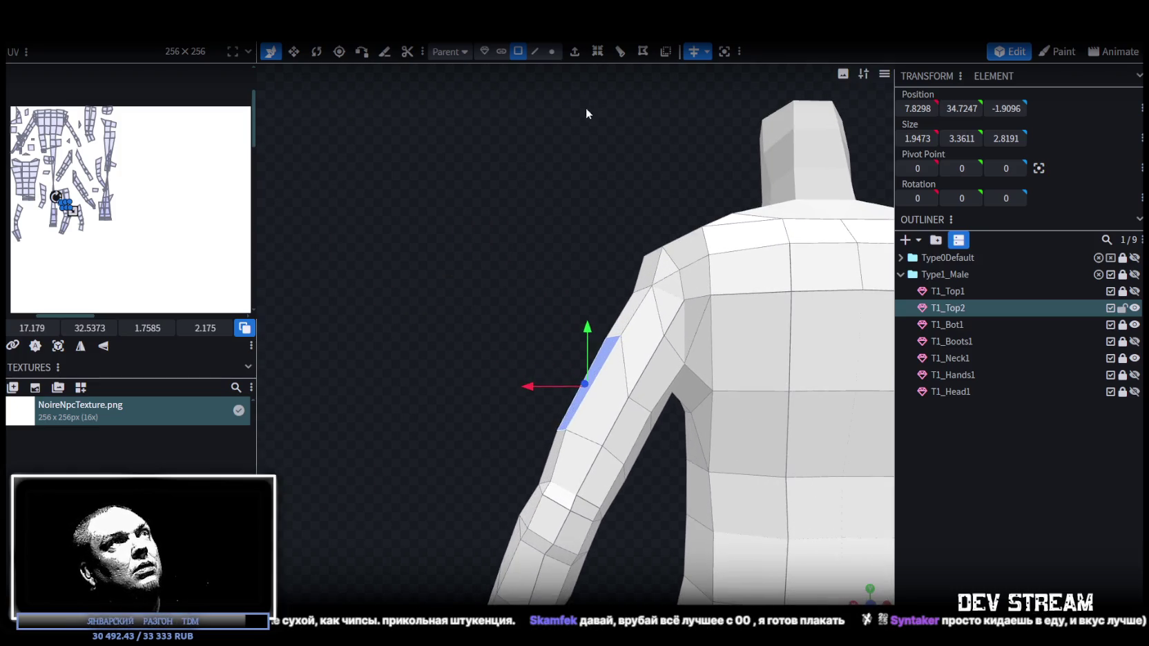
- Select two shoulder vertices and move them up and inward
{"action": "left_click", "coordinate": [549, 52]}
{"action": "left_click", "coordinate": [628, 400]}
{"action": "scroll", "coordinate": [797, 341], "scroll_direction": "up", "scroll_amount": 3}
{"action": "mouse_move", "coordinate": [628, 400]}
{"action": "left_mouse_down"}
{"action": "mouse_move", "coordinate": [797, 342]}
{"action": "mouse_move", "coordinate": [642, 391]}
{"action": "left_mouse_up"}
{"action": "left_click", "coordinate": [439, 440], "text": "shift"}
{"action": "mouse_move", "coordinate": [442, 444]}
{"action": "left_mouse_down"}
{"action": "mouse_move", "coordinate": [644, 375]}
{"action": "mouse_move", "coordinate": [592, 361]}
{"action": "left_mouse_up"}
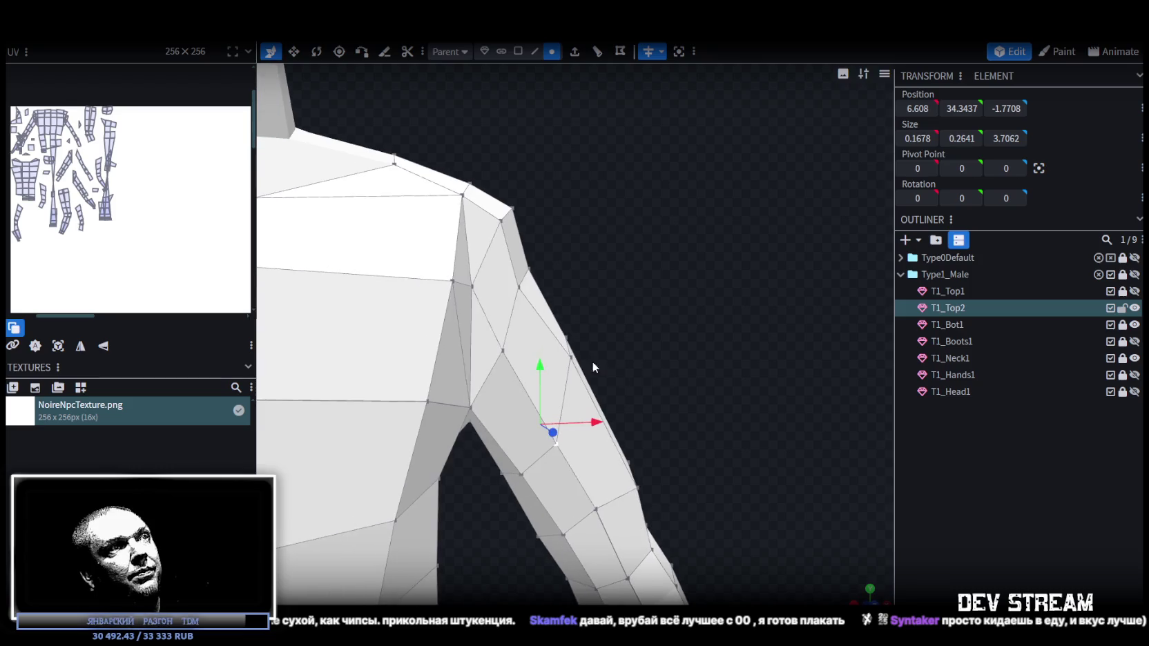
{"action": "left_click_drag", "start_coordinate": [600, 413], "coordinate": [569, 399]}
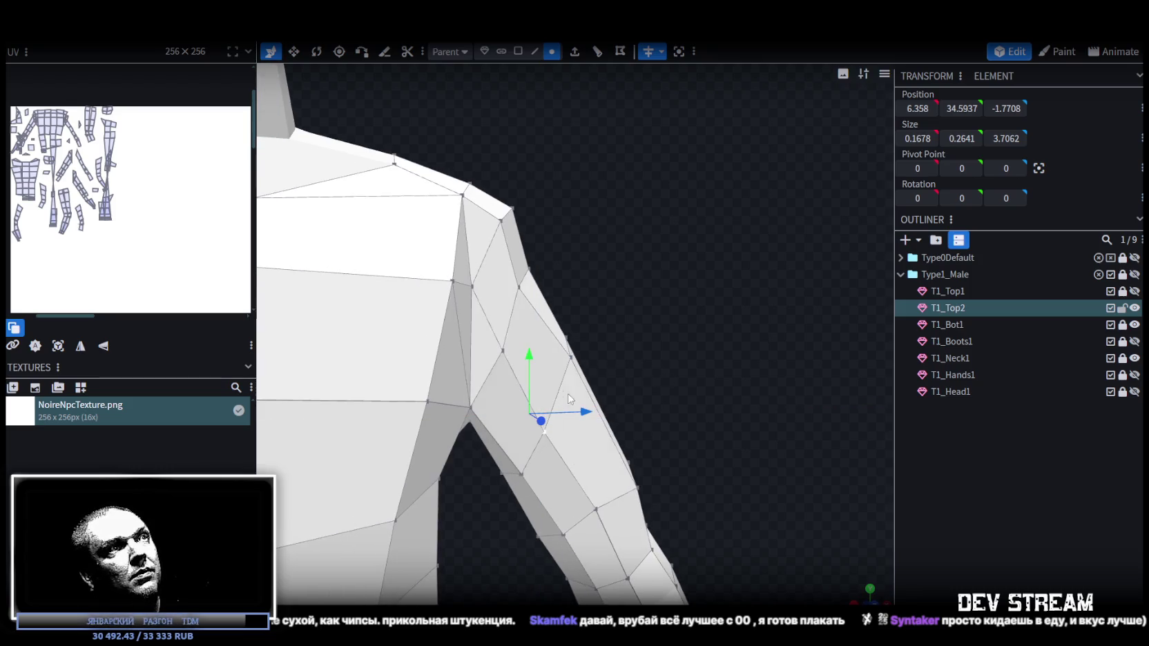
{"action": "left_click_drag", "start_coordinate": [534, 362], "coordinate": [534, 348]}
{"action": "scroll", "coordinate": [649, 445], "scroll_direction": "down", "scroll_amount": 4}
{"action": "left_click_drag", "start_coordinate": [649, 444], "coordinate": [712, 430]}
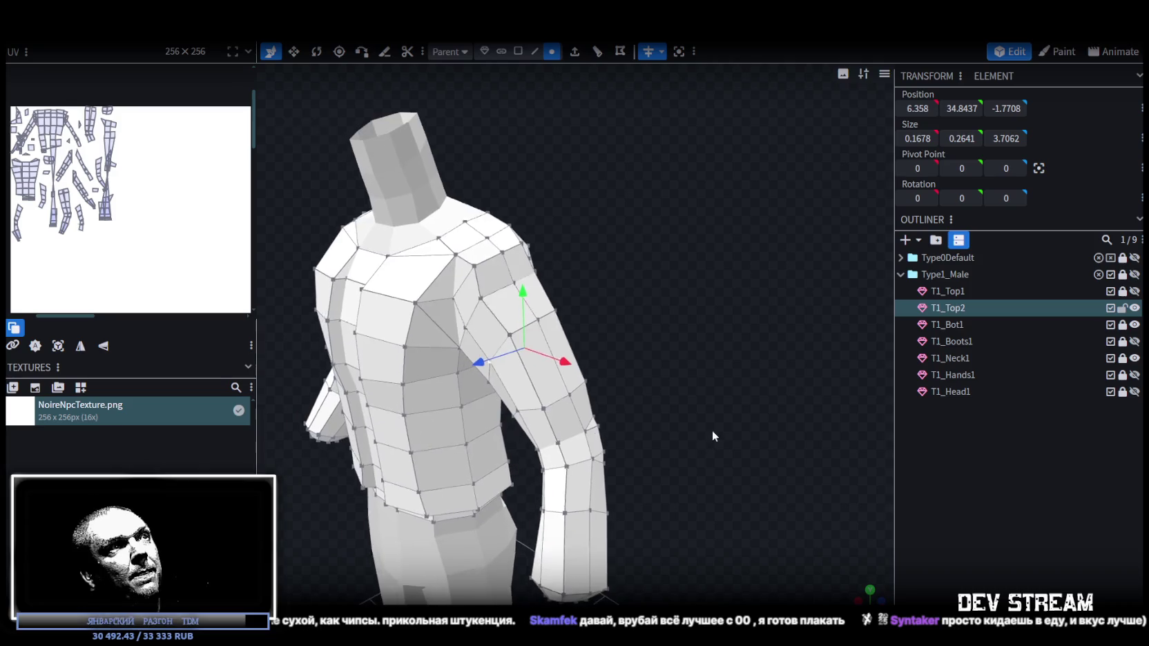
- Select the upper-sleeve faces of the jacket
{"action": "left_click", "coordinate": [518, 51]}
{"action": "scroll", "coordinate": [581, 268], "scroll_direction": "up", "scroll_amount": 2}
{"action": "left_click", "coordinate": [536, 315]}
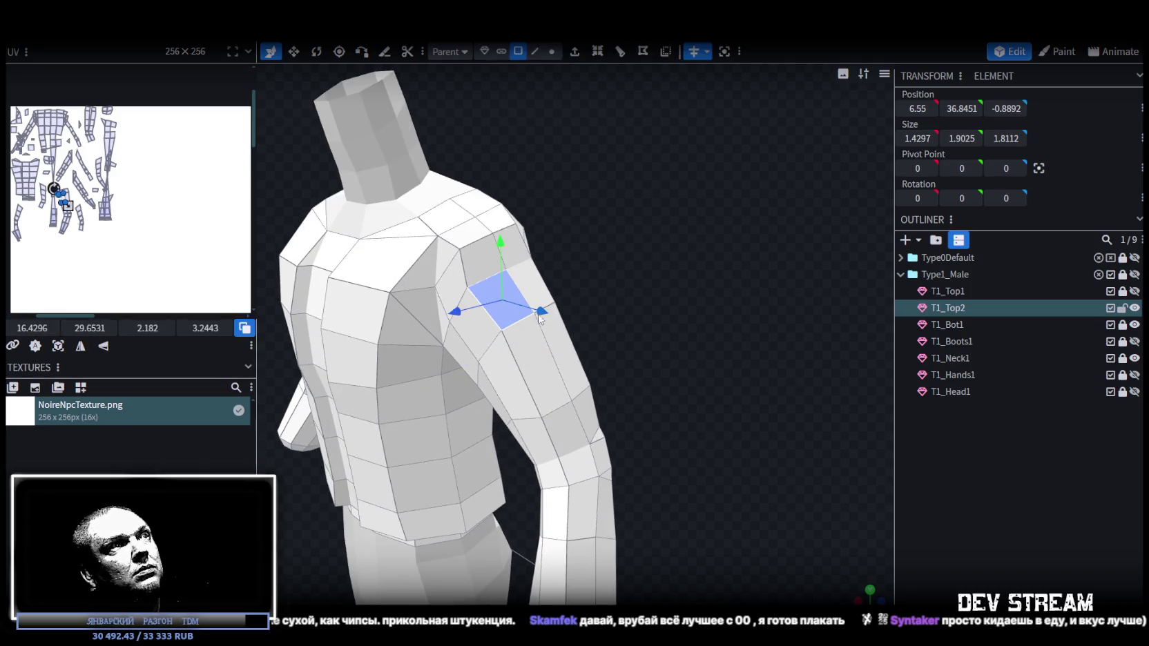
{"action": "left_click", "coordinate": [557, 328], "text": "shift"}
{"action": "left_click_drag", "start_coordinate": [558, 327], "coordinate": [743, 265]}
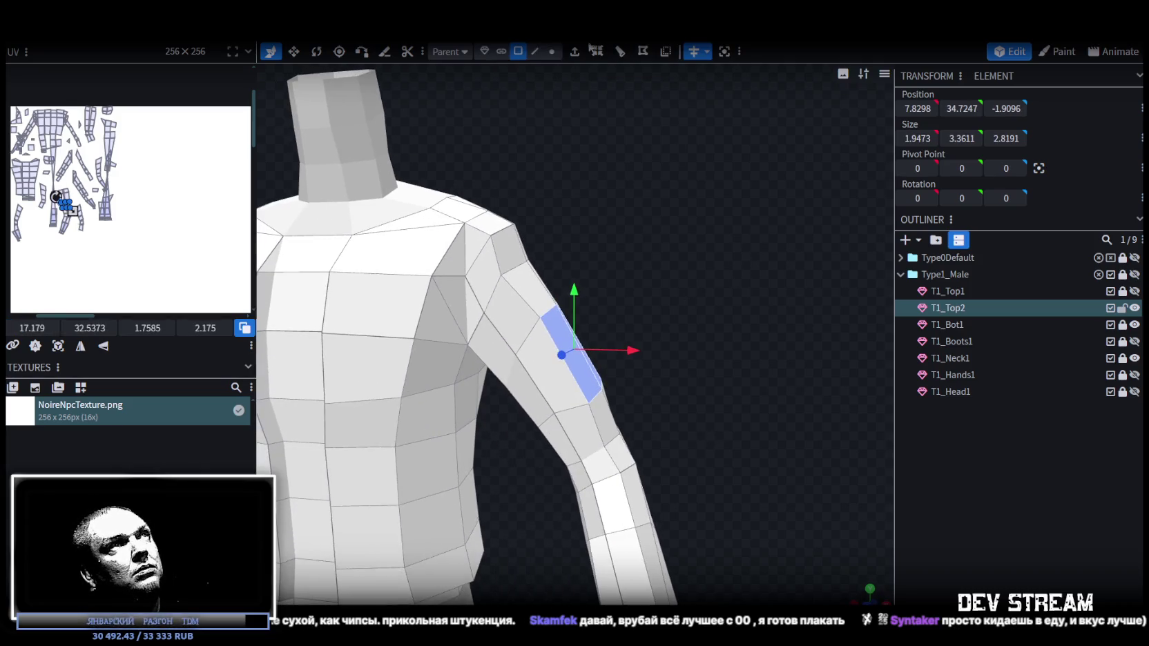
- Extrude the upper-sleeve faces by 0.5, then shorten and tilt the extruded face
{"action": "key", "text": "e"}
{"action": "scroll", "coordinate": [758, 273], "scroll_direction": "up", "scroll_amount": 2}
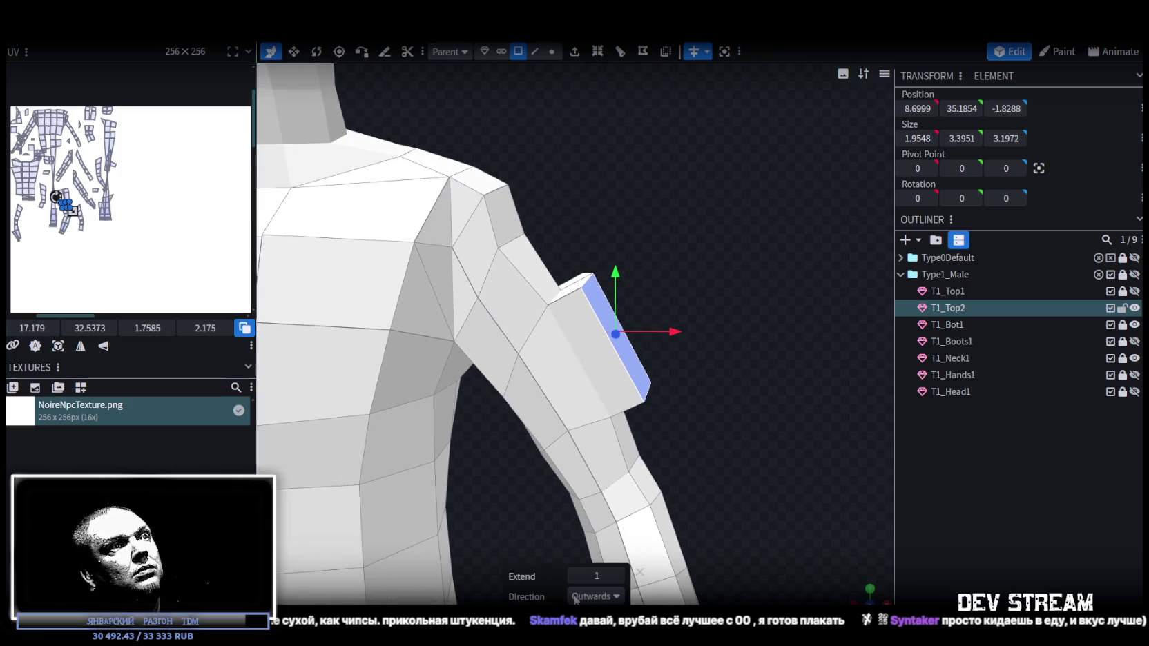
{"action": "left_click", "coordinate": [576, 575]}
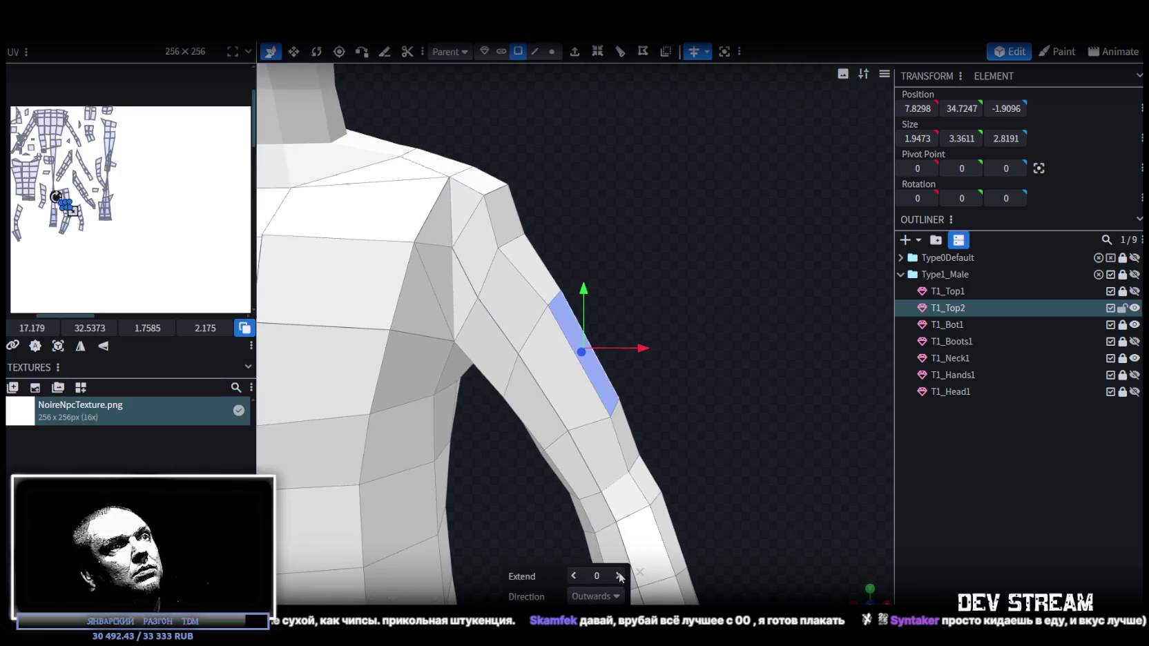
{"action": "left_click", "coordinate": [620, 577]}
{"action": "mouse_move", "coordinate": [682, 471]}
{"action": "left_mouse_down"}
{"action": "mouse_move", "coordinate": [604, 311]}
{"action": "mouse_move", "coordinate": [574, 311]}
{"action": "left_mouse_up"}
{"action": "key", "text": "v"}
{"action": "mouse_move", "coordinate": [688, 359]}
{"action": "left_mouse_down"}
{"action": "mouse_move", "coordinate": [592, 374]}
{"action": "mouse_move", "coordinate": [612, 356]}
{"action": "mouse_move", "coordinate": [570, 345]}
{"action": "mouse_move", "coordinate": [669, 348]}
{"action": "mouse_move", "coordinate": [790, 330]}
{"action": "left_mouse_up"}
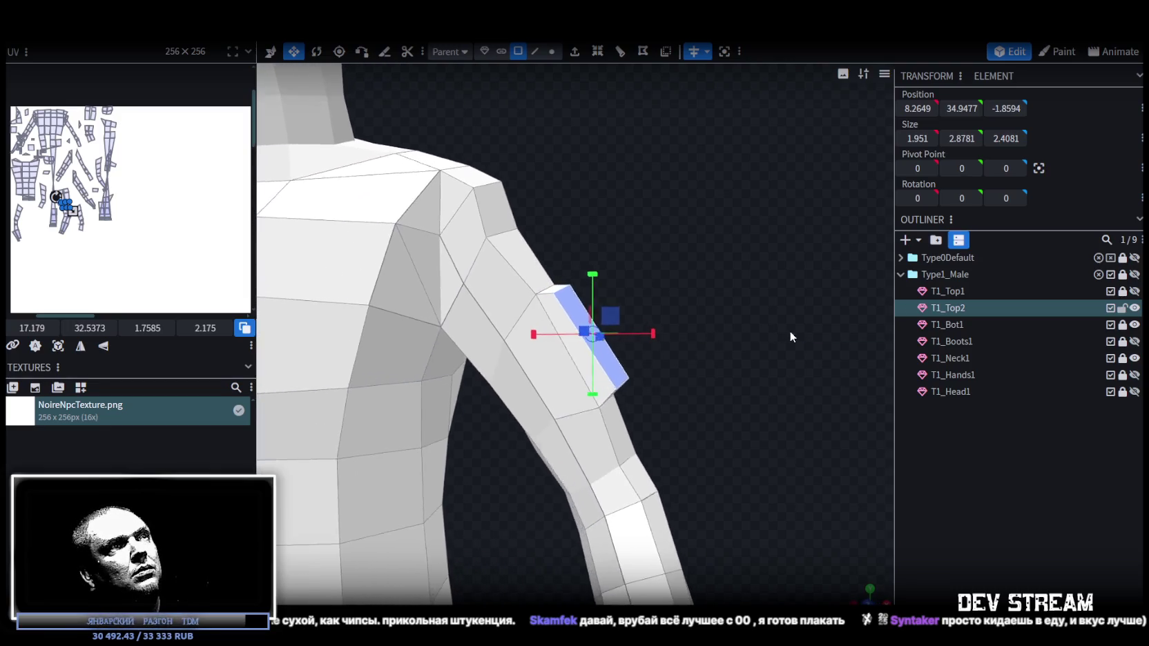
{"action": "key", "text": "r"}
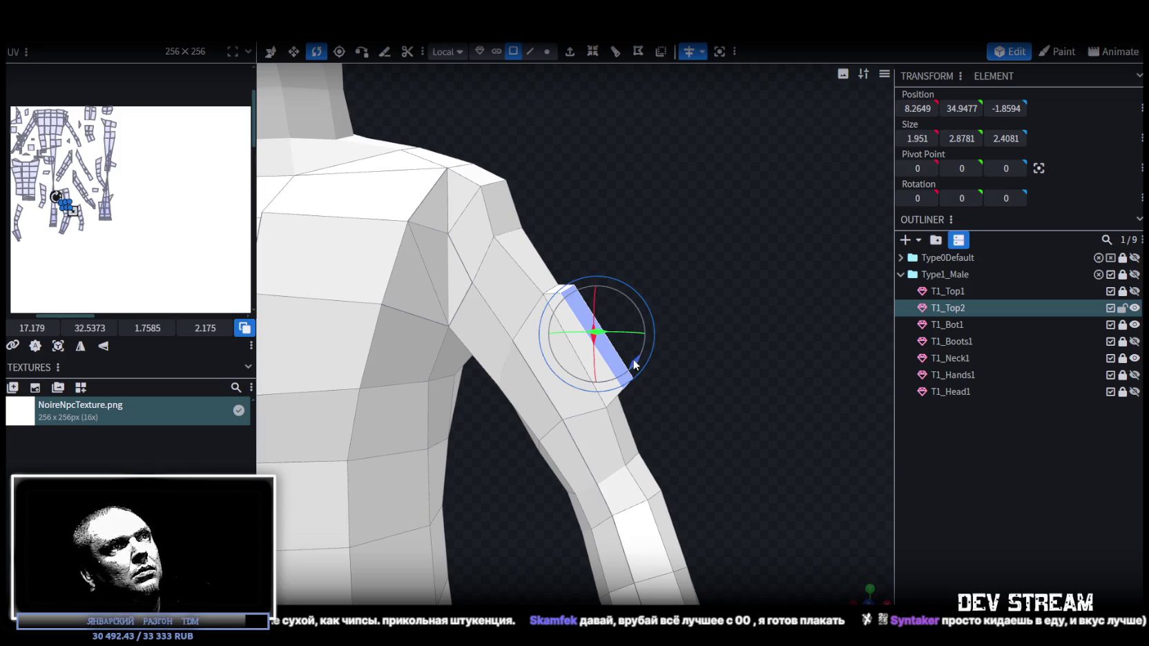
{"action": "mouse_move", "coordinate": [629, 364]}
{"action": "left_mouse_down"}
{"action": "mouse_move", "coordinate": [700, 381]}
{"action": "mouse_move", "coordinate": [702, 335]}
{"action": "left_mouse_up"}
- Add a loop cut across the sleeve tab and select its edges
{"action": "left_click", "coordinate": [529, 51]}
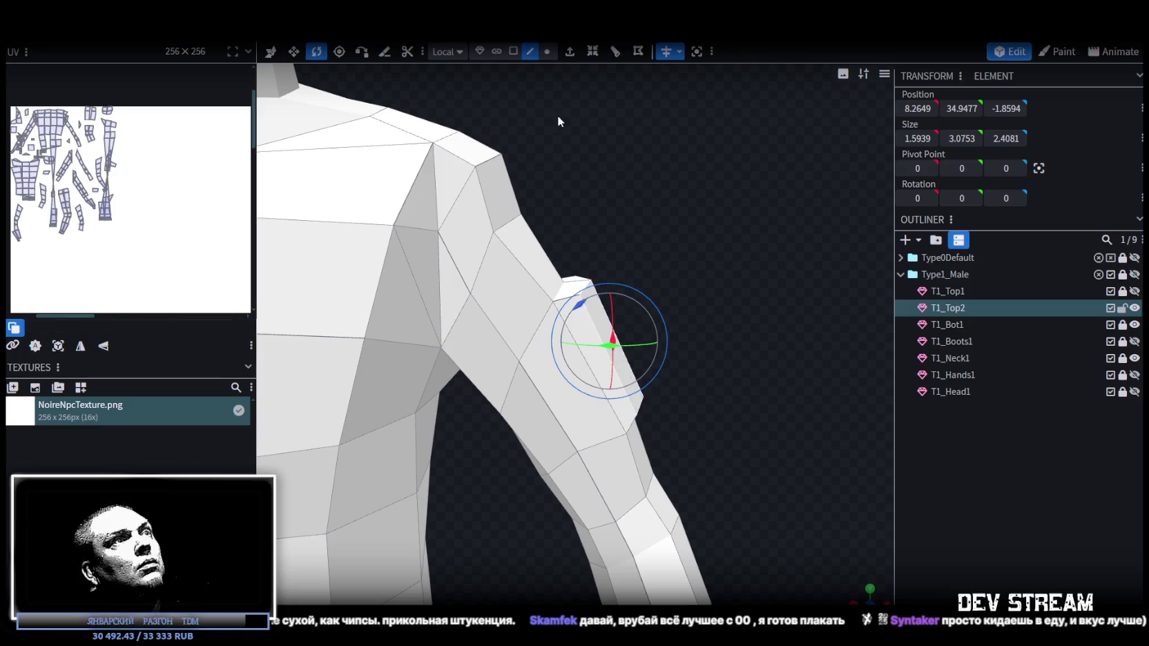
{"action": "left_click", "coordinate": [586, 367]}
{"action": "left_click", "coordinate": [591, 53]}
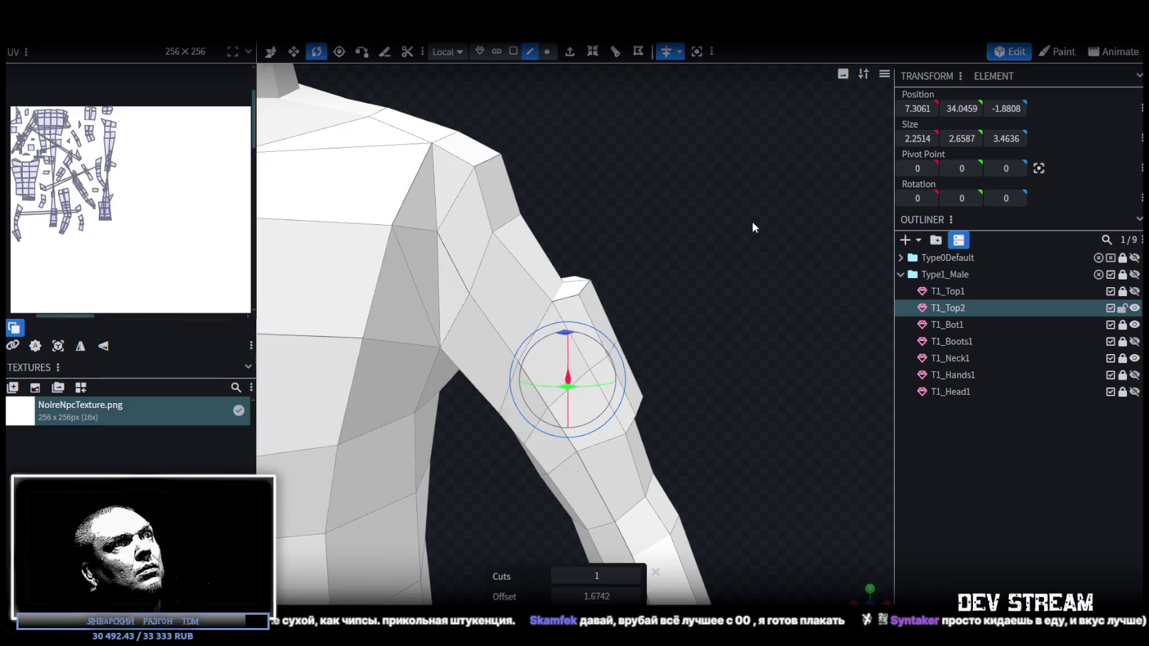
{"action": "left_click_drag", "start_coordinate": [755, 220], "coordinate": [682, 242]}
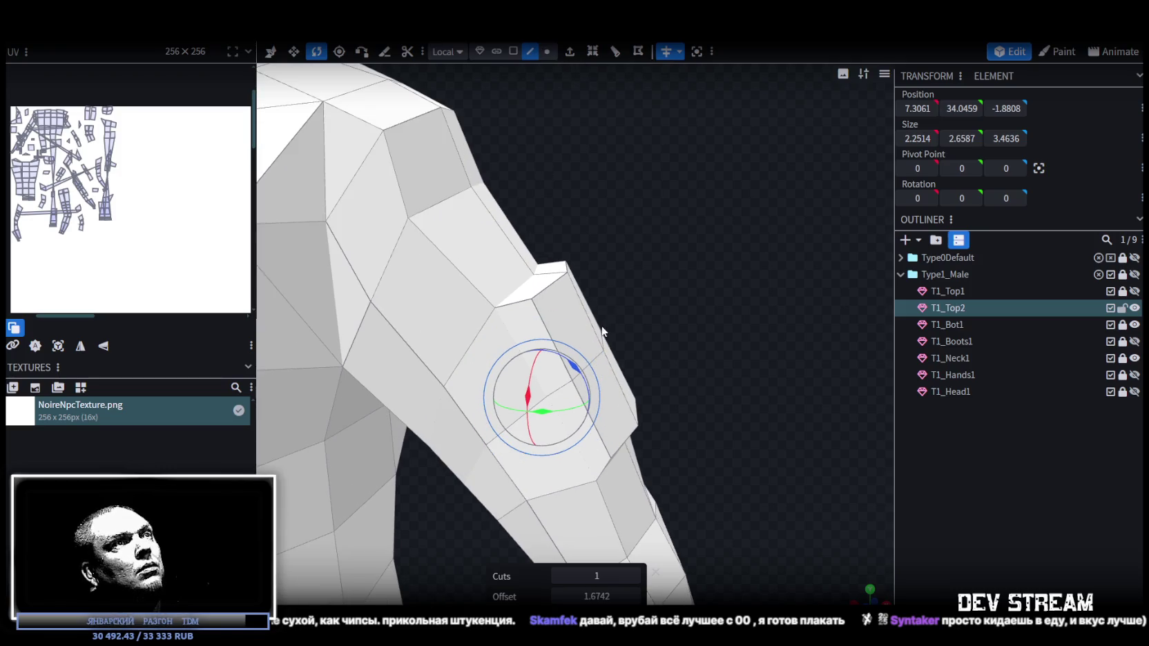
{"action": "left_click", "coordinate": [605, 332]}
{"action": "left_click_drag", "start_coordinate": [605, 332], "coordinate": [568, 384]}
{"action": "left_click", "coordinate": [531, 397]}
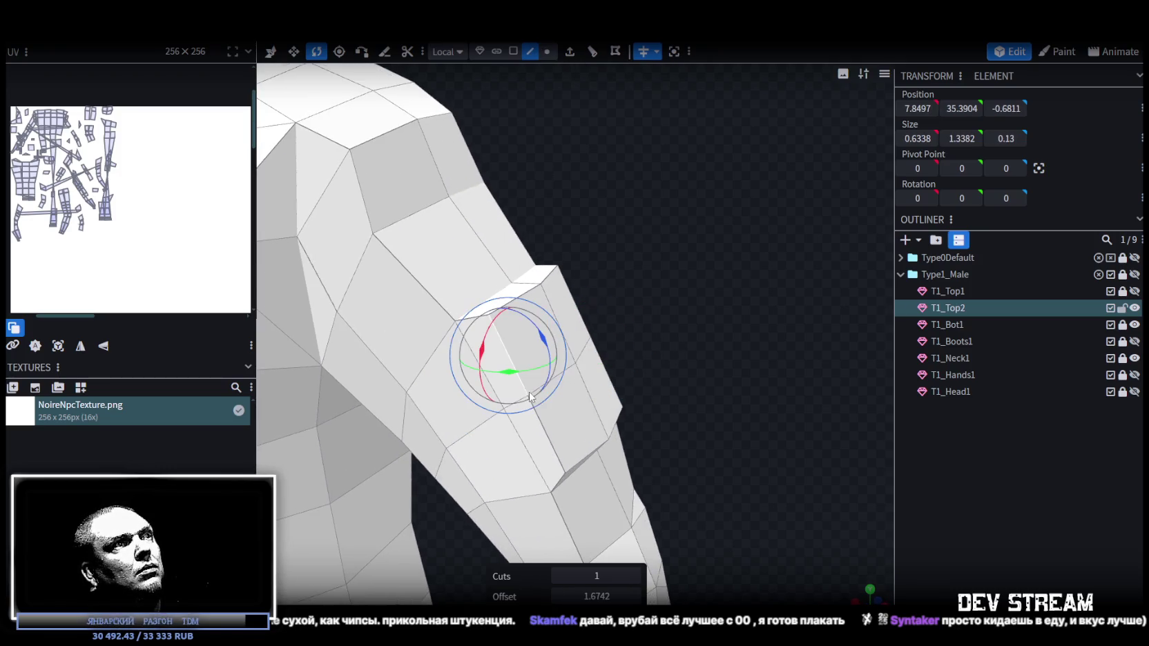
- Shift the tab edges slightly along X and lower one edge by 0.2
{"action": "key", "text": "v"}
{"action": "left_click", "coordinate": [585, 362]}
{"action": "left_click", "coordinate": [538, 393]}
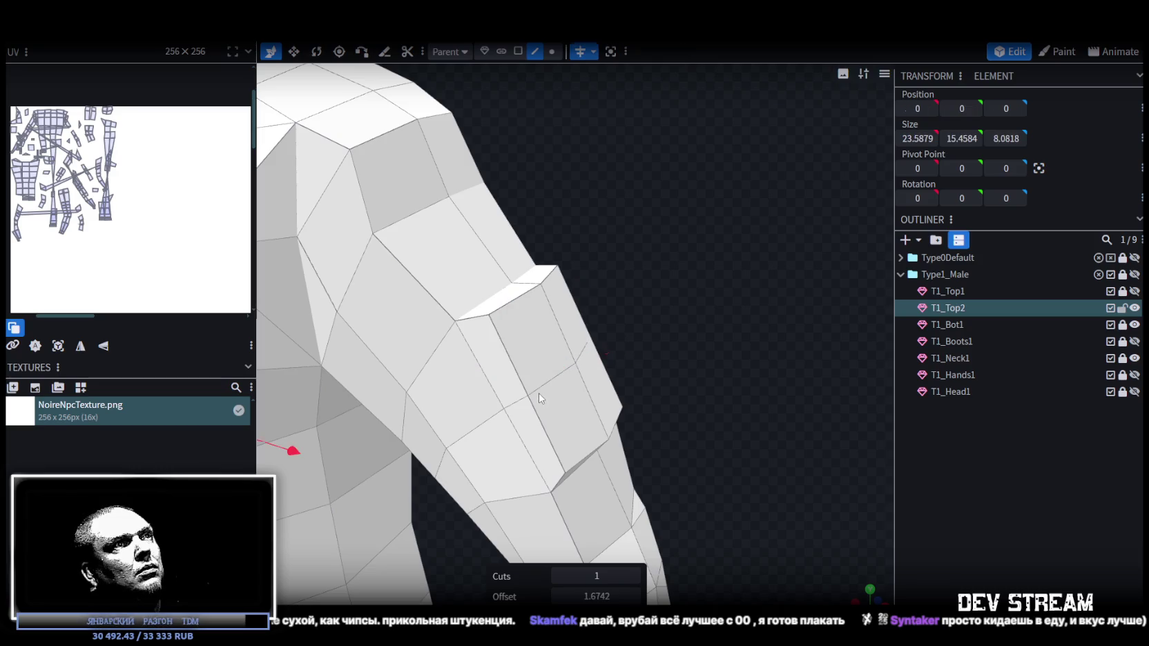
{"action": "left_click", "coordinate": [585, 352]}
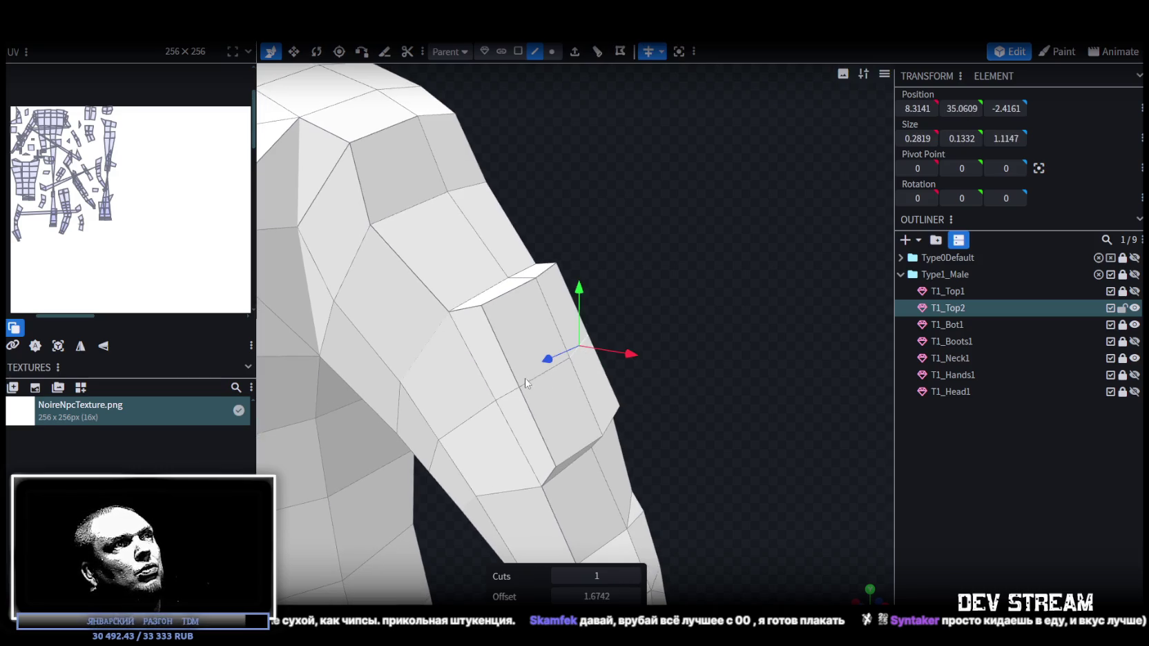
{"action": "left_click", "coordinate": [525, 383]}
{"action": "left_click_drag", "start_coordinate": [684, 357], "coordinate": [765, 324]}
{"action": "left_click_drag", "start_coordinate": [672, 331], "coordinate": [662, 334]}
{"action": "left_click_drag", "start_coordinate": [613, 274], "coordinate": [616, 285]}
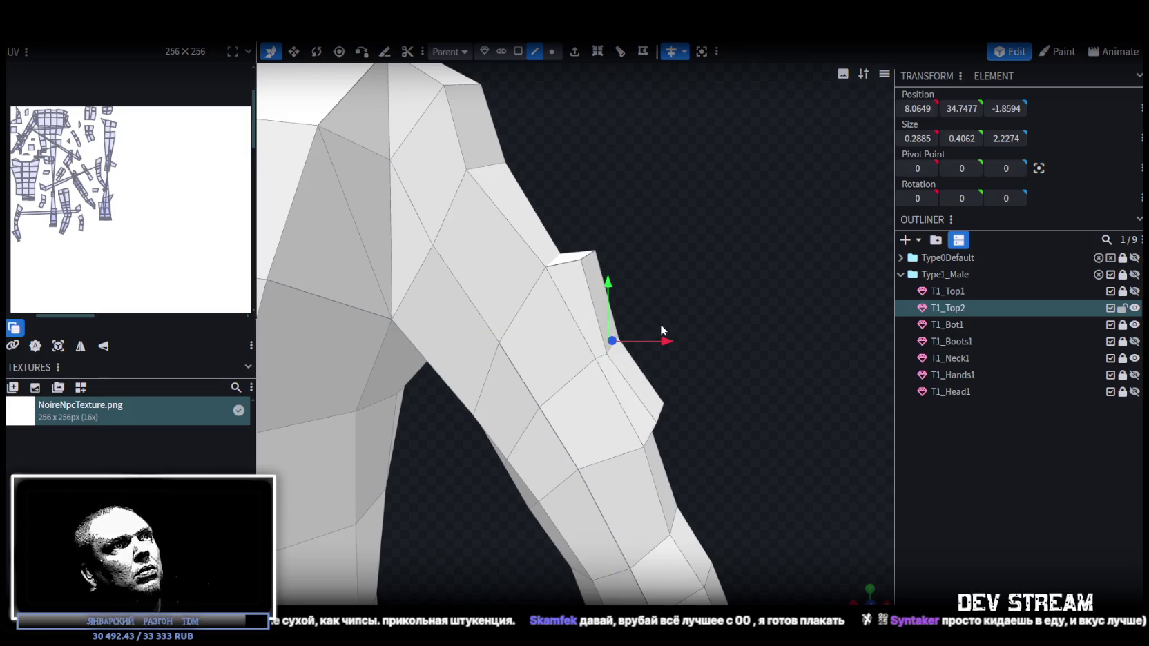
{"action": "left_click_drag", "start_coordinate": [667, 339], "coordinate": [639, 289]}
- Extrude the tab's top face toward positive X and shift it down and inward
{"action": "left_click", "coordinate": [570, 302]}
{"action": "mouse_move", "coordinate": [570, 301]}
{"action": "left_mouse_down"}
{"action": "mouse_move", "coordinate": [589, 274]}
{"action": "mouse_move", "coordinate": [696, 231]}
{"action": "left_mouse_up"}
{"action": "left_click", "coordinate": [553, 289]}
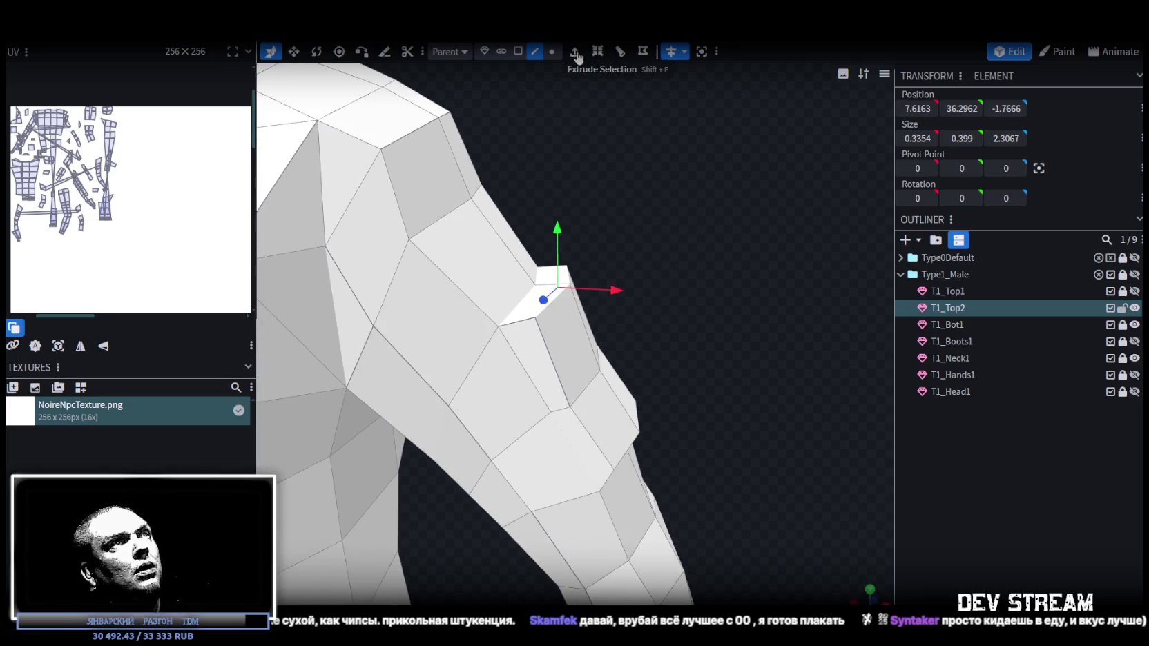
{"action": "left_click", "coordinate": [577, 58]}
{"action": "left_click", "coordinate": [616, 596]}
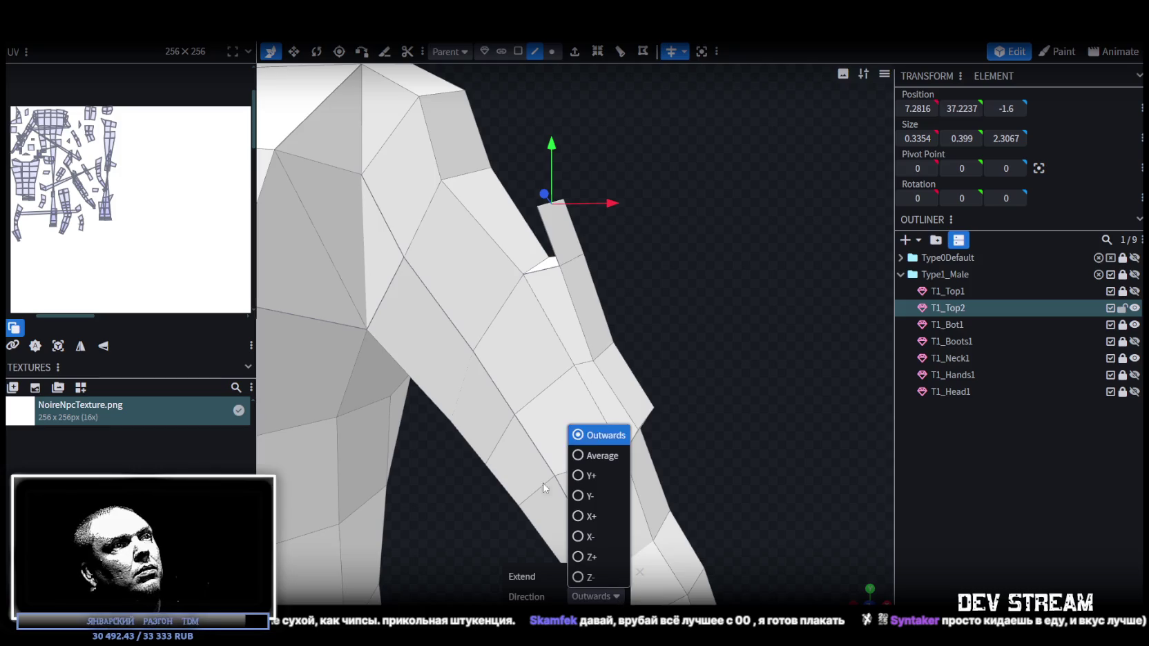
{"action": "left_click", "coordinate": [584, 516]}
{"action": "mouse_move", "coordinate": [630, 219]}
{"action": "left_mouse_down"}
{"action": "mouse_move", "coordinate": [694, 329]}
{"action": "mouse_move", "coordinate": [659, 303]}
{"action": "left_mouse_up"}
{"action": "mouse_move", "coordinate": [642, 263]}
{"action": "left_mouse_down"}
{"action": "mouse_move", "coordinate": [341, 301]}
{"action": "mouse_move", "coordinate": [639, 297]}
{"action": "left_mouse_up"}
- Pull the extruded flap back along Z and rotate it by -5 degrees
{"action": "key", "text": "v"}
{"action": "scroll", "coordinate": [610, 326], "scroll_direction": "up", "scroll_amount": 2}
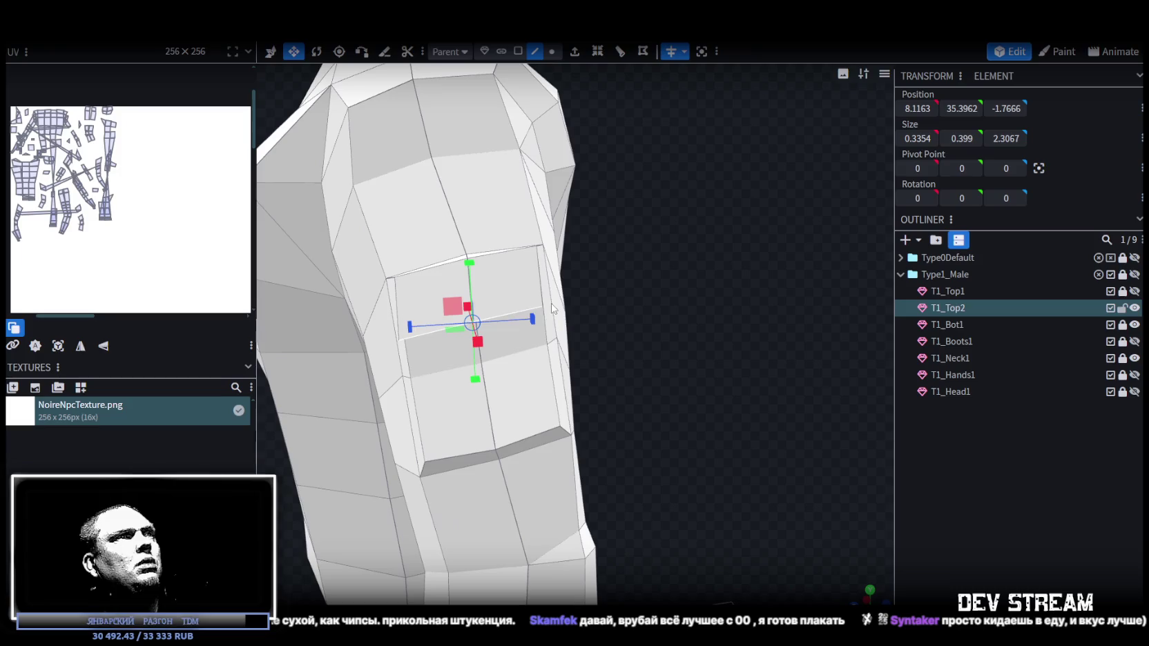
{"action": "left_click_drag", "start_coordinate": [526, 320], "coordinate": [538, 308]}
{"action": "key", "text": "r"}
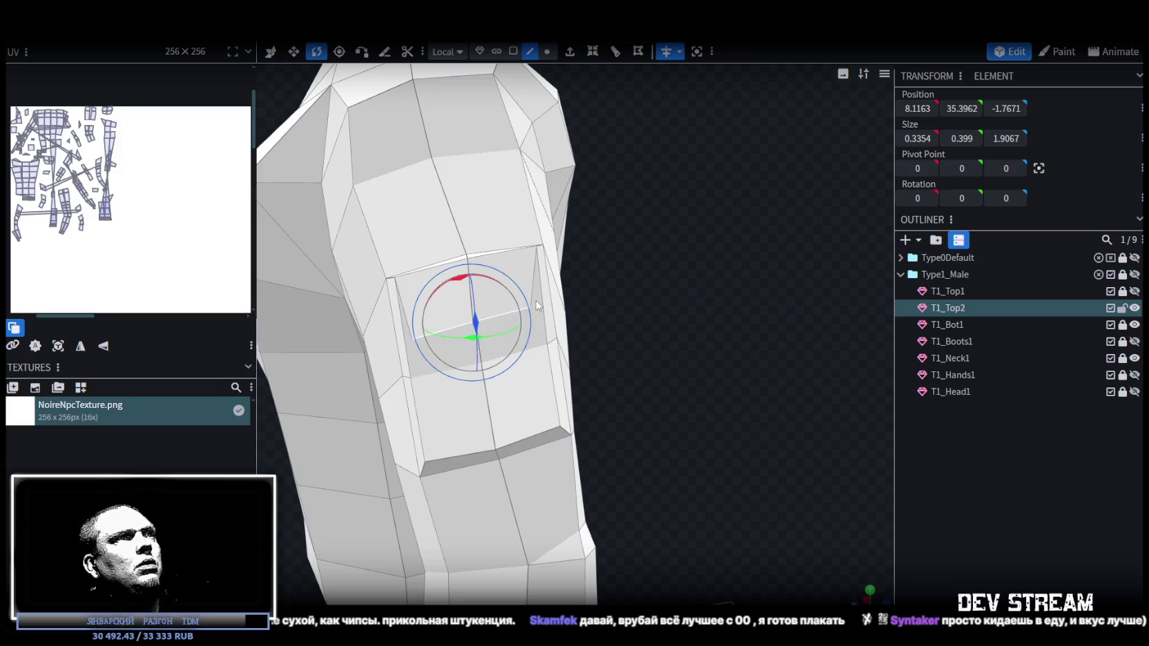
{"action": "left_click_drag", "start_coordinate": [462, 284], "coordinate": [476, 272]}
{"action": "key", "text": "v"}
{"action": "left_click_drag", "start_coordinate": [673, 361], "coordinate": [606, 358]}
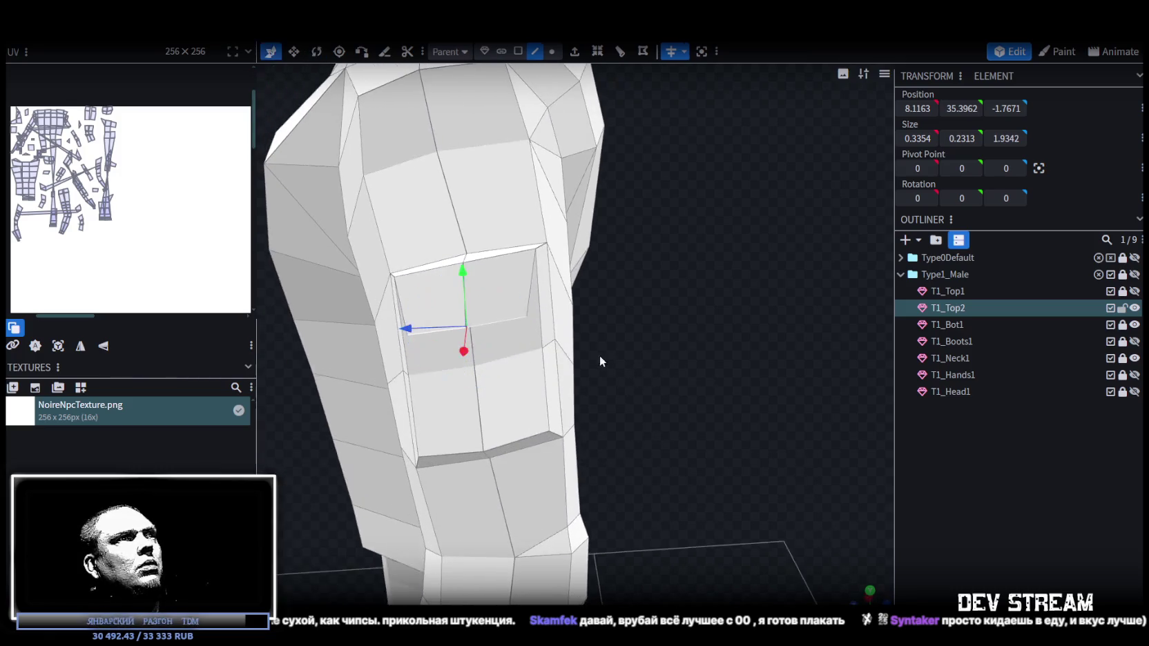
{"action": "left_click_drag", "start_coordinate": [413, 333], "coordinate": [413, 332]}
{"action": "mouse_move", "coordinate": [444, 348]}
{"action": "left_mouse_down"}
{"action": "mouse_move", "coordinate": [692, 436]}
{"action": "mouse_move", "coordinate": [811, 405]}
{"action": "mouse_move", "coordinate": [839, 451]}
{"action": "mouse_move", "coordinate": [841, 437]}
{"action": "mouse_move", "coordinate": [734, 480]}
{"action": "mouse_move", "coordinate": [776, 365]}
{"action": "mouse_move", "coordinate": [759, 390]}
{"action": "mouse_move", "coordinate": [682, 426]}
{"action": "mouse_move", "coordinate": [577, 452]}
{"action": "mouse_move", "coordinate": [607, 431]}
{"action": "mouse_move", "coordinate": [764, 428]}
{"action": "mouse_move", "coordinate": [589, 513]}
{"action": "mouse_move", "coordinate": [704, 495]}
{"action": "mouse_move", "coordinate": [482, 515]}
{"action": "mouse_move", "coordinate": [737, 542]}
{"action": "mouse_move", "coordinate": [577, 429]}
{"action": "mouse_move", "coordinate": [607, 417]}
{"action": "mouse_move", "coordinate": [867, 430]}
{"action": "mouse_move", "coordinate": [680, 517]}
{"action": "mouse_move", "coordinate": [707, 511]}
{"action": "mouse_move", "coordinate": [691, 532]}
{"action": "mouse_move", "coordinate": [711, 566]}
{"action": "mouse_move", "coordinate": [662, 504]}
{"action": "mouse_move", "coordinate": [552, 511]}
{"action": "left_mouse_up"}
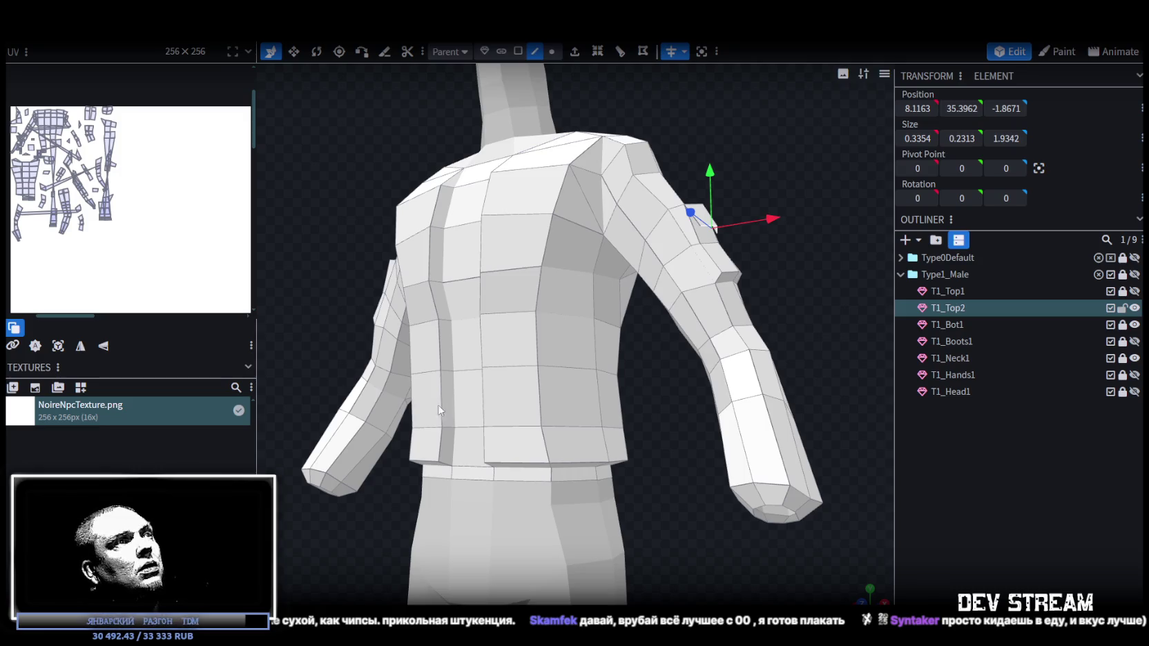
- Tilt the lower torso side face by rotating it
{"action": "left_click", "coordinate": [440, 445]}
{"action": "mouse_move", "coordinate": [565, 488]}
{"action": "left_mouse_down"}
{"action": "mouse_move", "coordinate": [760, 571]}
{"action": "mouse_move", "coordinate": [595, 461]}
{"action": "left_mouse_up"}
{"action": "left_click_drag", "start_coordinate": [705, 517], "coordinate": [696, 487]}
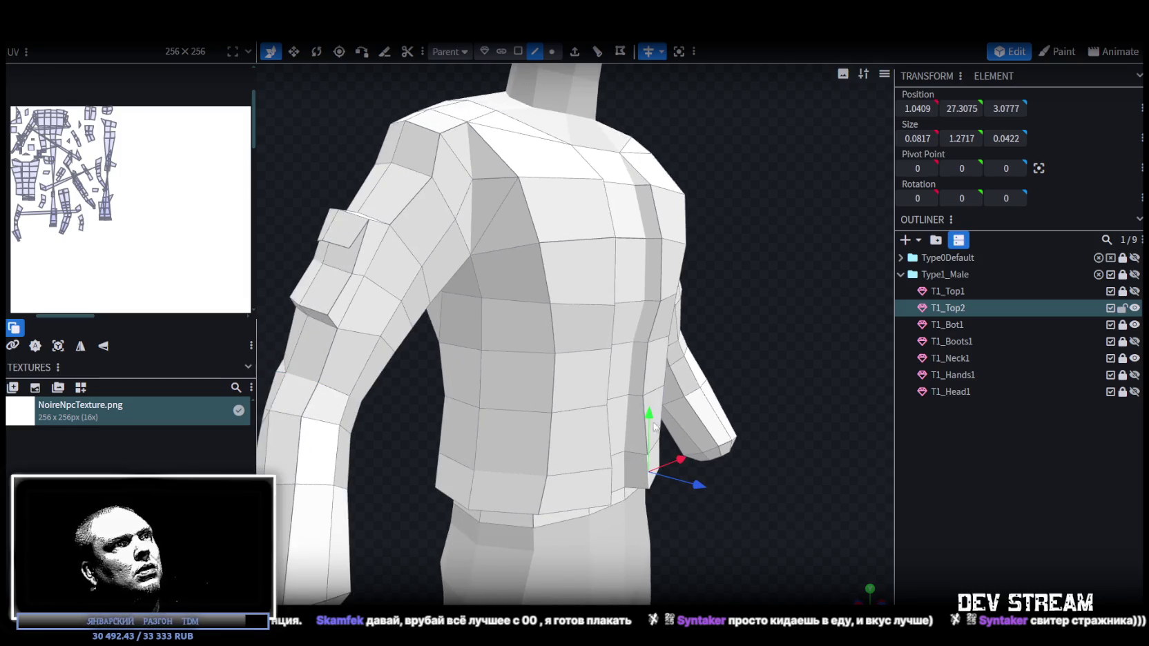
{"action": "key", "text": "r"}
{"action": "left_click_drag", "start_coordinate": [675, 449], "coordinate": [774, 494]}
{"action": "key", "text": "v"}
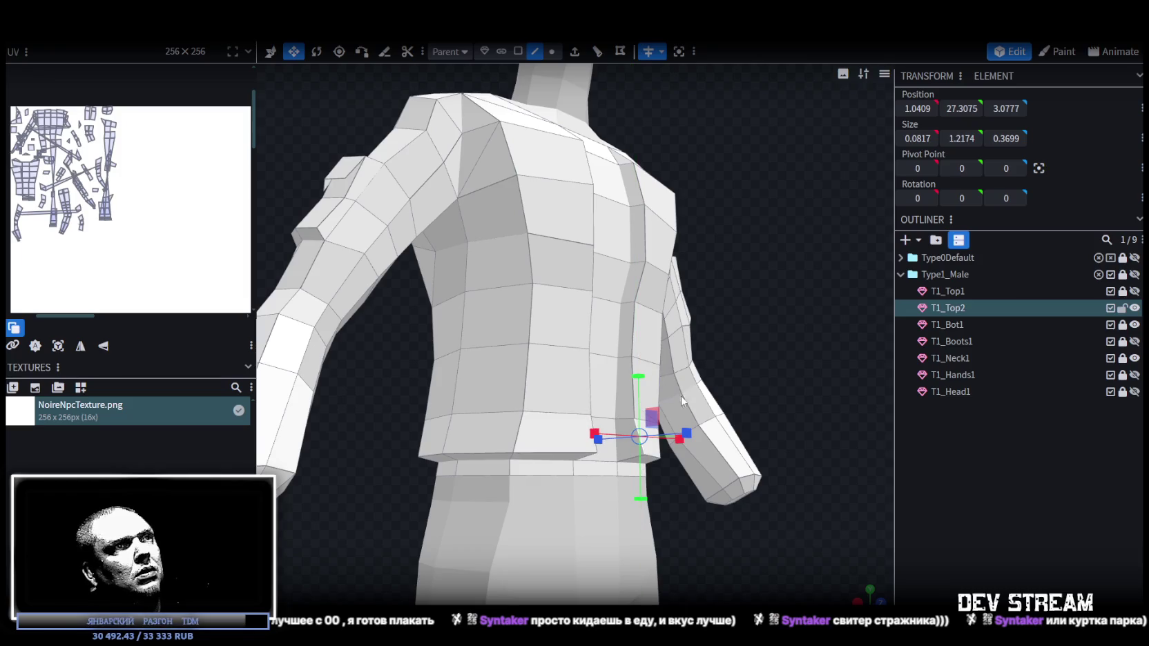
- Drop a hem vertex by 0.7 and move the hem corner vertex to open the vent
{"action": "left_click", "coordinate": [552, 51]}
{"action": "key", "text": "3"}
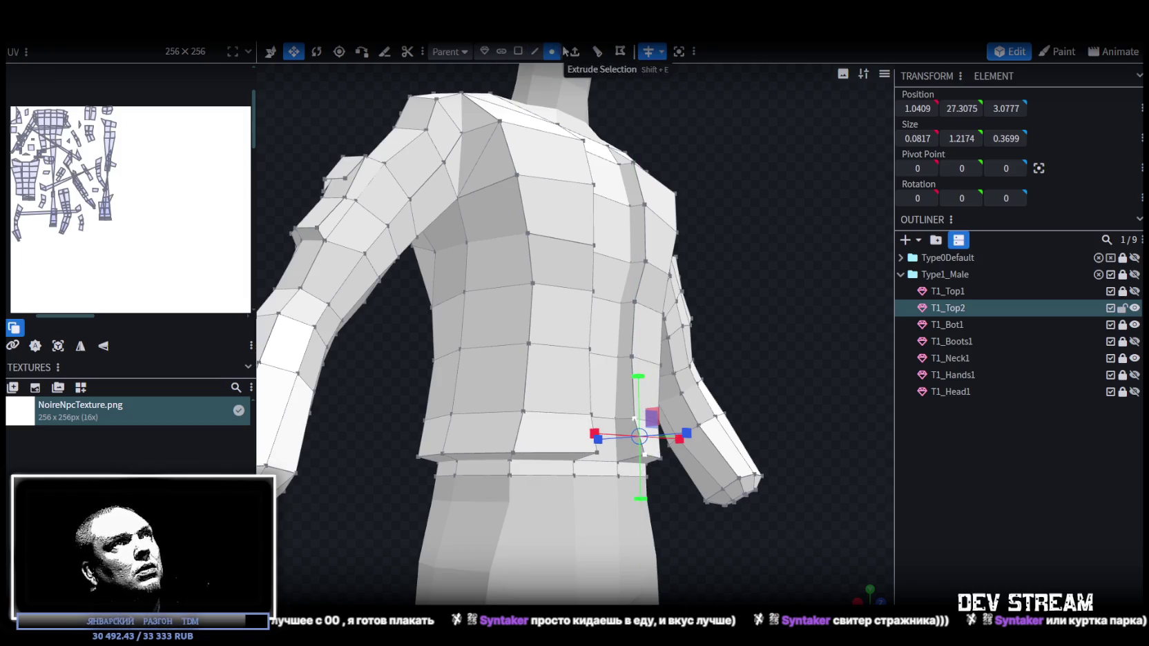
{"action": "left_click", "coordinate": [552, 51]}
{"action": "scroll", "coordinate": [841, 384], "scroll_direction": "up", "scroll_amount": 2}
{"action": "scroll", "coordinate": [737, 379], "scroll_direction": "up", "scroll_amount": 2}
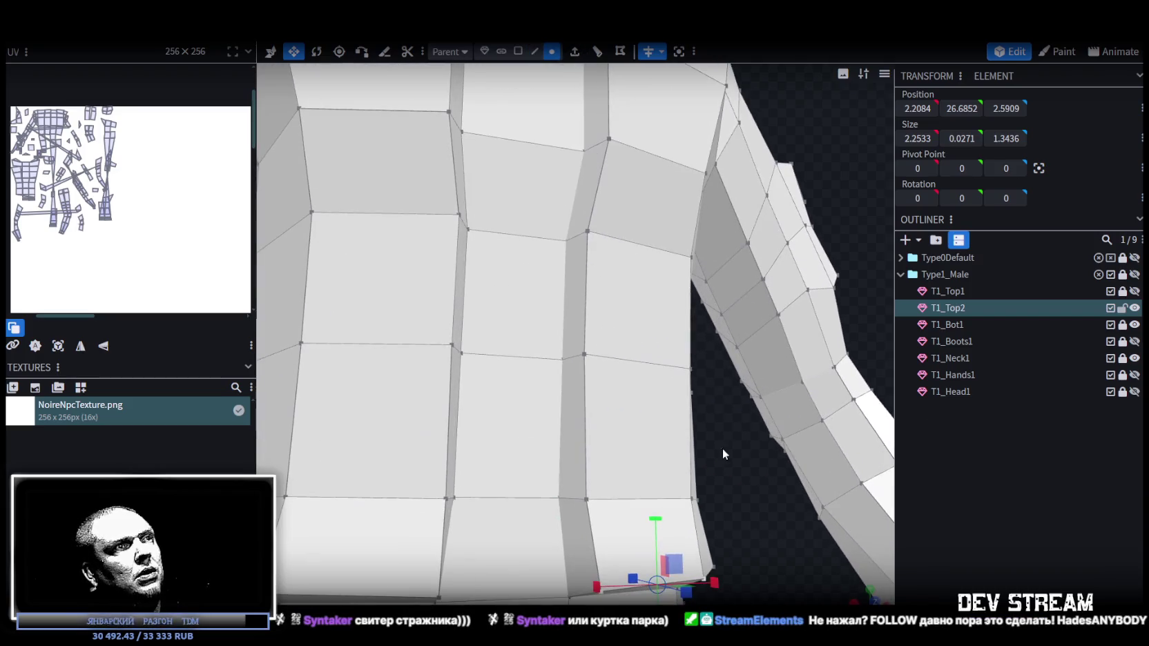
{"action": "key", "text": "Escape"}
{"action": "left_click", "coordinate": [600, 593]}
{"action": "left_click", "coordinate": [271, 51]}
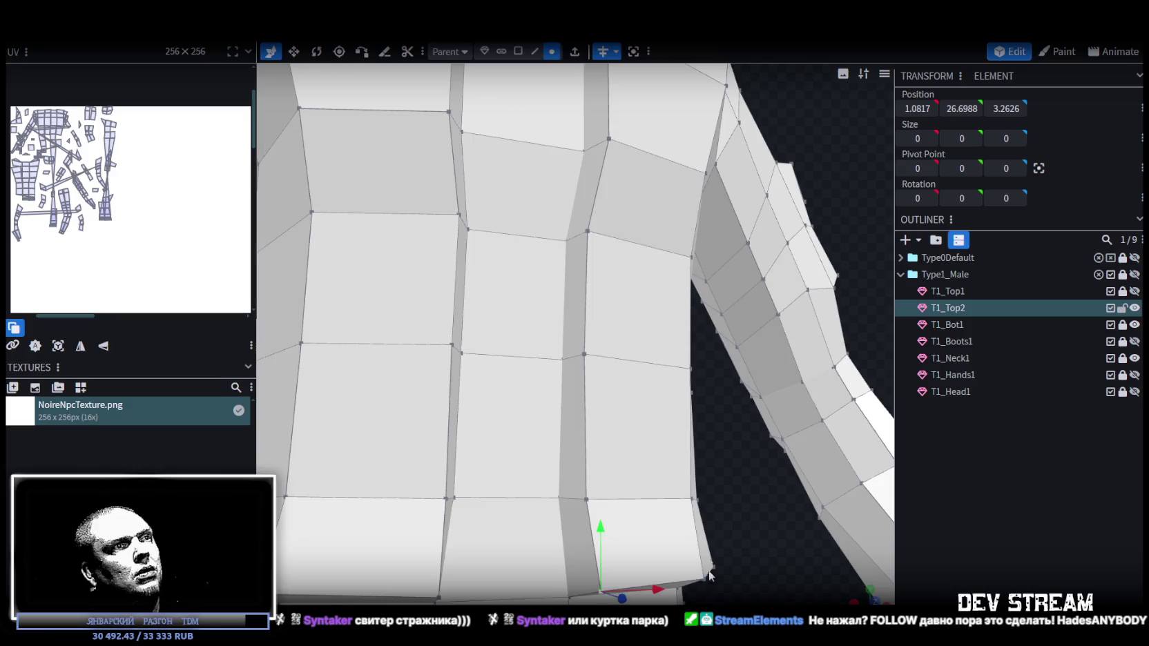
{"action": "left_click_drag", "start_coordinate": [628, 278], "coordinate": [628, 325]}
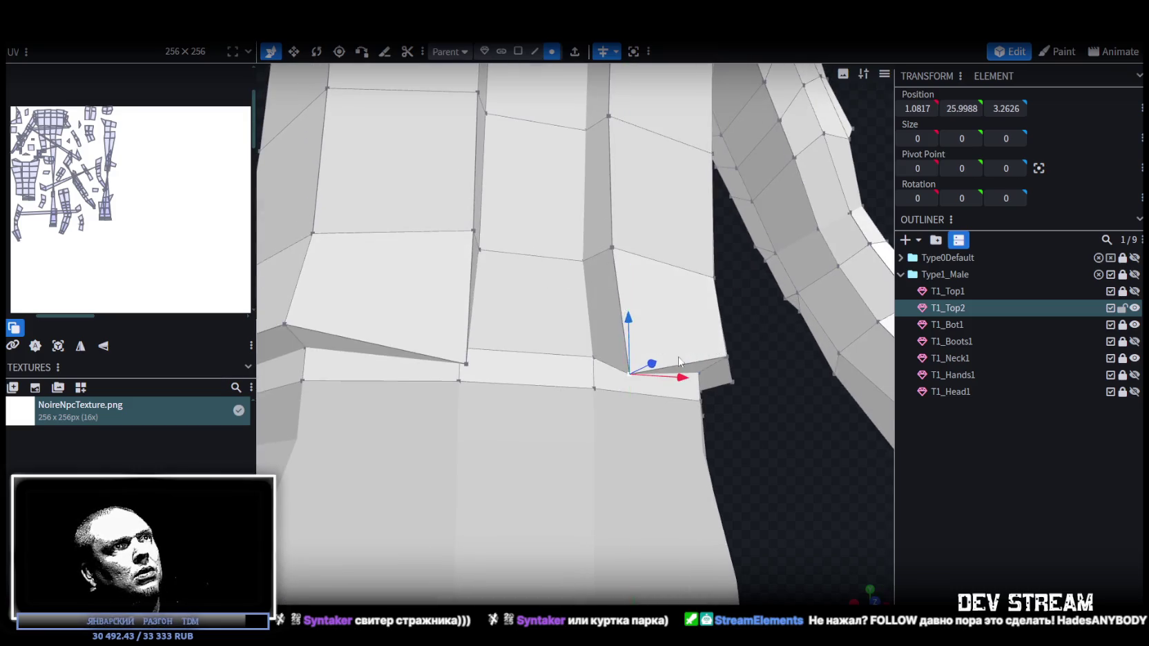
{"action": "left_click_drag", "start_coordinate": [691, 414], "coordinate": [736, 471]}
{"action": "left_click", "coordinate": [598, 375]}
{"action": "left_click_drag", "start_coordinate": [603, 328], "coordinate": [607, 349]}
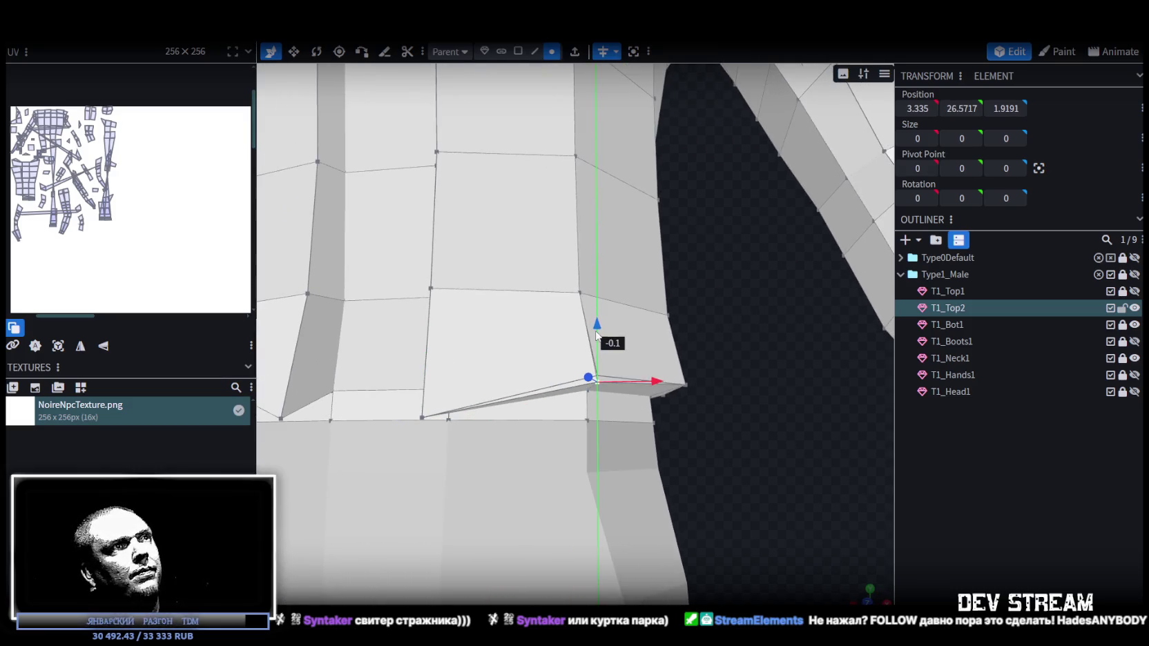
{"action": "mouse_move", "coordinate": [683, 421]}
{"action": "left_mouse_down"}
{"action": "mouse_move", "coordinate": [739, 457]}
{"action": "mouse_move", "coordinate": [763, 379]}
{"action": "mouse_move", "coordinate": [812, 435]}
{"action": "mouse_move", "coordinate": [810, 484]}
{"action": "mouse_move", "coordinate": [848, 479]}
{"action": "mouse_move", "coordinate": [748, 482]}
{"action": "mouse_move", "coordinate": [786, 510]}
{"action": "mouse_move", "coordinate": [742, 462]}
{"action": "mouse_move", "coordinate": [754, 526]}
{"action": "mouse_move", "coordinate": [659, 554]}
{"action": "mouse_move", "coordinate": [588, 526]}
{"action": "mouse_move", "coordinate": [673, 517]}
{"action": "left_mouse_up"}
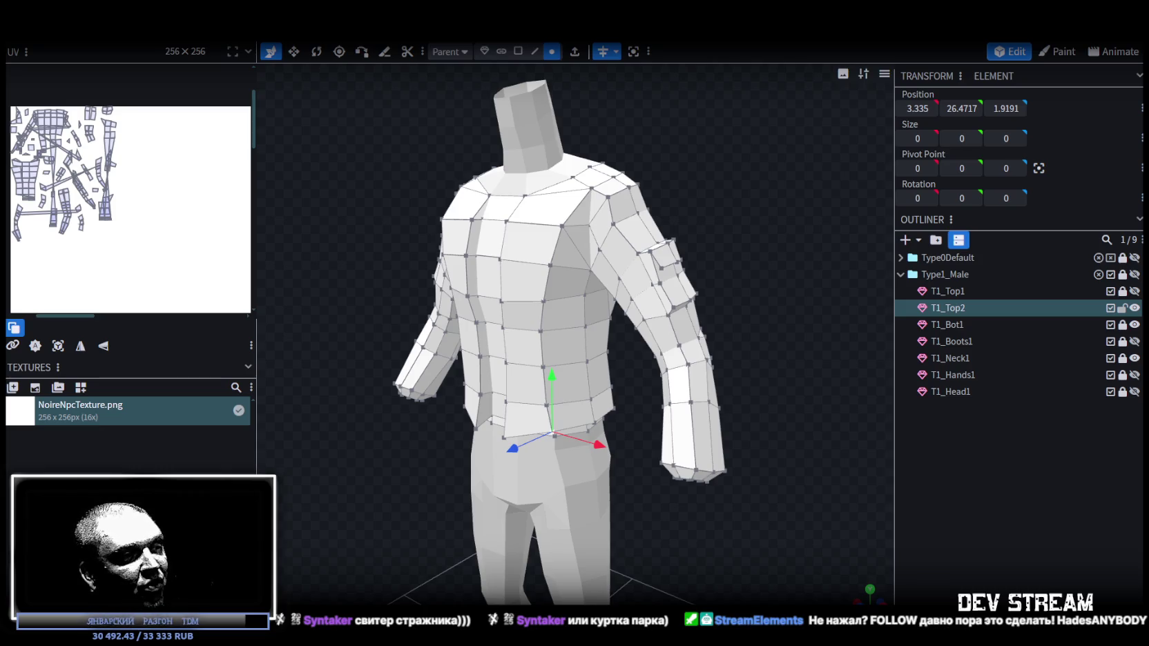
- Push the upper-arm sleeve faces 0.2 outward to X 7.8311, then select a forearm face
{"action": "left_click_drag", "start_coordinate": [611, 546], "coordinate": [681, 551]}
{"action": "scroll", "coordinate": [680, 551], "scroll_direction": "down", "scroll_amount": 2}
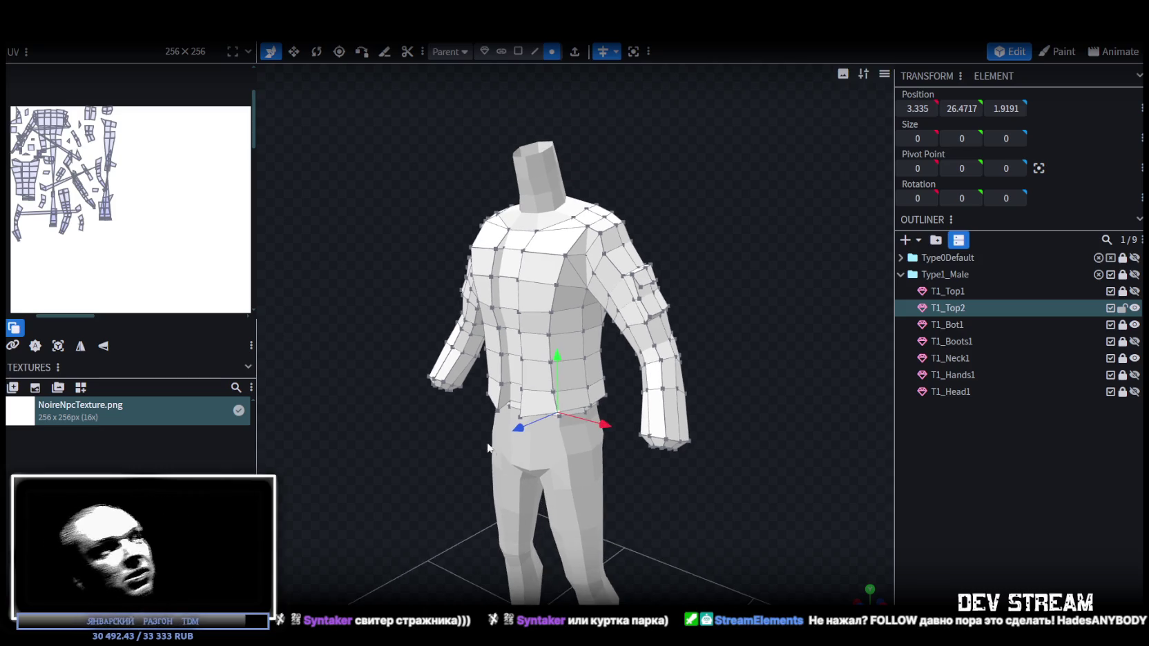
{"action": "mouse_move", "coordinate": [461, 507]}
{"action": "left_mouse_down"}
{"action": "mouse_move", "coordinate": [678, 361]}
{"action": "mouse_move", "coordinate": [559, 153]}
{"action": "left_mouse_up"}
{"action": "scroll", "coordinate": [678, 362], "scroll_direction": "up", "scroll_amount": 2}
{"action": "mouse_move", "coordinate": [563, 332]}
{"action": "left_mouse_down"}
{"action": "mouse_move", "coordinate": [539, 345]}
{"action": "mouse_move", "coordinate": [597, 311]}
{"action": "left_mouse_up"}
{"action": "left_click", "coordinate": [538, 346]}
{"action": "left_click", "coordinate": [469, 349], "text": "shift"}
{"action": "left_click", "coordinate": [542, 388], "text": "shift"}
{"action": "mouse_move", "coordinate": [542, 388]}
{"action": "left_mouse_down"}
{"action": "mouse_move", "coordinate": [672, 407]}
{"action": "mouse_move", "coordinate": [744, 364]}
{"action": "mouse_move", "coordinate": [718, 345]}
{"action": "left_mouse_up"}
{"action": "left_click", "coordinate": [551, 403], "text": "shift"}
{"action": "left_click_drag", "start_coordinate": [673, 310], "coordinate": [677, 311]}
{"action": "mouse_move", "coordinate": [766, 401]}
{"action": "left_mouse_down"}
{"action": "mouse_move", "coordinate": [718, 337]}
{"action": "mouse_move", "coordinate": [600, 366]}
{"action": "mouse_move", "coordinate": [794, 366]}
{"action": "mouse_move", "coordinate": [727, 320]}
{"action": "mouse_move", "coordinate": [449, 244]}
{"action": "mouse_move", "coordinate": [626, 282]}
{"action": "left_mouse_up"}
{"action": "left_click", "coordinate": [595, 370]}
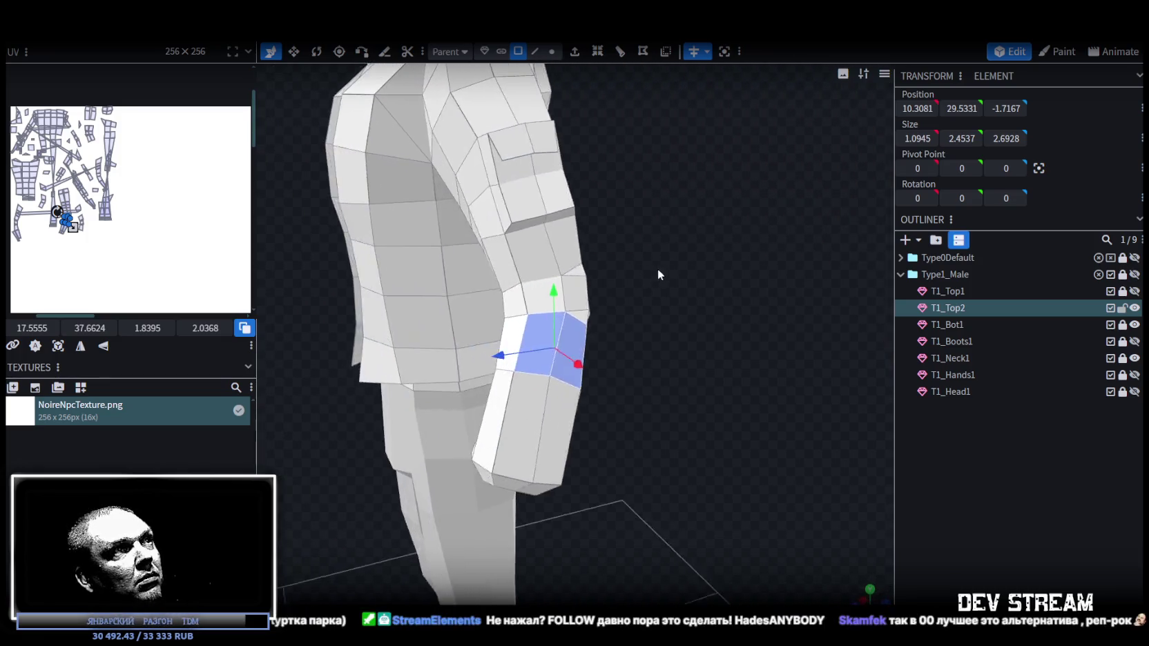
- Extend the selection down the forearm and nudge those faces 0.1 out along X
{"action": "key", "text": "ctrl+z"}
{"action": "mouse_move", "coordinate": [692, 310]}
{"action": "left_mouse_down"}
{"action": "mouse_move", "coordinate": [728, 299]}
{"action": "mouse_move", "coordinate": [795, 314]}
{"action": "left_mouse_up"}
{"action": "left_click", "coordinate": [646, 402], "text": "shift"}
{"action": "mouse_move", "coordinate": [691, 399]}
{"action": "left_mouse_down"}
{"action": "mouse_move", "coordinate": [750, 359]}
{"action": "mouse_move", "coordinate": [738, 360]}
{"action": "left_mouse_up"}
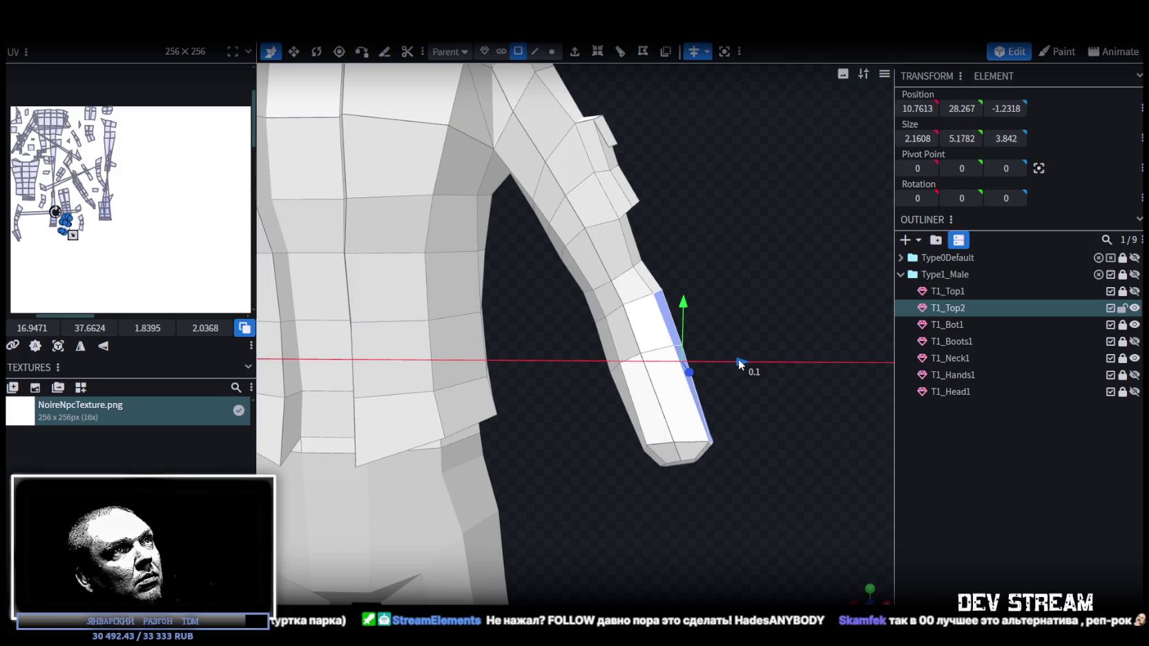
{"action": "left_click_drag", "start_coordinate": [786, 287], "coordinate": [482, 254]}
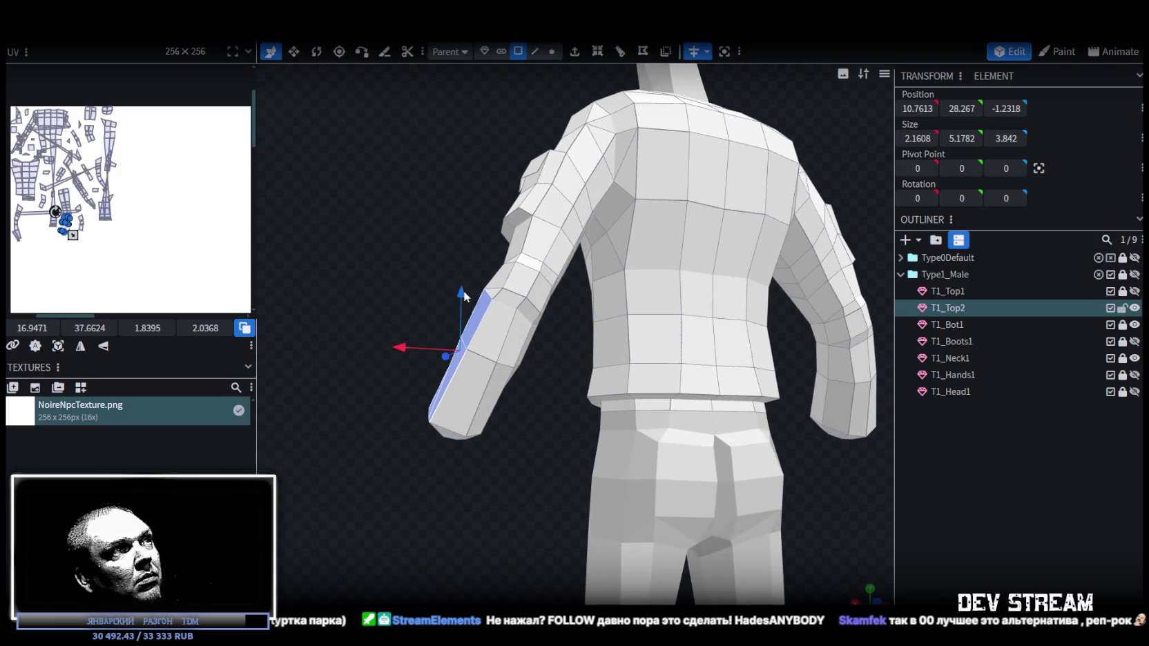
{"action": "mouse_move", "coordinate": [437, 254]}
{"action": "left_mouse_down"}
{"action": "mouse_move", "coordinate": [670, 301]}
{"action": "mouse_move", "coordinate": [751, 283]}
{"action": "left_mouse_up"}
{"action": "scroll", "coordinate": [670, 301], "scroll_direction": "up", "scroll_amount": 3}
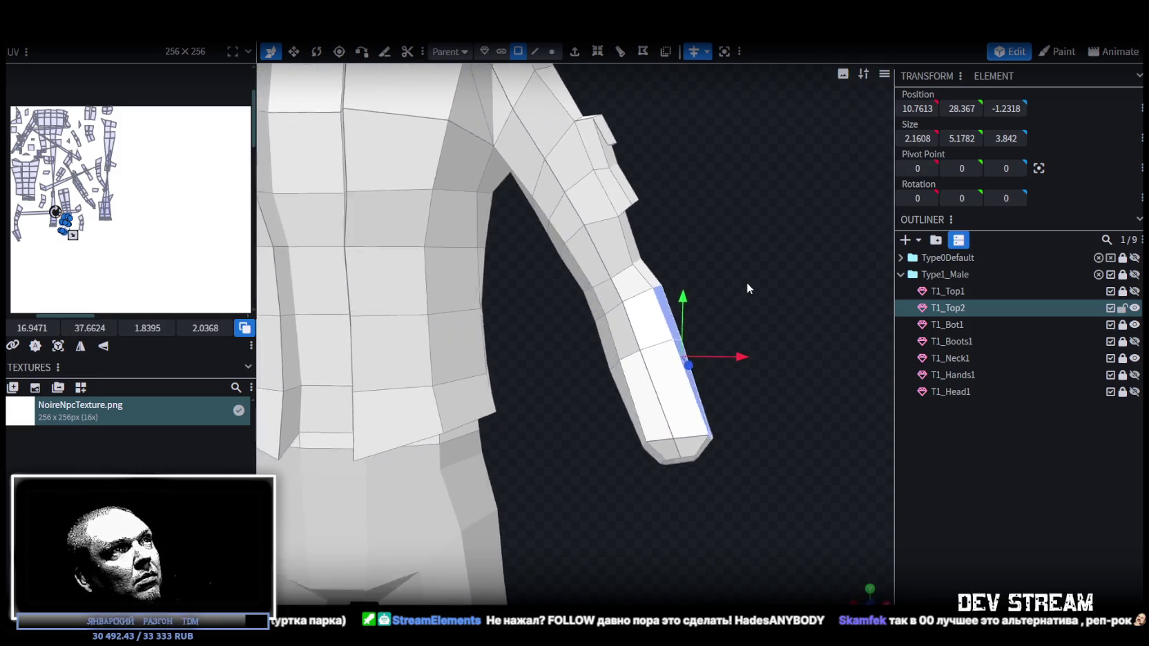
{"action": "key", "text": "ctrl+z"}
{"action": "scroll", "coordinate": [840, 359], "scroll_direction": "down", "scroll_amount": 3}
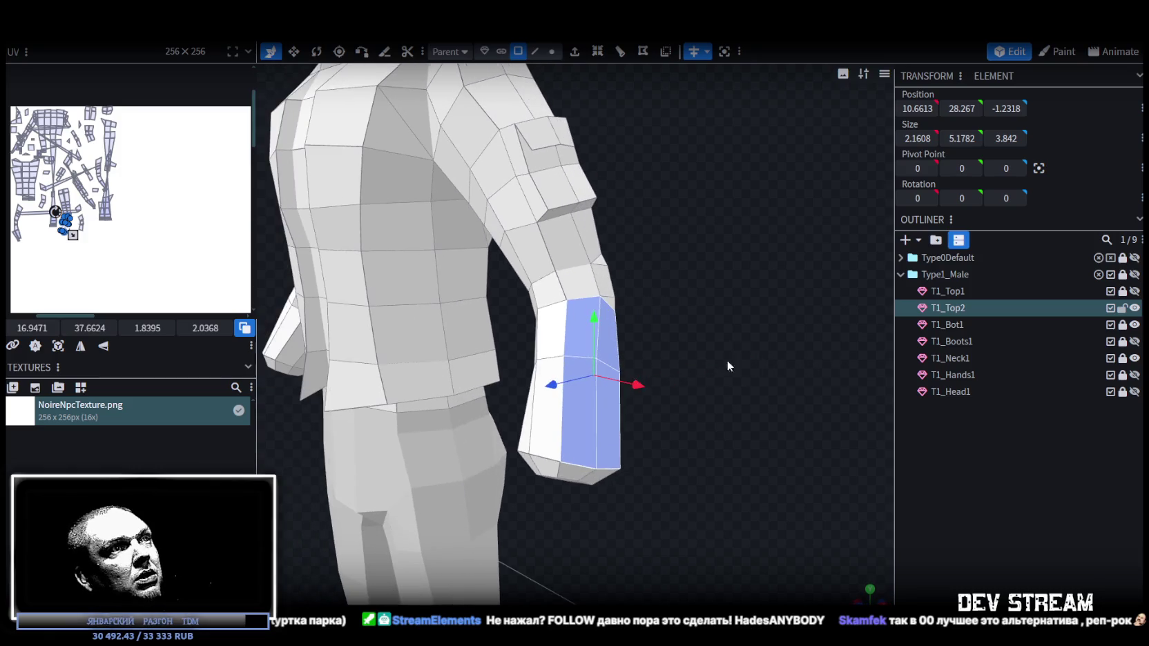
- Select another forearm face and check the sleeve from the back and side
{"action": "left_click", "coordinate": [578, 429]}
{"action": "left_click_drag", "start_coordinate": [578, 432], "coordinate": [457, 375]}
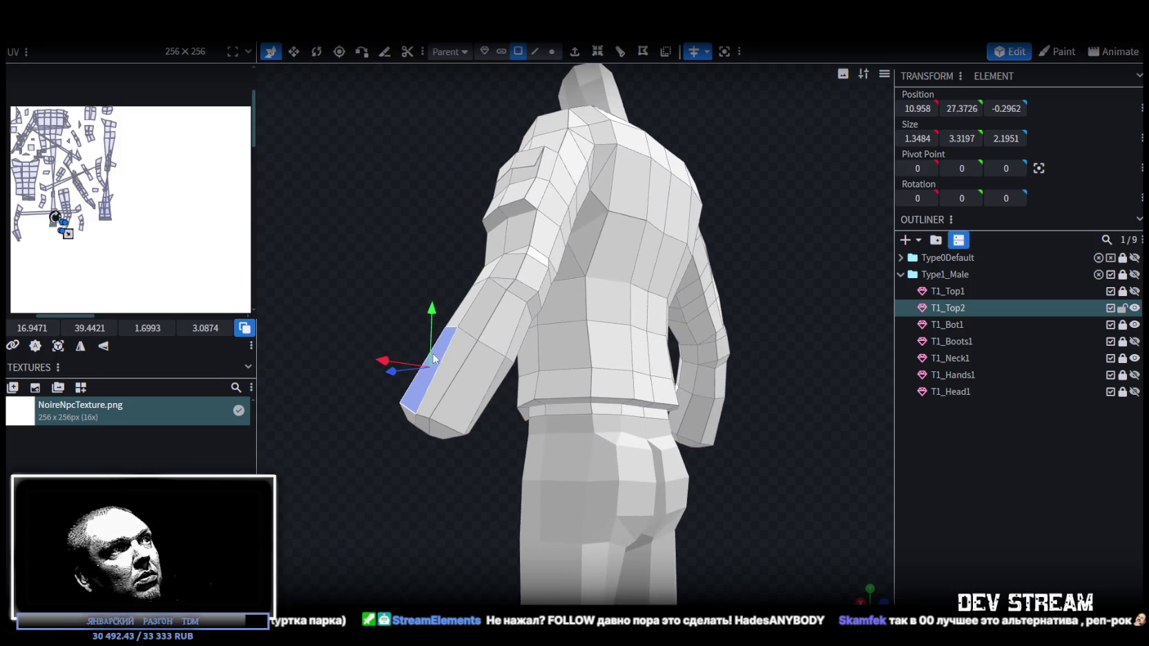
{"action": "scroll", "coordinate": [363, 363], "scroll_direction": "up", "scroll_amount": 3}
{"action": "mouse_move", "coordinate": [362, 363]}
{"action": "left_mouse_down"}
{"action": "mouse_move", "coordinate": [539, 390]}
{"action": "mouse_move", "coordinate": [725, 449]}
{"action": "mouse_move", "coordinate": [751, 430]}
{"action": "mouse_move", "coordinate": [654, 505]}
{"action": "mouse_move", "coordinate": [714, 458]}
{"action": "mouse_move", "coordinate": [680, 458]}
{"action": "mouse_move", "coordinate": [713, 447]}
{"action": "left_mouse_up"}
{"action": "scroll", "coordinate": [756, 449], "scroll_direction": "down", "scroll_amount": 5}
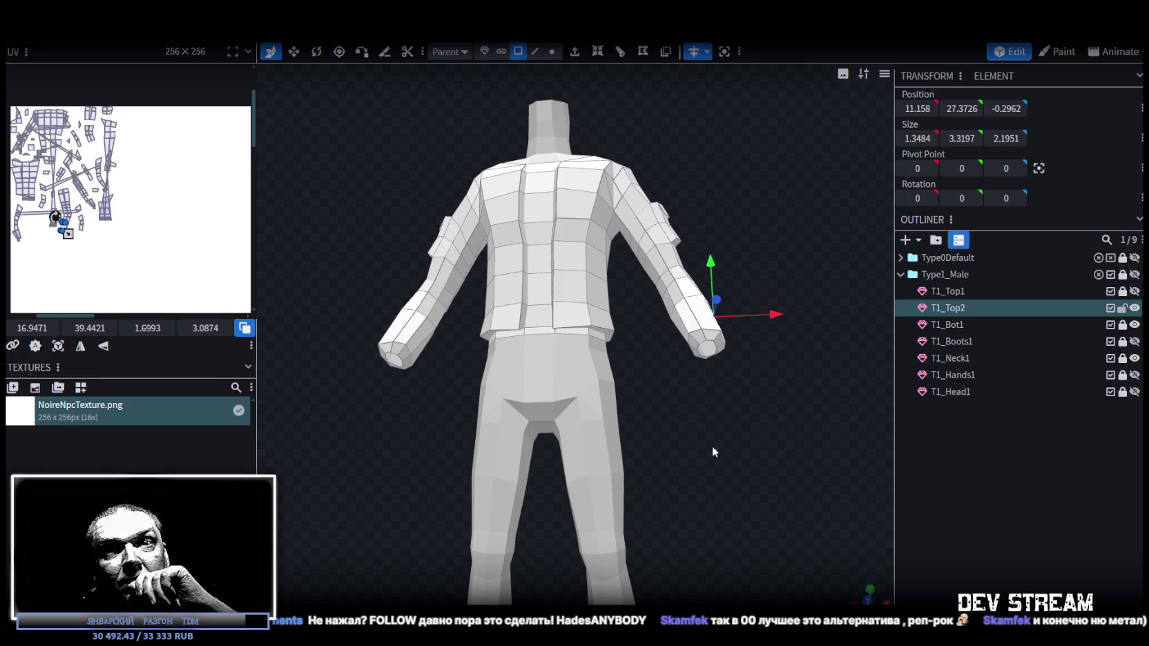
{"action": "mouse_move", "coordinate": [713, 447]}
{"action": "left_mouse_down"}
{"action": "mouse_move", "coordinate": [734, 463]}
{"action": "mouse_move", "coordinate": [698, 498]}
{"action": "mouse_move", "coordinate": [724, 318]}
{"action": "mouse_move", "coordinate": [732, 335]}
{"action": "mouse_move", "coordinate": [610, 363]}
{"action": "mouse_move", "coordinate": [654, 406]}
{"action": "mouse_move", "coordinate": [647, 412]}
{"action": "mouse_move", "coordinate": [685, 383]}
{"action": "left_mouse_up"}
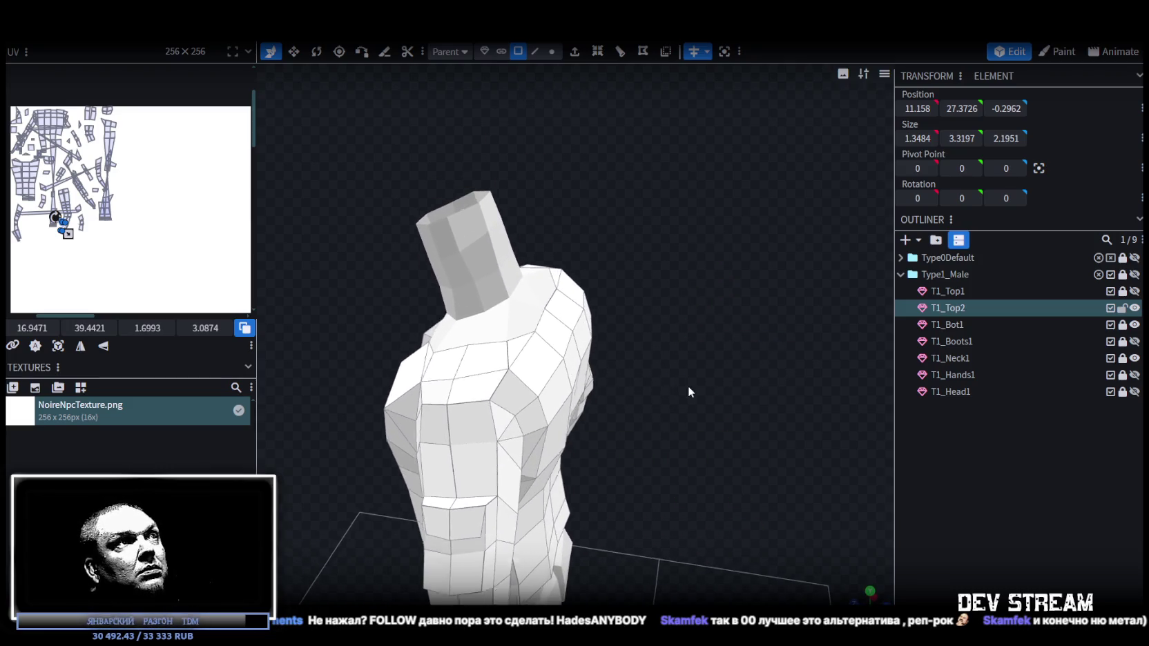
- Select the top faces of both shoulders
{"action": "left_click", "coordinate": [515, 330]}
{"action": "left_click", "coordinate": [477, 349], "text": "shift"}
{"action": "left_click", "coordinate": [566, 325], "text": "shift"}
{"action": "mouse_move", "coordinate": [566, 324]}
{"action": "left_mouse_down"}
{"action": "mouse_move", "coordinate": [719, 300]}
{"action": "mouse_move", "coordinate": [467, 291]}
{"action": "left_mouse_up"}
{"action": "left_click", "coordinate": [608, 319], "text": "shift"}
{"action": "left_click", "coordinate": [602, 265], "text": "shift"}
{"action": "mouse_move", "coordinate": [352, 250]}
{"action": "left_mouse_down"}
{"action": "mouse_move", "coordinate": [597, 209]}
{"action": "mouse_move", "coordinate": [613, 169]}
{"action": "mouse_move", "coordinate": [501, 150]}
{"action": "mouse_move", "coordinate": [610, 146]}
{"action": "mouse_move", "coordinate": [599, 153]}
{"action": "mouse_move", "coordinate": [622, 207]}
{"action": "left_mouse_up"}
{"action": "left_click", "coordinate": [628, 306], "text": "shift"}
{"action": "mouse_move", "coordinate": [629, 306]}
{"action": "left_mouse_down"}
{"action": "mouse_move", "coordinate": [571, 253]}
{"action": "mouse_move", "coordinate": [560, 166]}
{"action": "left_mouse_up"}
- Extrude the shoulder-top faces outward with Extend 0.5
{"action": "left_click", "coordinate": [581, 55]}
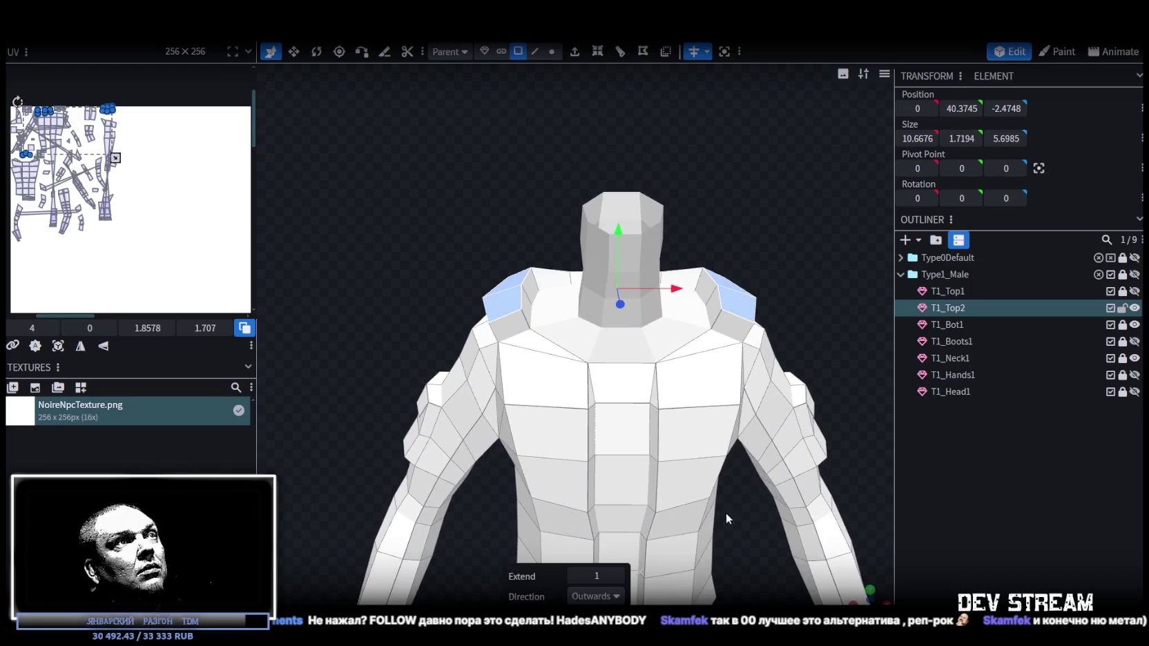
{"action": "left_click", "coordinate": [574, 576]}
{"action": "mouse_move", "coordinate": [796, 343]}
{"action": "left_mouse_down"}
{"action": "mouse_move", "coordinate": [678, 273]}
{"action": "mouse_move", "coordinate": [534, 237]}
{"action": "mouse_move", "coordinate": [686, 321]}
{"action": "mouse_move", "coordinate": [767, 311]}
{"action": "mouse_move", "coordinate": [708, 268]}
{"action": "mouse_move", "coordinate": [758, 267]}
{"action": "mouse_move", "coordinate": [663, 165]}
{"action": "left_mouse_up"}
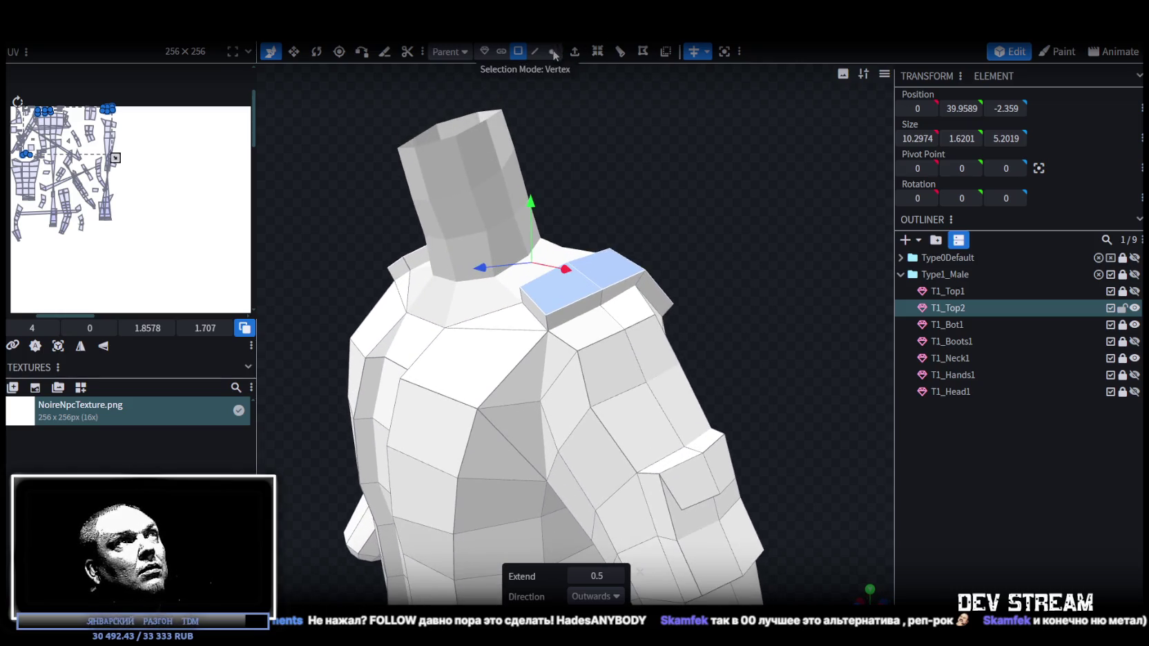
{"action": "left_click", "coordinate": [554, 53]}
{"action": "scroll", "coordinate": [570, 324], "scroll_direction": "up", "scroll_amount": 2}
- Merge four pairs of the shoulder strip's loose vertices into the jacket's front shoulder
{"action": "left_click", "coordinate": [533, 322]}
{"action": "left_click", "coordinate": [525, 300], "text": "shift"}
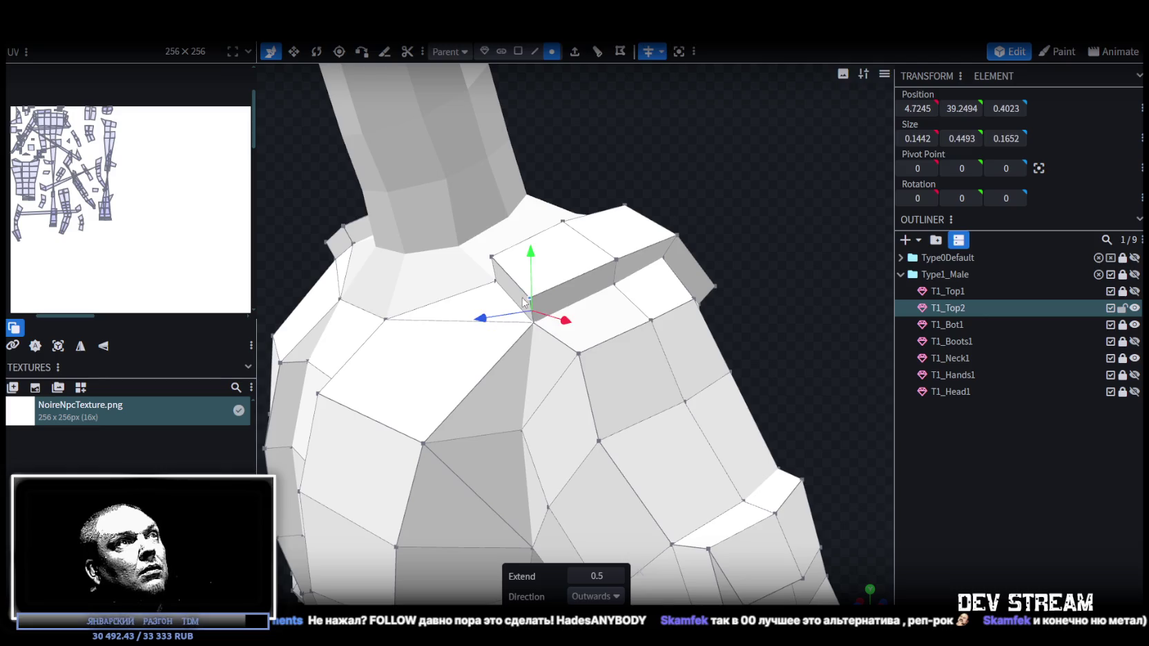
{"action": "right_click", "coordinate": [522, 304]}
{"action": "left_click", "coordinate": [701, 317]}
{"action": "left_click_drag", "start_coordinate": [701, 317], "coordinate": [709, 257]}
{"action": "left_click", "coordinate": [472, 280]}
{"action": "left_click", "coordinate": [473, 232], "text": "shift"}
{"action": "right_click", "coordinate": [471, 243]}
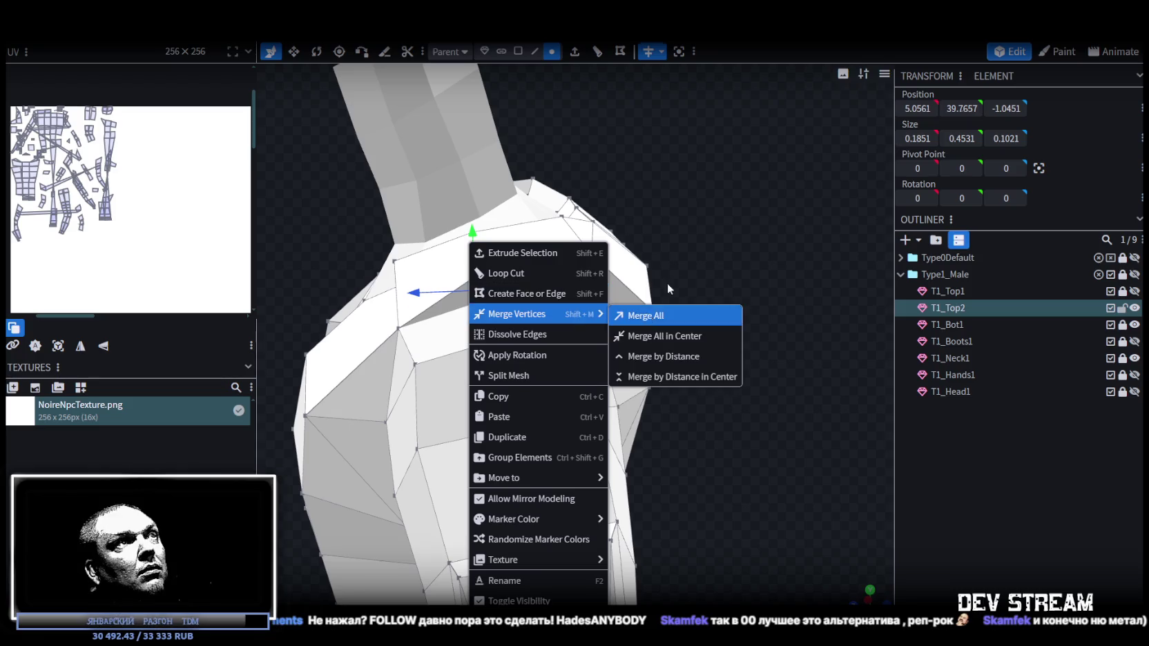
{"action": "left_click", "coordinate": [663, 315]}
{"action": "left_click_drag", "start_coordinate": [662, 316], "coordinate": [491, 273]}
{"action": "left_click", "coordinate": [501, 262], "text": "shift"}
{"action": "right_click", "coordinate": [510, 230]}
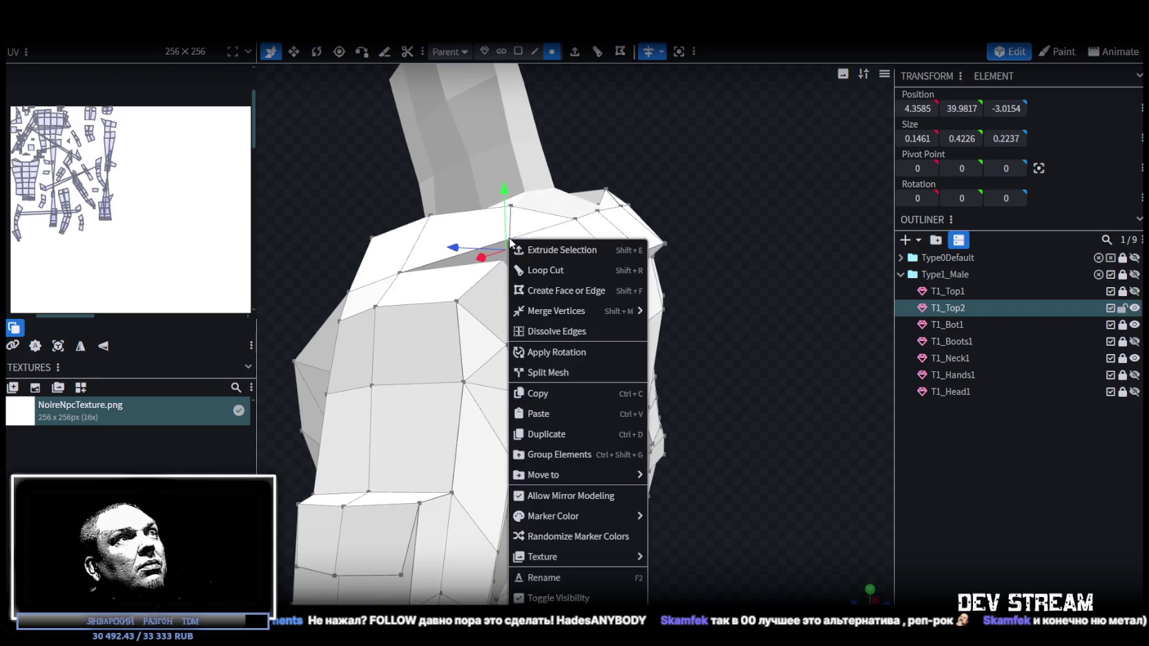
{"action": "left_click", "coordinate": [661, 313]}
{"action": "left_click", "coordinate": [556, 316]}
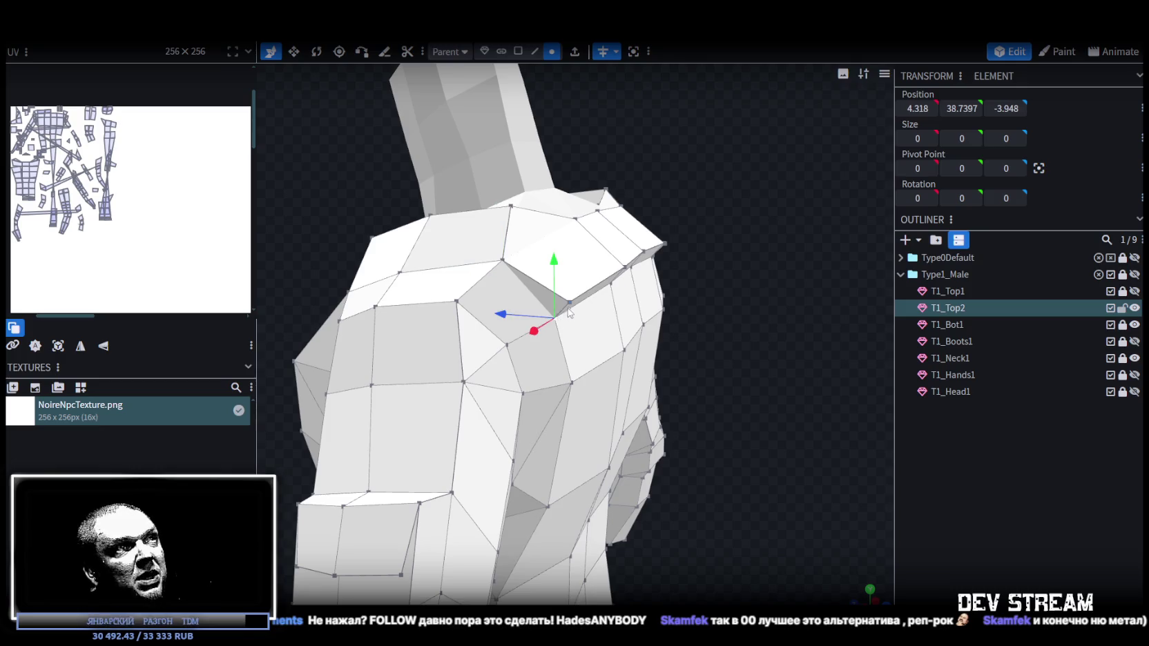
{"action": "left_click", "coordinate": [570, 301], "text": "shift"}
{"action": "right_click", "coordinate": [571, 304]}
{"action": "left_click", "coordinate": [738, 318]}
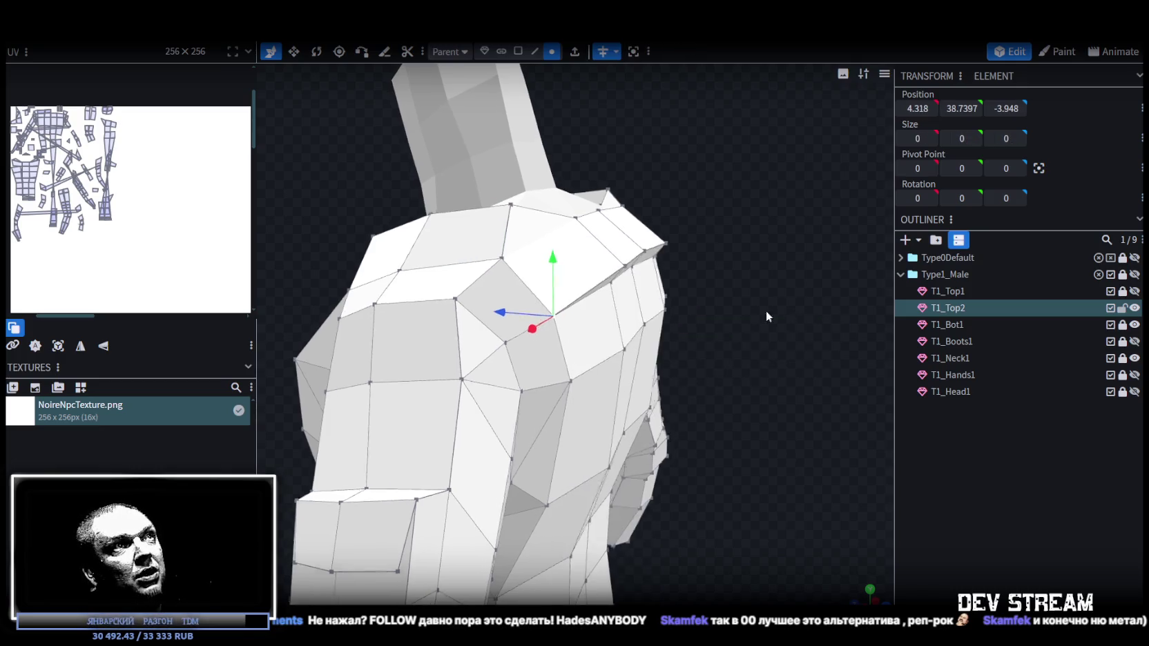
- Merge the two remaining vertex pairs on the back of the shoulder strip
{"action": "left_click_drag", "start_coordinate": [766, 309], "coordinate": [495, 263]}
{"action": "left_click", "coordinate": [589, 398]}
{"action": "left_click", "coordinate": [583, 370], "text": "shift"}
{"action": "right_click", "coordinate": [582, 370]}
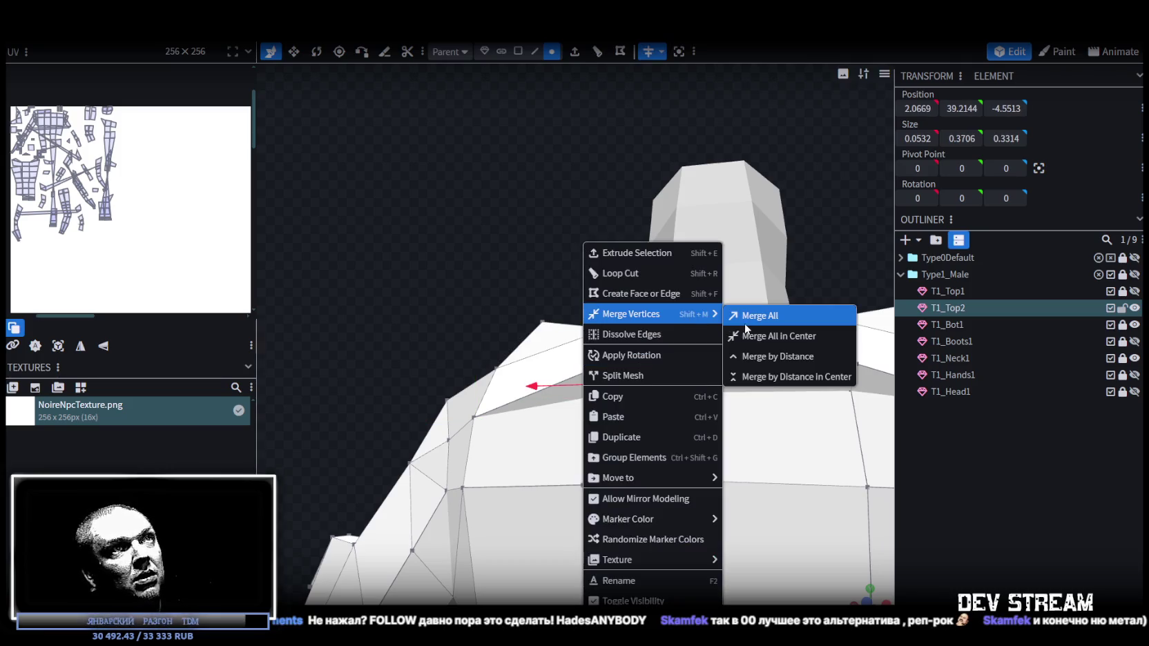
{"action": "mouse_move", "coordinate": [632, 314]}
{"action": "left_click", "coordinate": [745, 319]}
{"action": "left_click_drag", "start_coordinate": [509, 283], "coordinate": [389, 267]}
{"action": "left_click", "coordinate": [572, 379]}
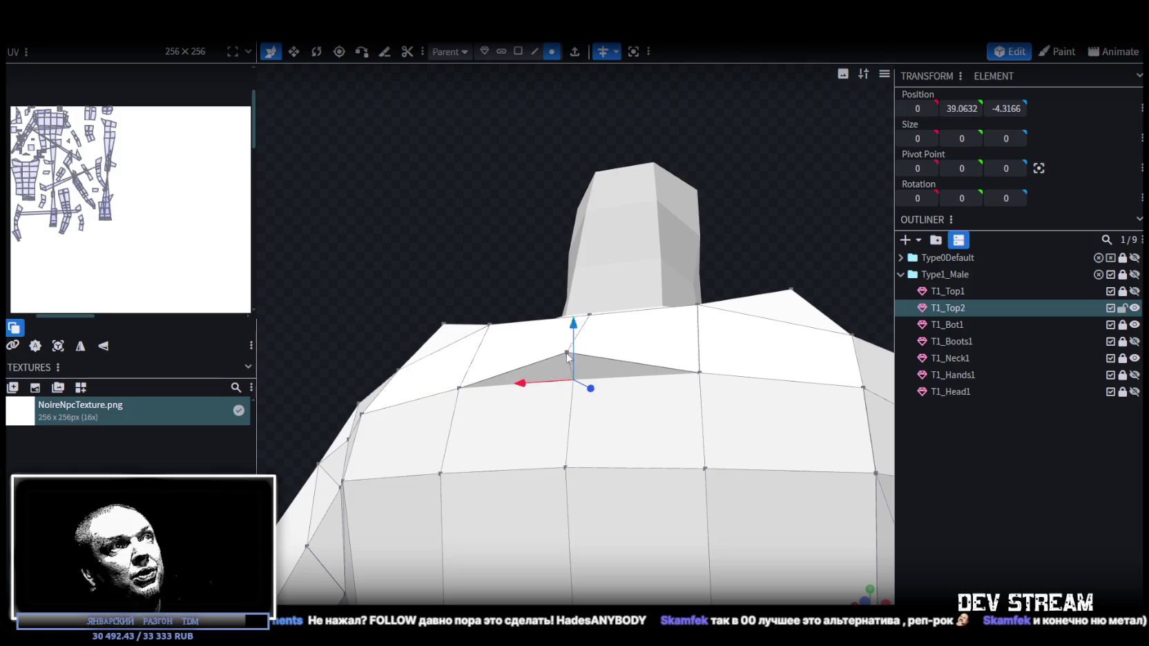
{"action": "left_click", "coordinate": [566, 352], "text": "shift"}
{"action": "right_click", "coordinate": [566, 351]}
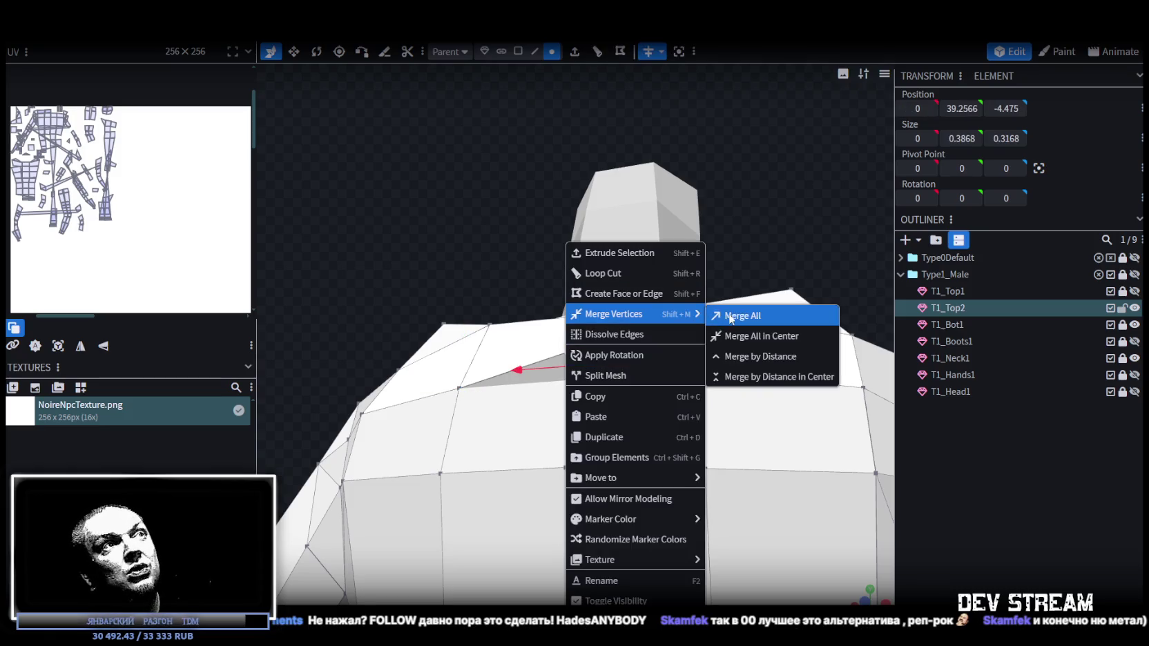
{"action": "left_click", "coordinate": [742, 316]}
- Raise the shoulder-edge vertices slightly and move a vertex near the neck to reshape the shoulder
{"action": "mouse_move", "coordinate": [732, 324]}
{"action": "left_mouse_down"}
{"action": "mouse_move", "coordinate": [602, 305]}
{"action": "mouse_move", "coordinate": [609, 312]}
{"action": "left_mouse_up"}
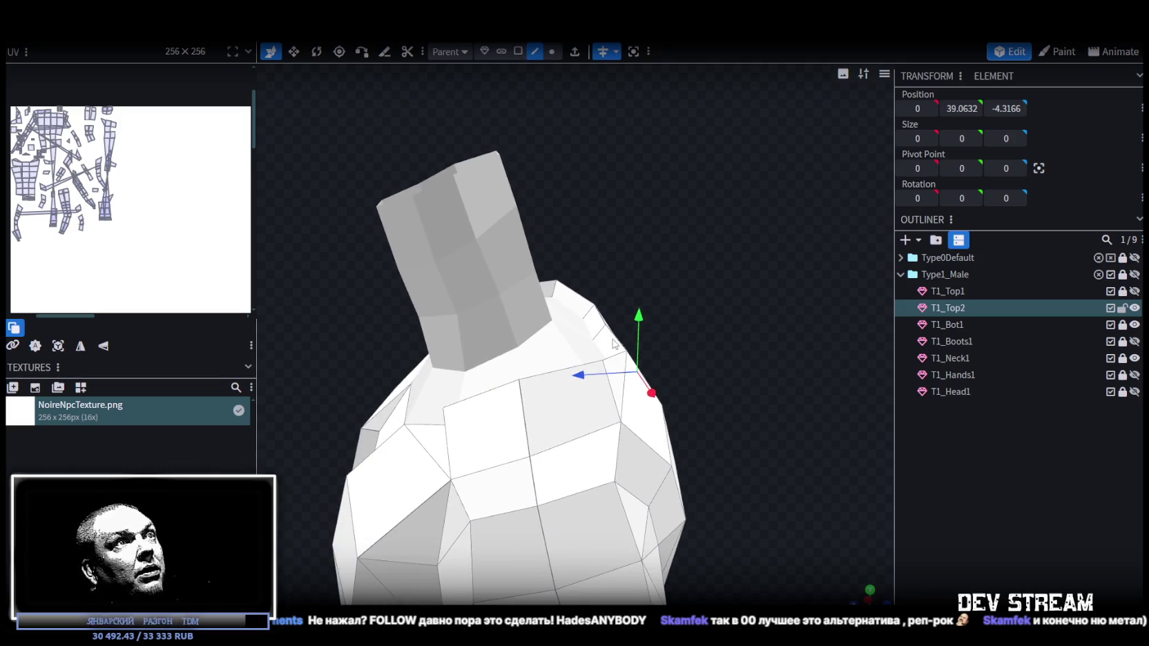
{"action": "left_click", "coordinate": [626, 328], "text": "shift"}
{"action": "left_click_drag", "start_coordinate": [626, 328], "coordinate": [793, 297]}
{"action": "mouse_move", "coordinate": [608, 270]}
{"action": "left_mouse_down"}
{"action": "mouse_move", "coordinate": [618, 250]}
{"action": "mouse_move", "coordinate": [639, 292]}
{"action": "mouse_move", "coordinate": [716, 290]}
{"action": "mouse_move", "coordinate": [729, 312]}
{"action": "mouse_move", "coordinate": [781, 319]}
{"action": "mouse_move", "coordinate": [646, 310]}
{"action": "mouse_move", "coordinate": [518, 338]}
{"action": "mouse_move", "coordinate": [634, 291]}
{"action": "left_mouse_up"}
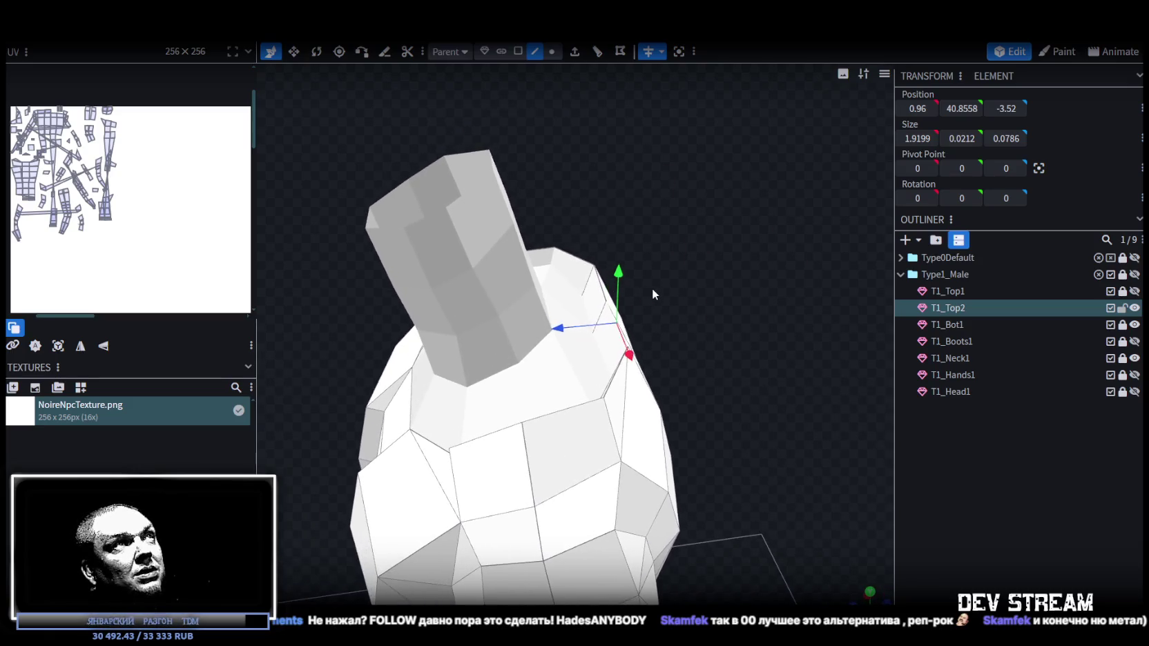
{"action": "left_click_drag", "start_coordinate": [561, 148], "coordinate": [595, 186]}
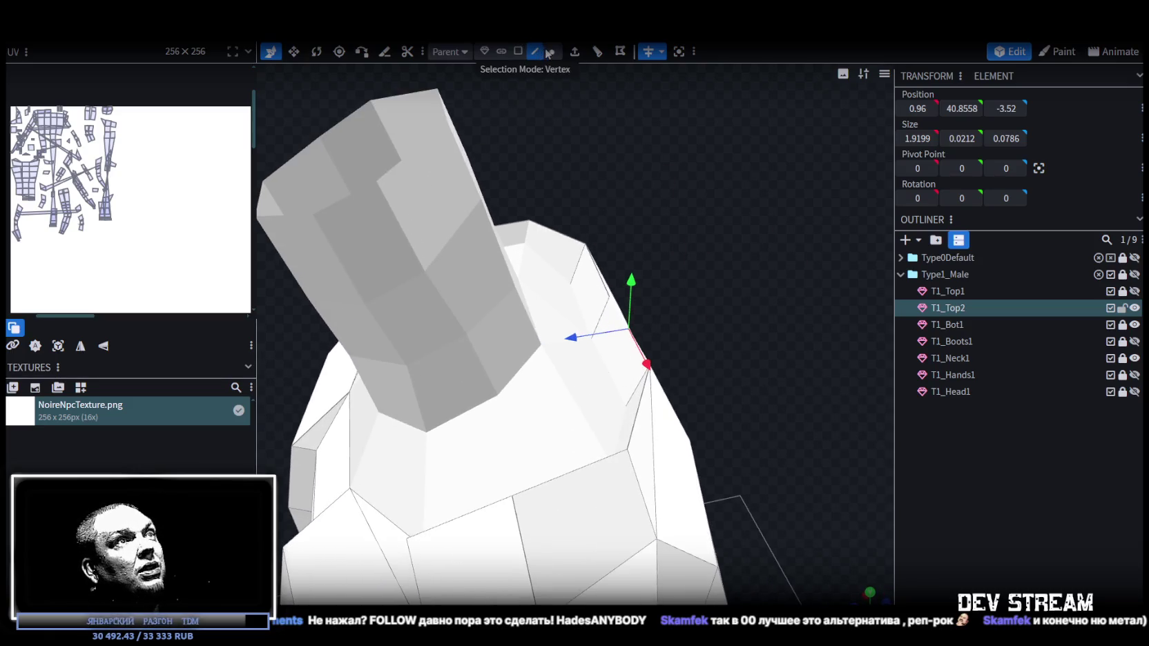
{"action": "left_click", "coordinate": [621, 299]}
{"action": "mouse_move", "coordinate": [642, 290]}
{"action": "left_mouse_down"}
{"action": "mouse_move", "coordinate": [677, 284]}
{"action": "mouse_move", "coordinate": [684, 259]}
{"action": "left_mouse_up"}
{"action": "left_click_drag", "start_coordinate": [576, 310], "coordinate": [584, 312]}
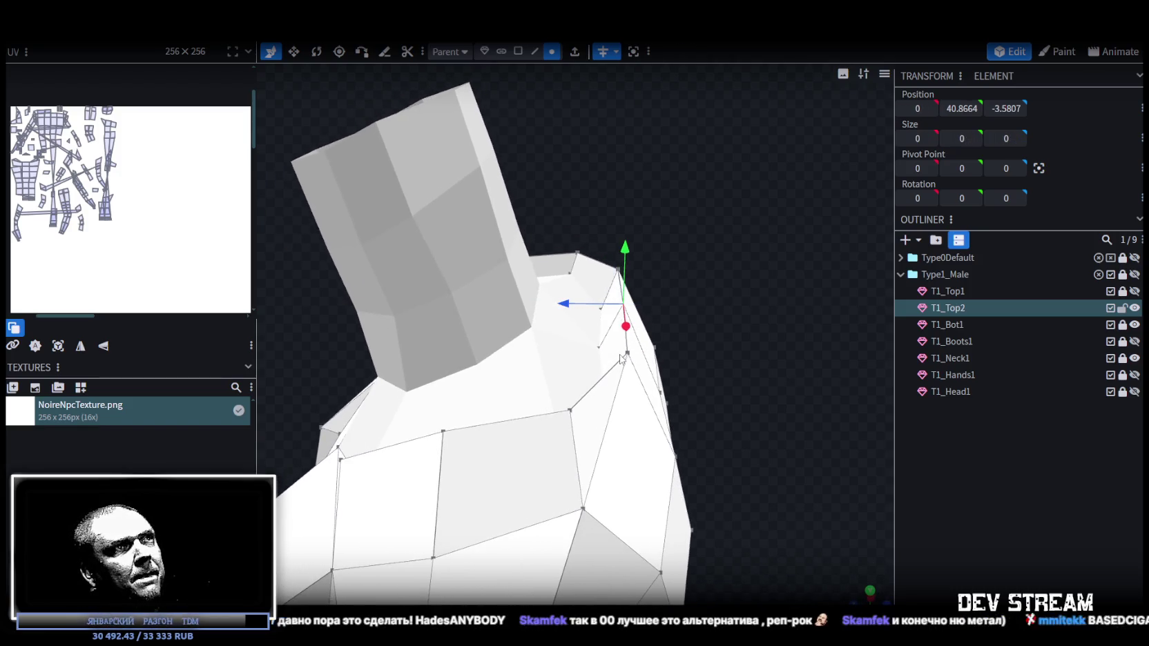
- Slide the shoulder-corner edge slightly along X
{"action": "left_click_drag", "start_coordinate": [663, 372], "coordinate": [693, 380]}
{"action": "mouse_move", "coordinate": [733, 442]}
{"action": "left_mouse_down"}
{"action": "mouse_move", "coordinate": [772, 481]}
{"action": "mouse_move", "coordinate": [728, 390]}
{"action": "mouse_move", "coordinate": [831, 362]}
{"action": "mouse_move", "coordinate": [806, 288]}
{"action": "mouse_move", "coordinate": [555, 94]}
{"action": "left_mouse_up"}
{"action": "left_click", "coordinate": [610, 289]}
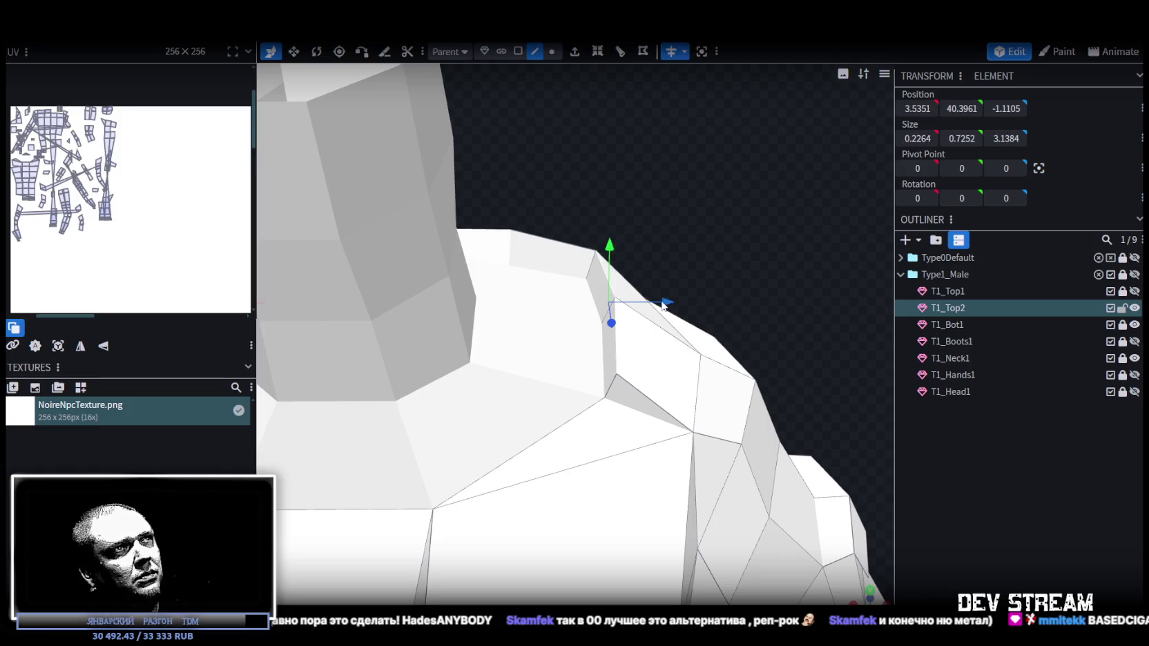
{"action": "left_click_drag", "start_coordinate": [661, 304], "coordinate": [672, 301]}
{"action": "mouse_move", "coordinate": [729, 229]}
{"action": "left_mouse_down"}
{"action": "mouse_move", "coordinate": [576, 256]}
{"action": "mouse_move", "coordinate": [697, 281]}
{"action": "mouse_move", "coordinate": [591, 243]}
{"action": "mouse_move", "coordinate": [752, 274]}
{"action": "mouse_move", "coordinate": [780, 293]}
{"action": "mouse_move", "coordinate": [738, 308]}
{"action": "left_mouse_up"}
{"action": "left_click", "coordinate": [603, 254]}
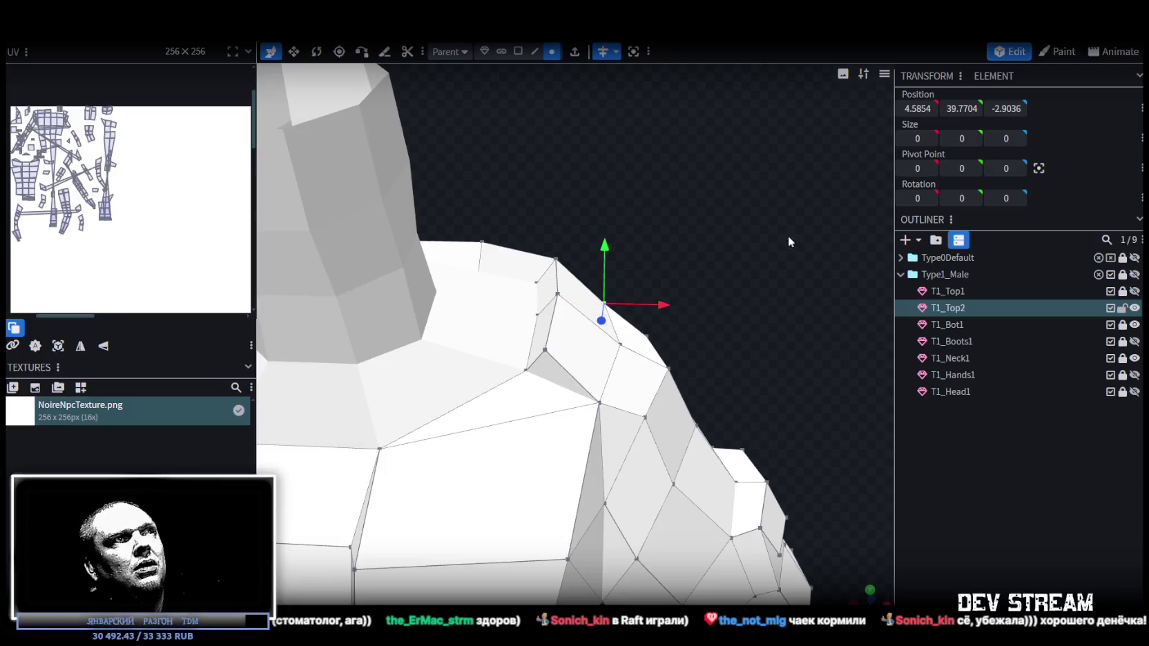
{"action": "scroll", "coordinate": [496, 225], "scroll_direction": "down", "scroll_amount": 5}
{"action": "mouse_move", "coordinate": [395, 164]}
{"action": "left_mouse_down"}
{"action": "mouse_move", "coordinate": [663, 489]}
{"action": "mouse_move", "coordinate": [699, 411]}
{"action": "mouse_move", "coordinate": [694, 458]}
{"action": "left_mouse_up"}
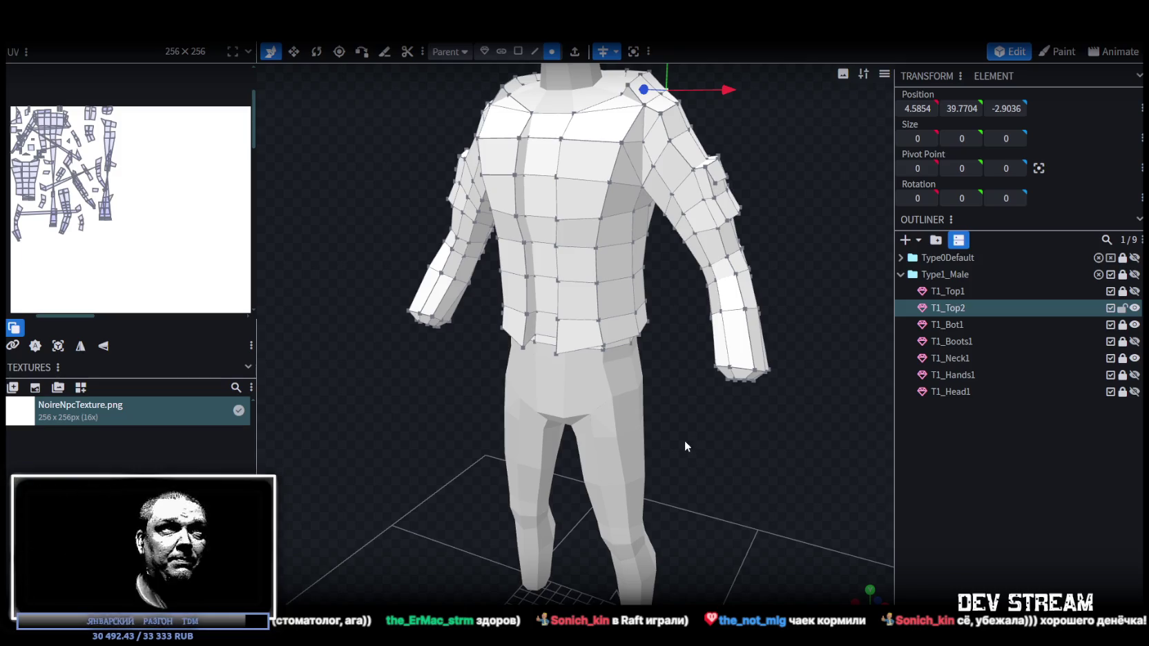
{"action": "mouse_move", "coordinate": [678, 417]}
{"action": "left_mouse_down"}
{"action": "mouse_move", "coordinate": [689, 460]}
{"action": "mouse_move", "coordinate": [722, 417]}
{"action": "mouse_move", "coordinate": [757, 440]}
{"action": "left_mouse_up"}
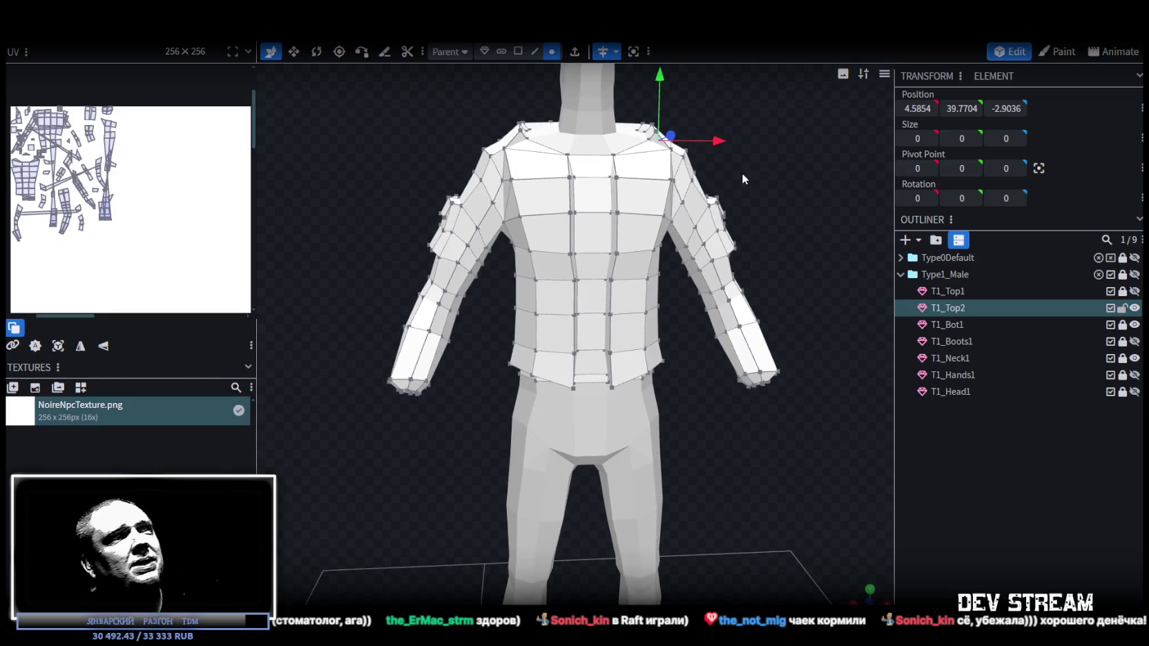
{"action": "mouse_move", "coordinate": [747, 178]}
{"action": "left_mouse_down"}
{"action": "mouse_move", "coordinate": [745, 367]}
{"action": "mouse_move", "coordinate": [698, 362]}
{"action": "mouse_move", "coordinate": [865, 376]}
{"action": "mouse_move", "coordinate": [740, 426]}
{"action": "mouse_move", "coordinate": [773, 442]}
{"action": "mouse_move", "coordinate": [656, 407]}
{"action": "left_mouse_up"}
{"action": "scroll", "coordinate": [745, 367], "scroll_direction": "up", "scroll_amount": 3}
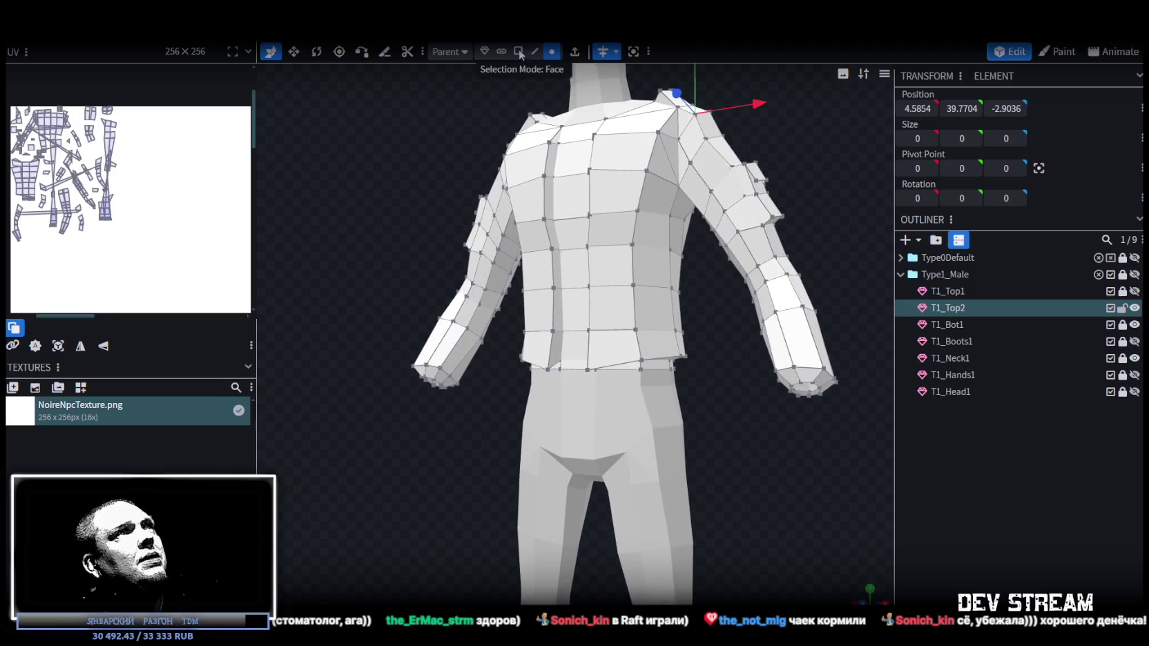
{"action": "left_click", "coordinate": [652, 327]}
{"action": "mouse_move", "coordinate": [650, 308]}
{"action": "left_mouse_down"}
{"action": "mouse_move", "coordinate": [678, 438]}
{"action": "mouse_move", "coordinate": [665, 439]}
{"action": "mouse_move", "coordinate": [732, 440]}
{"action": "mouse_move", "coordinate": [765, 471]}
{"action": "mouse_move", "coordinate": [785, 469]}
{"action": "mouse_move", "coordinate": [743, 350]}
{"action": "mouse_move", "coordinate": [716, 364]}
{"action": "mouse_move", "coordinate": [740, 413]}
{"action": "mouse_move", "coordinate": [711, 399]}
{"action": "left_mouse_up"}
{"action": "scroll", "coordinate": [711, 399], "scroll_direction": "up", "scroll_amount": 2}
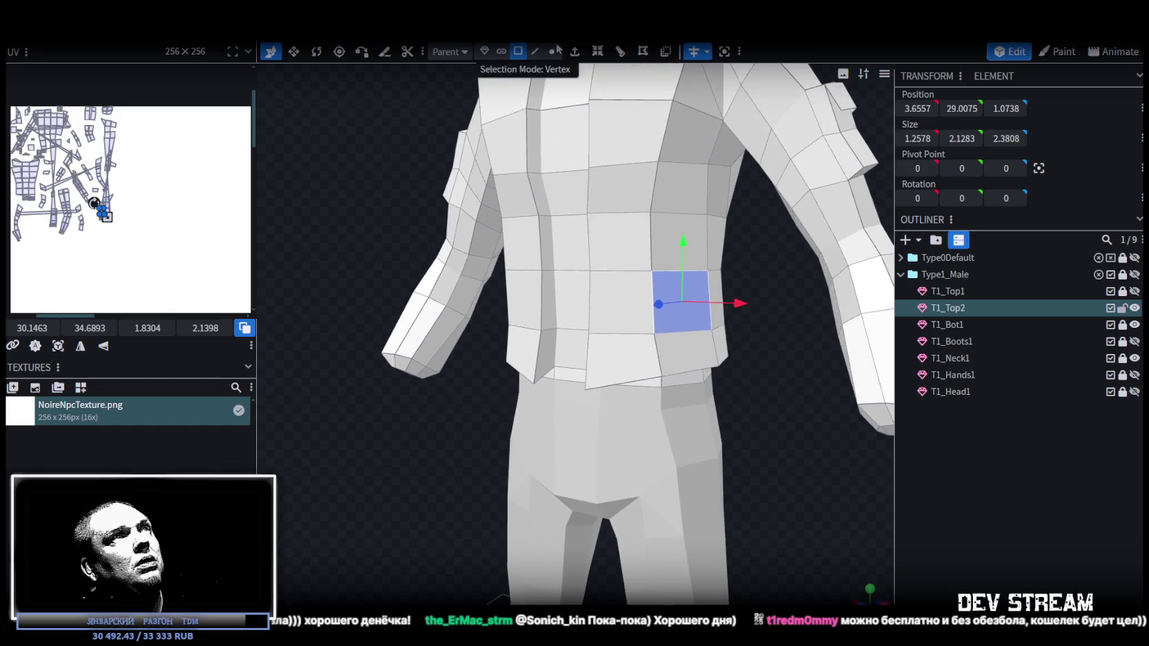
{"action": "left_click", "coordinate": [534, 53]}
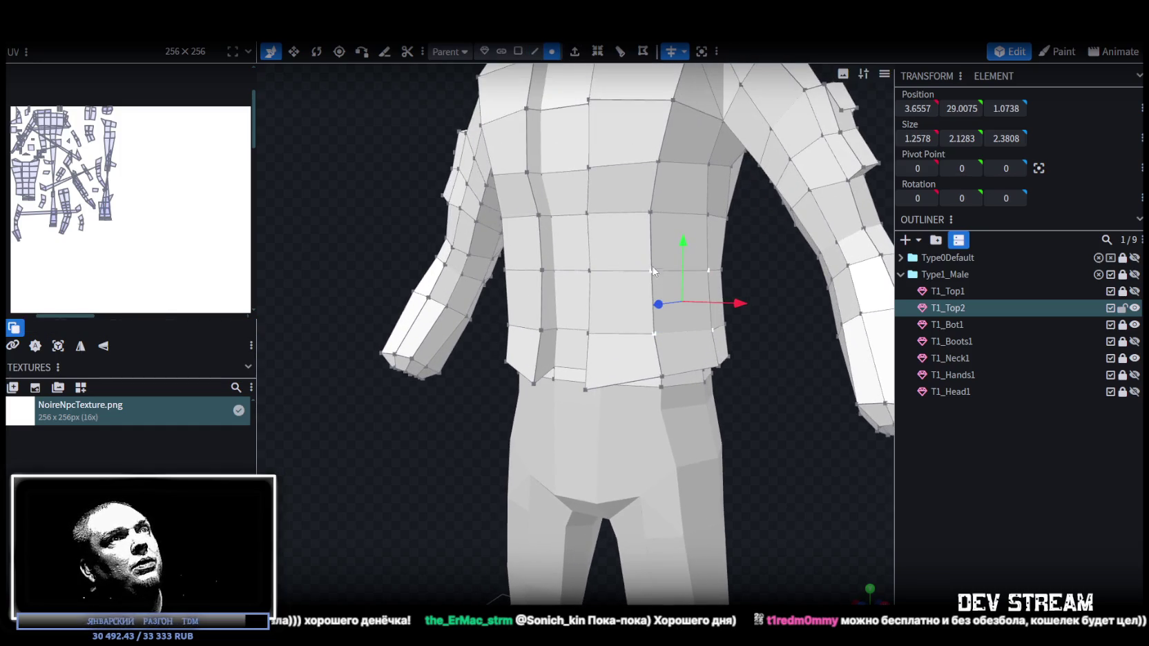
{"action": "left_click", "coordinate": [714, 333]}
{"action": "left_click_drag", "start_coordinate": [733, 341], "coordinate": [738, 351]}
- Add a loop cut through the triangular face at the side waist
{"action": "left_click_drag", "start_coordinate": [704, 314], "coordinate": [660, 168]}
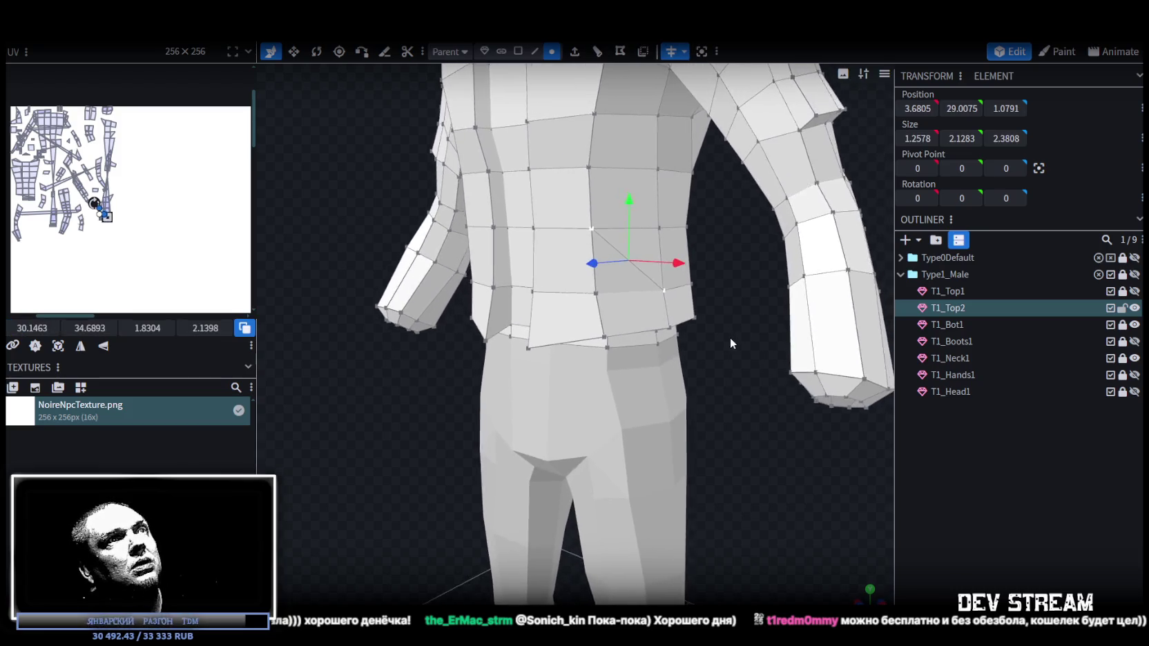
{"action": "left_click", "coordinate": [532, 52]}
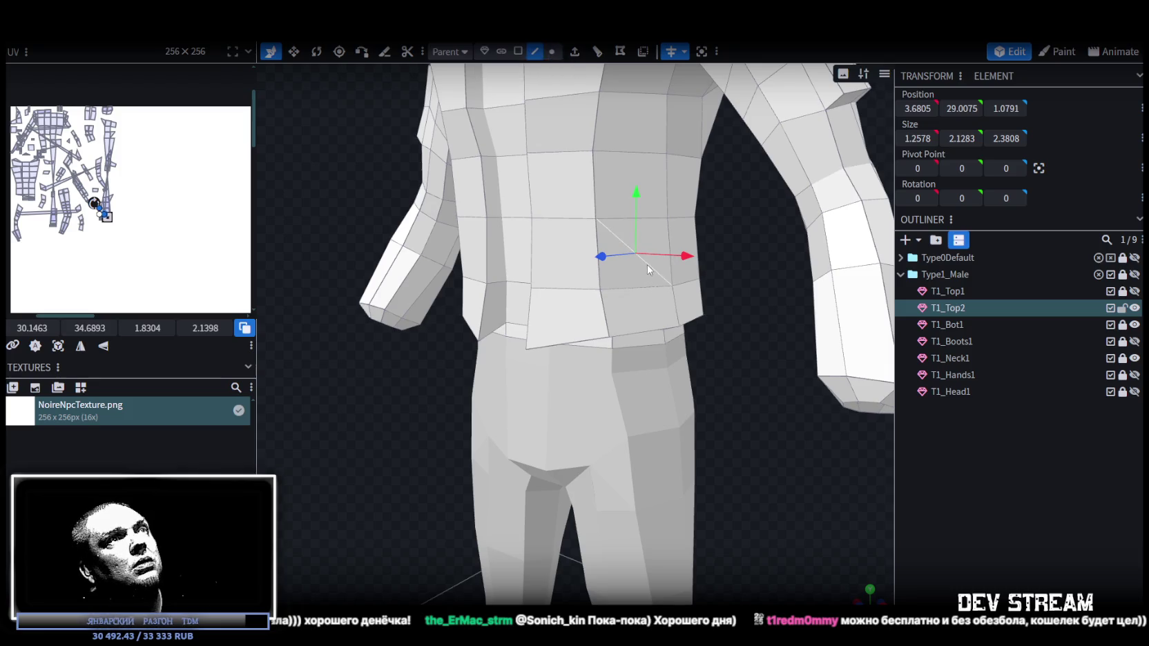
{"action": "left_click", "coordinate": [598, 53]}
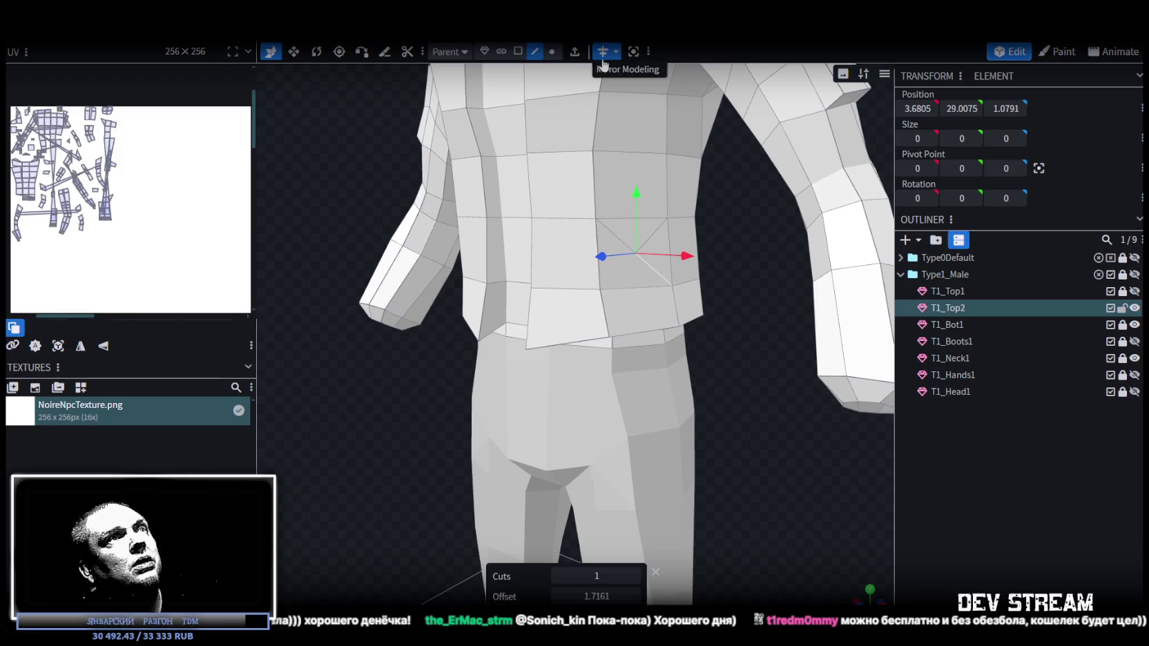
{"action": "left_click", "coordinate": [627, 276]}
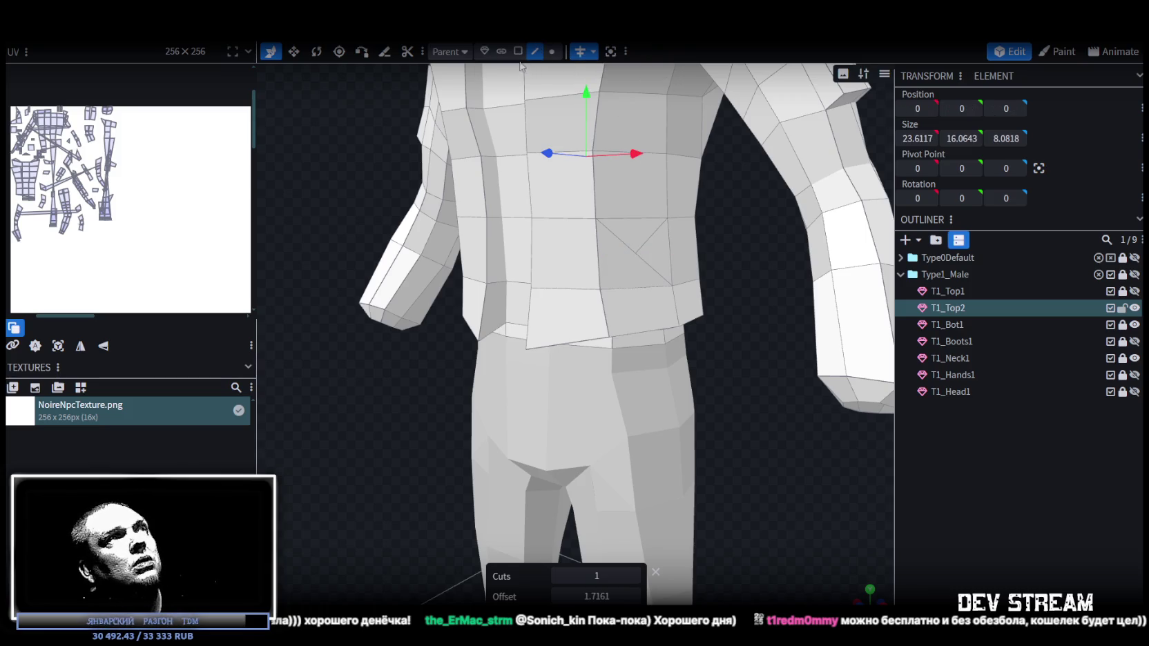
{"action": "left_click", "coordinate": [627, 274]}
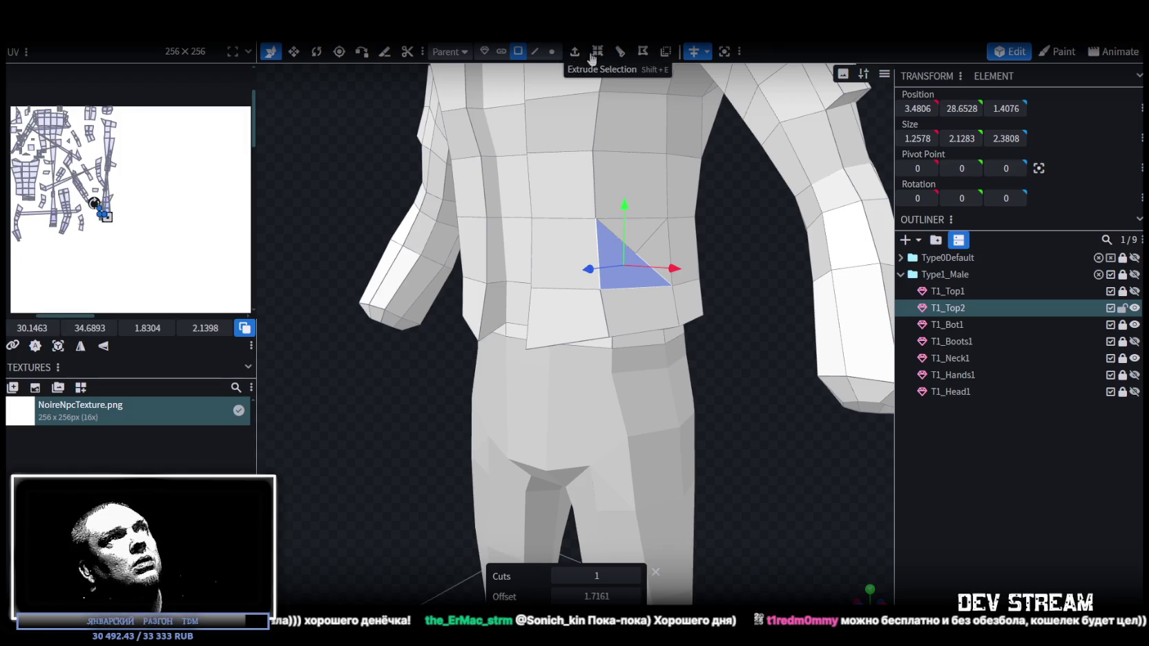
{"action": "left_click", "coordinate": [622, 54]}
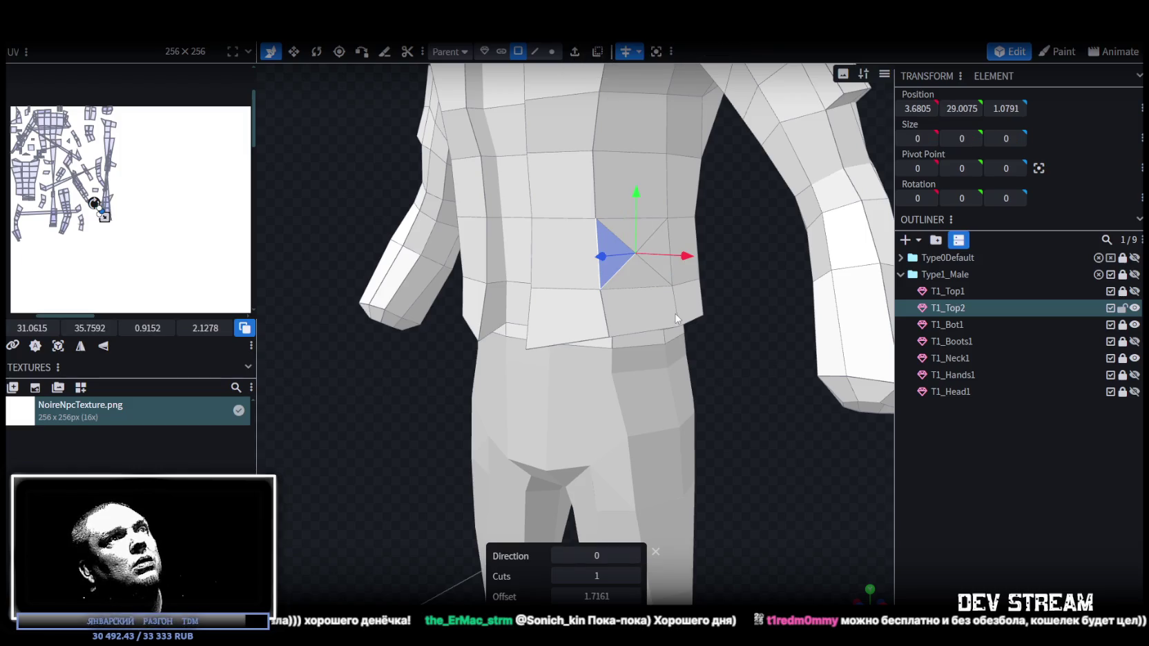
- Select all of the jacket's vertices and accept merging the duplicate vertex
{"action": "left_click", "coordinate": [553, 52]}
{"action": "scroll", "coordinate": [753, 416], "scroll_direction": "down", "scroll_amount": 5}
{"action": "key", "text": "ctrl+a"}
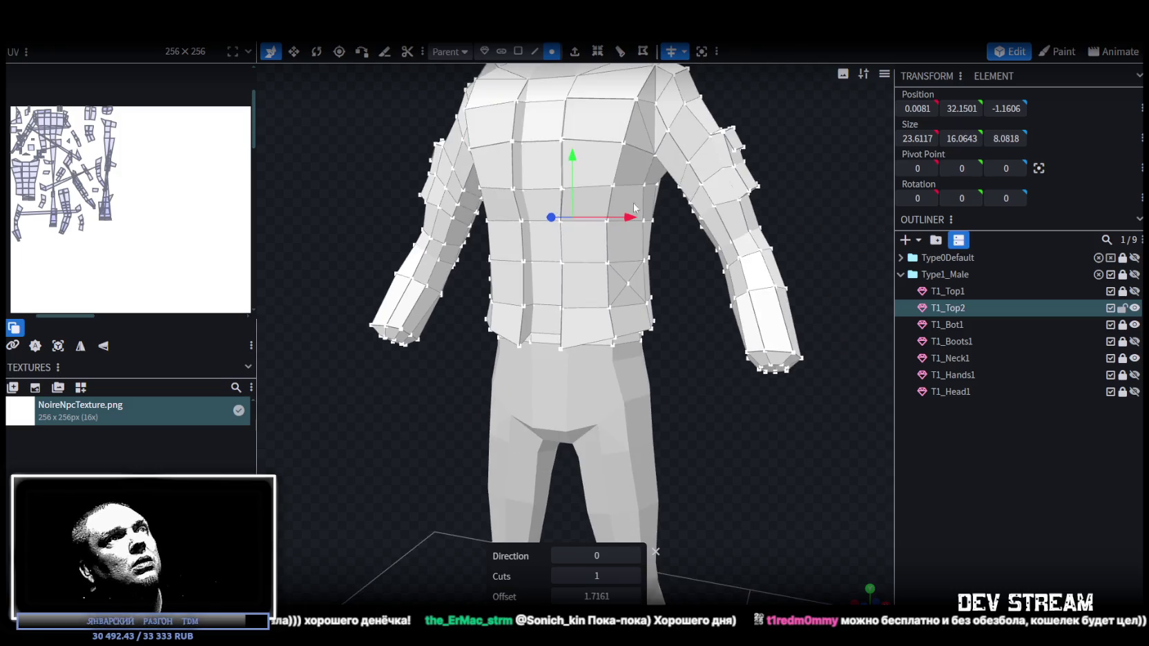
{"action": "left_click_drag", "start_coordinate": [572, 151], "coordinate": [571, 165]}
{"action": "left_click", "coordinate": [552, 146]}
{"action": "scroll", "coordinate": [671, 380], "scroll_direction": "up", "scroll_amount": 2}
- Push a side-panel vertex back 0.1, to 3.6805, 28.7075, 1.8791
{"action": "left_click", "coordinate": [638, 299]}
{"action": "mouse_move", "coordinate": [638, 299]}
{"action": "left_mouse_down"}
{"action": "mouse_move", "coordinate": [733, 398]}
{"action": "mouse_move", "coordinate": [611, 352]}
{"action": "mouse_move", "coordinate": [572, 234]}
{"action": "mouse_move", "coordinate": [539, 366]}
{"action": "mouse_move", "coordinate": [447, 407]}
{"action": "mouse_move", "coordinate": [529, 274]}
{"action": "mouse_move", "coordinate": [549, 291]}
{"action": "left_mouse_up"}
{"action": "mouse_move", "coordinate": [674, 269]}
{"action": "left_mouse_down"}
{"action": "mouse_move", "coordinate": [780, 284]}
{"action": "mouse_move", "coordinate": [645, 101]}
{"action": "left_mouse_up"}
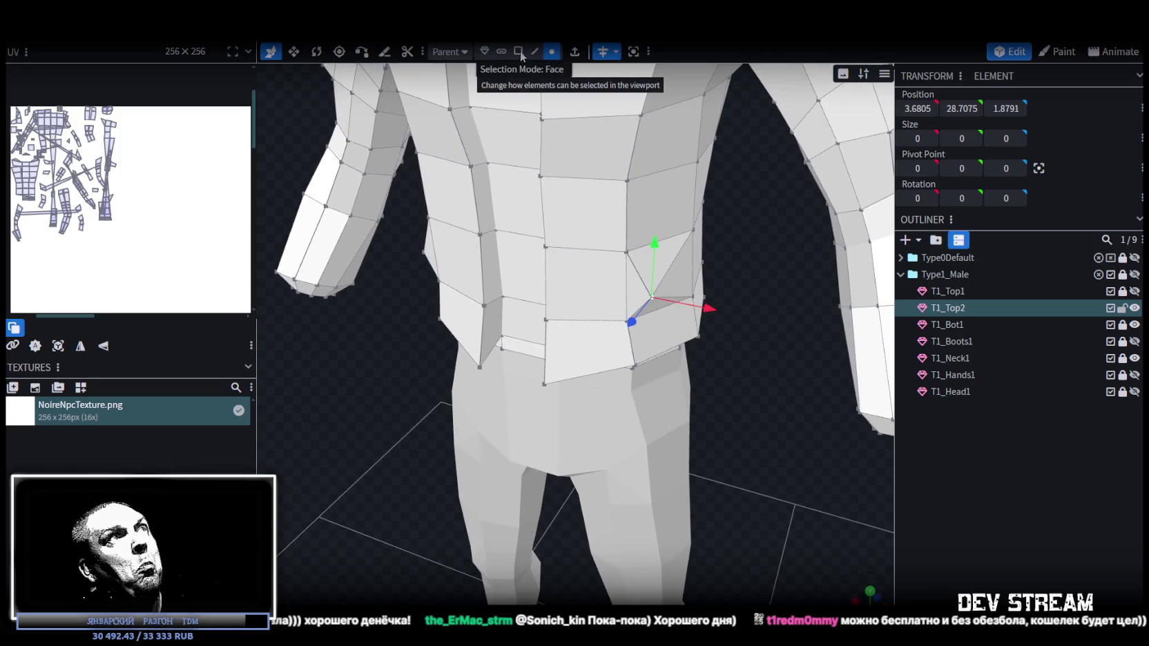
- Extrude the side-waist triangle along X- with a length of 0.5
{"action": "left_click", "coordinate": [681, 261]}
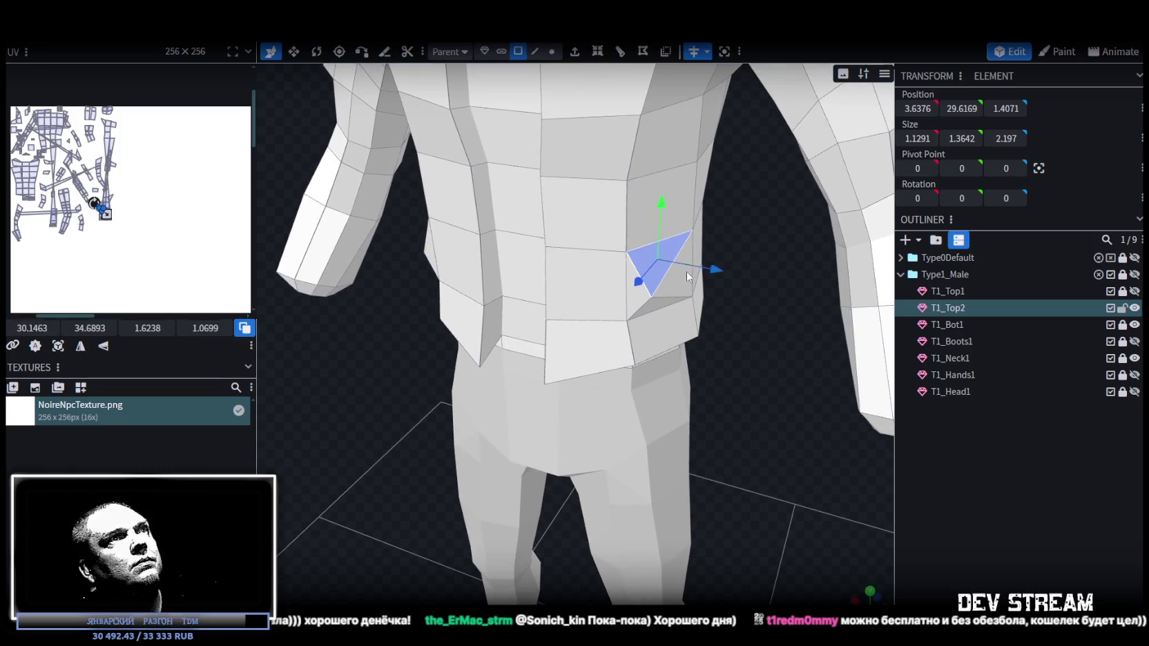
{"action": "left_click_drag", "start_coordinate": [714, 302], "coordinate": [642, 47]}
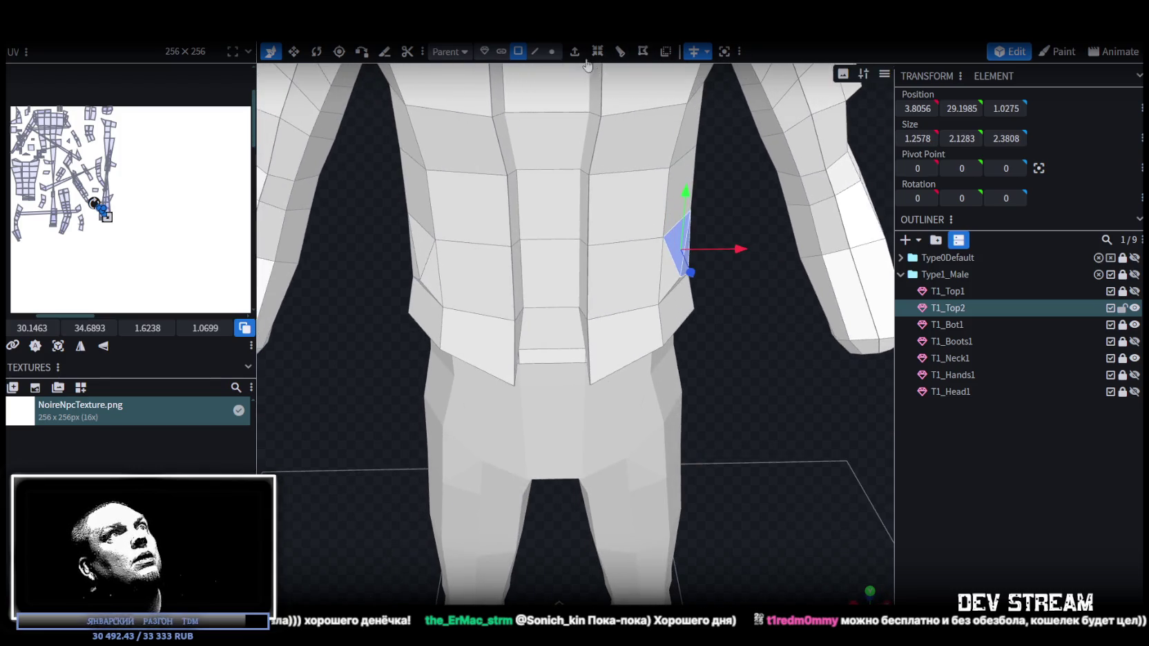
{"action": "left_click", "coordinate": [574, 52]}
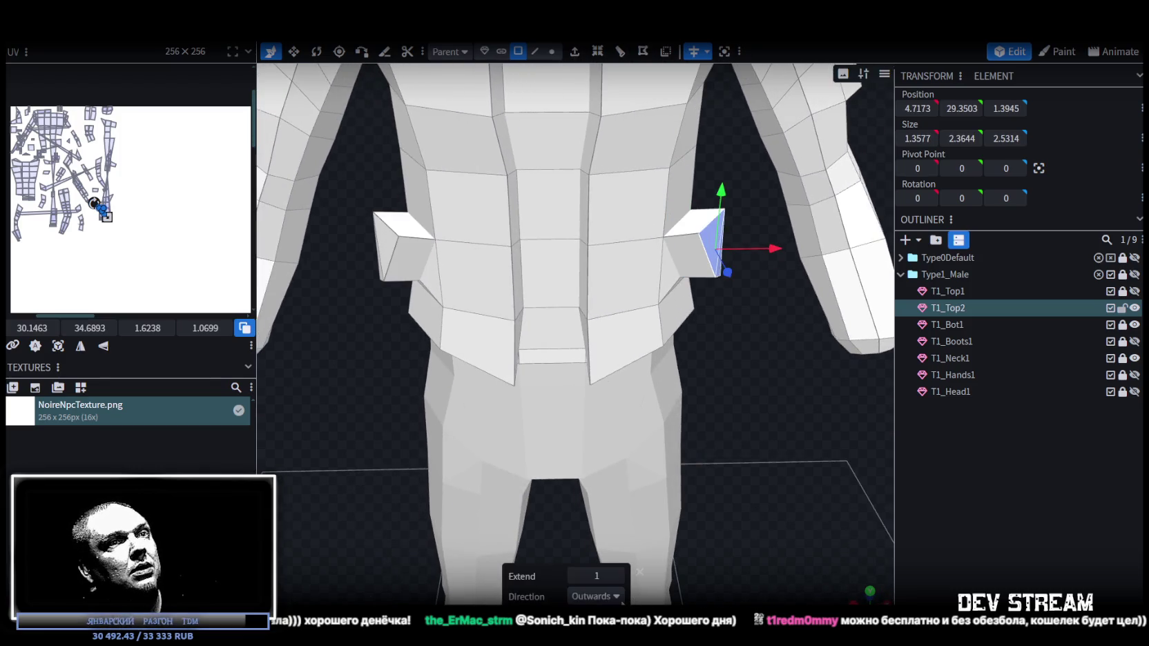
{"action": "left_click", "coordinate": [620, 598]}
{"action": "left_click", "coordinate": [619, 536]}
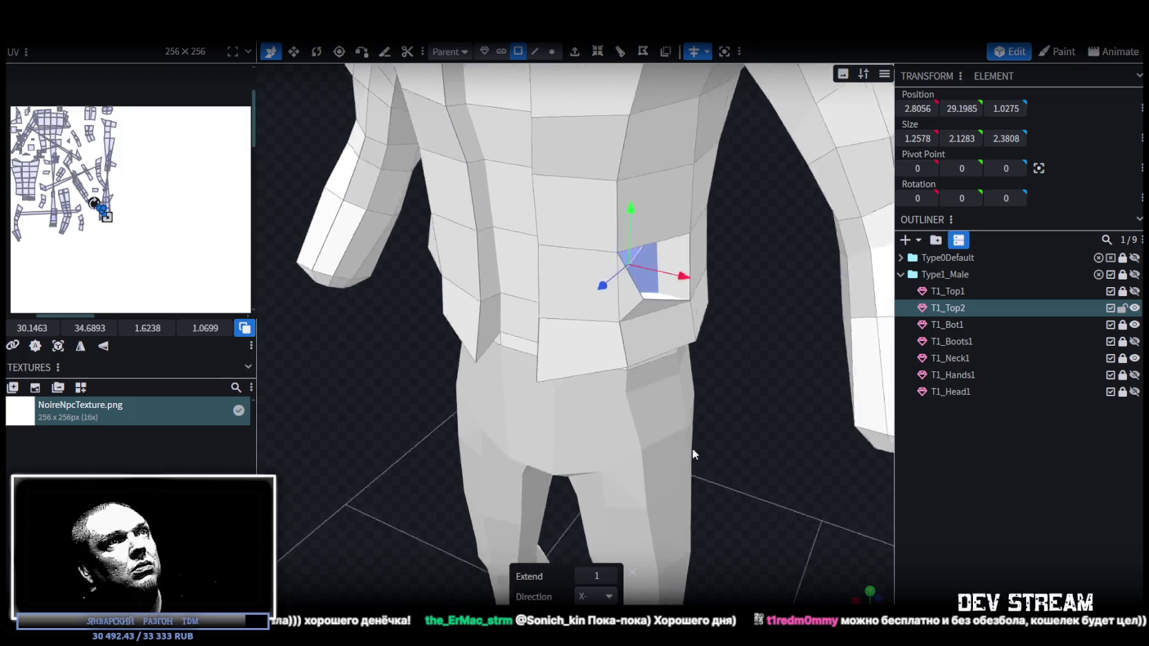
{"action": "left_click_drag", "start_coordinate": [692, 448], "coordinate": [745, 463]}
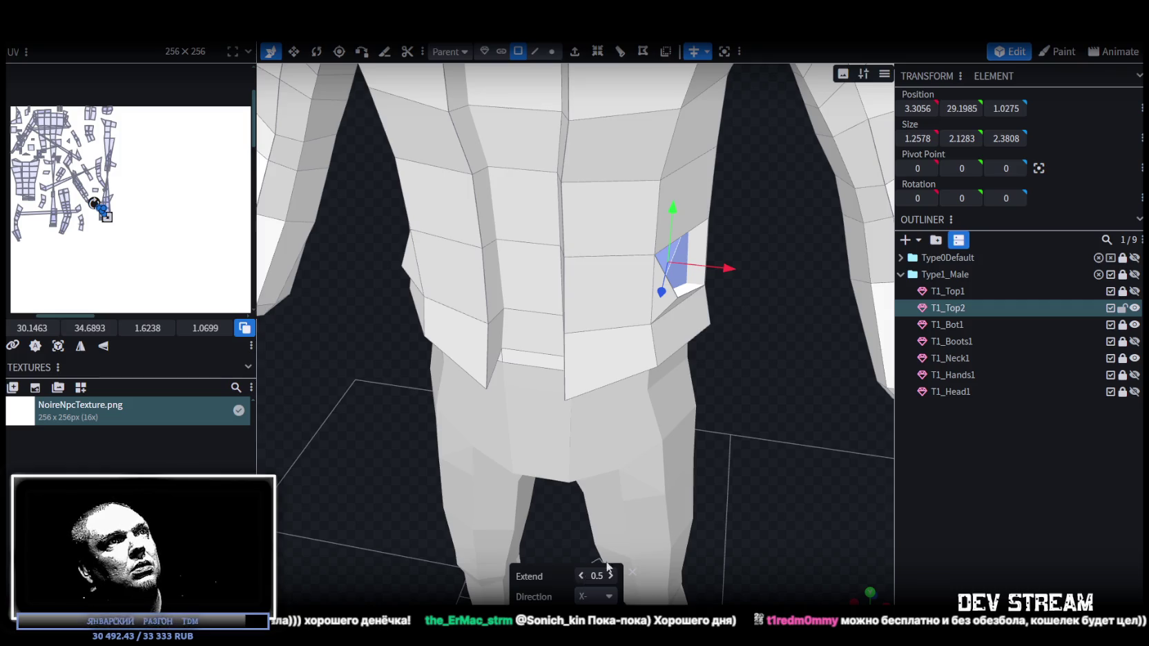
{"action": "left_click", "coordinate": [581, 575]}
{"action": "left_click", "coordinate": [610, 576]}
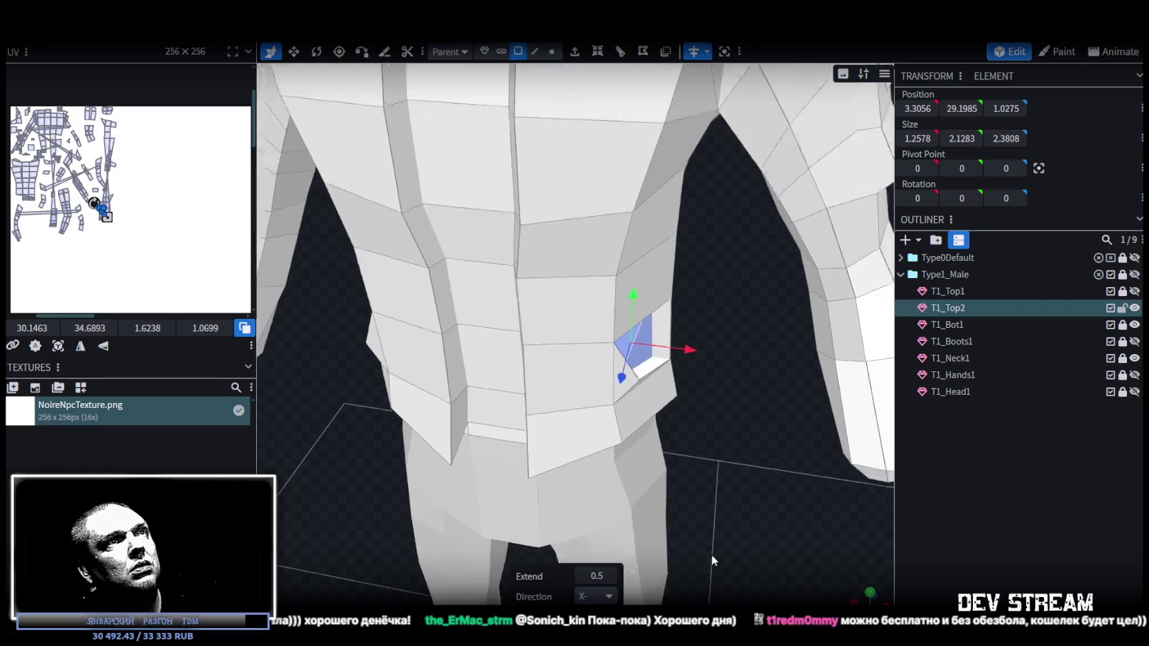
{"action": "left_click_drag", "start_coordinate": [711, 554], "coordinate": [714, 444]}
{"action": "scroll", "coordinate": [715, 445], "scroll_direction": "up", "scroll_amount": 3}
- Select a corner vertex of the new extrusion in vertex mode
{"action": "left_click", "coordinate": [552, 51]}
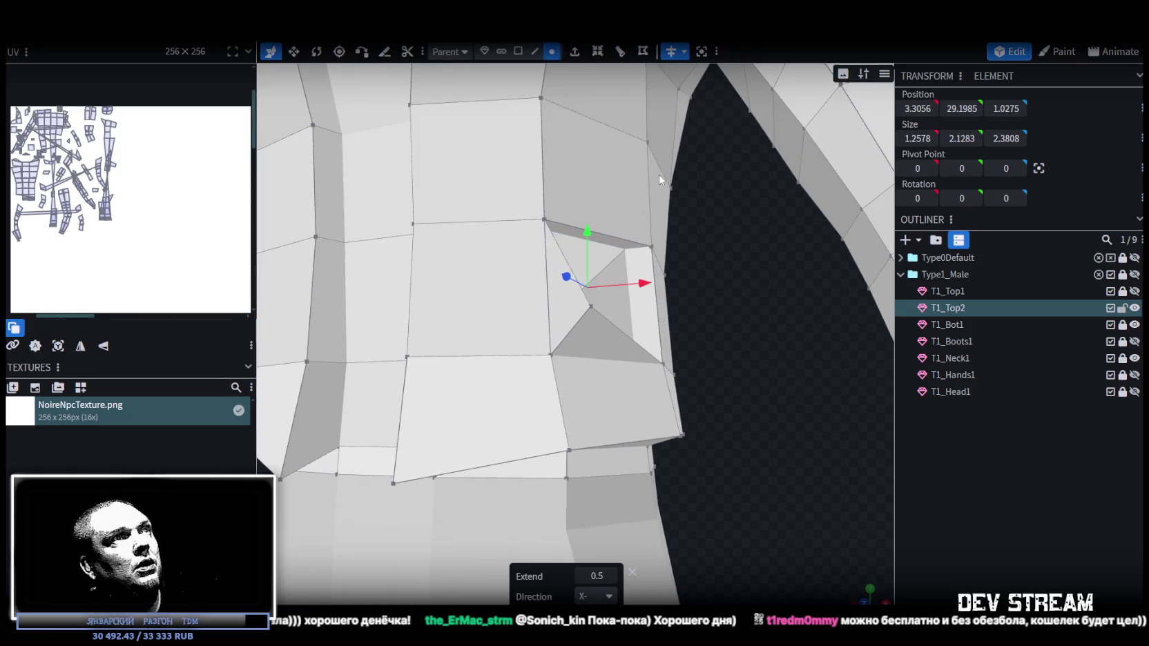
{"action": "mouse_move", "coordinate": [659, 174]}
{"action": "left_mouse_down"}
{"action": "mouse_move", "coordinate": [693, 293]}
{"action": "mouse_move", "coordinate": [671, 233]}
{"action": "left_mouse_up"}
{"action": "left_click", "coordinate": [664, 227]}
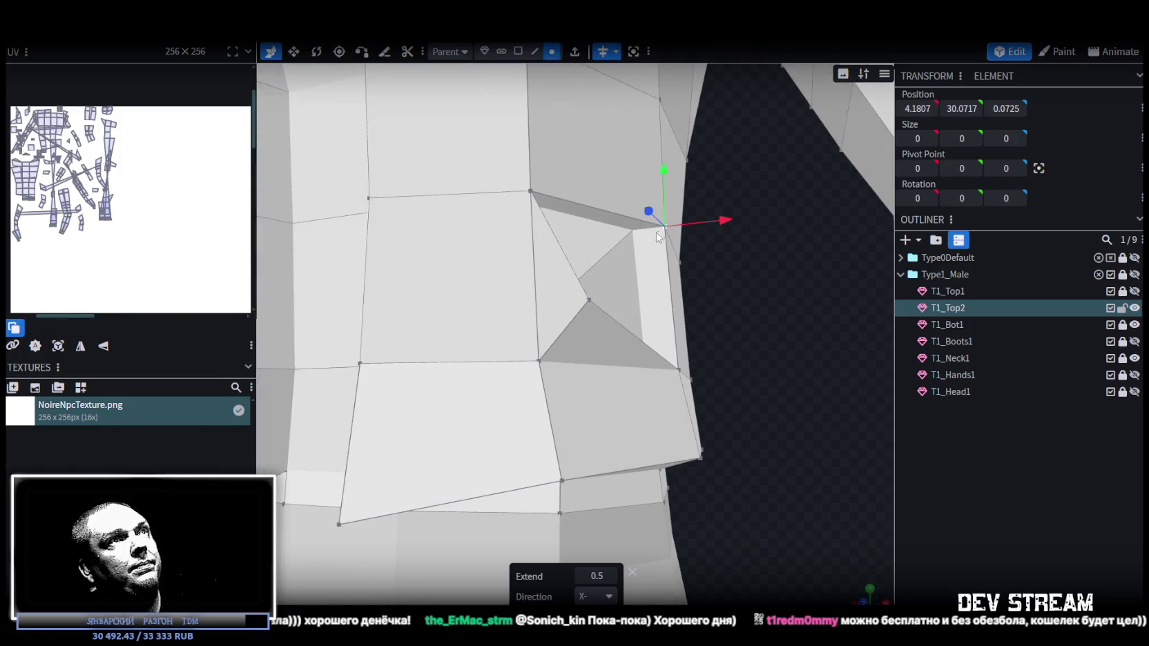
- Merge the first two pairs of loose corner vertices on the side vent
{"action": "left_click", "coordinate": [632, 232], "text": "shift"}
{"action": "right_click", "coordinate": [632, 233]}
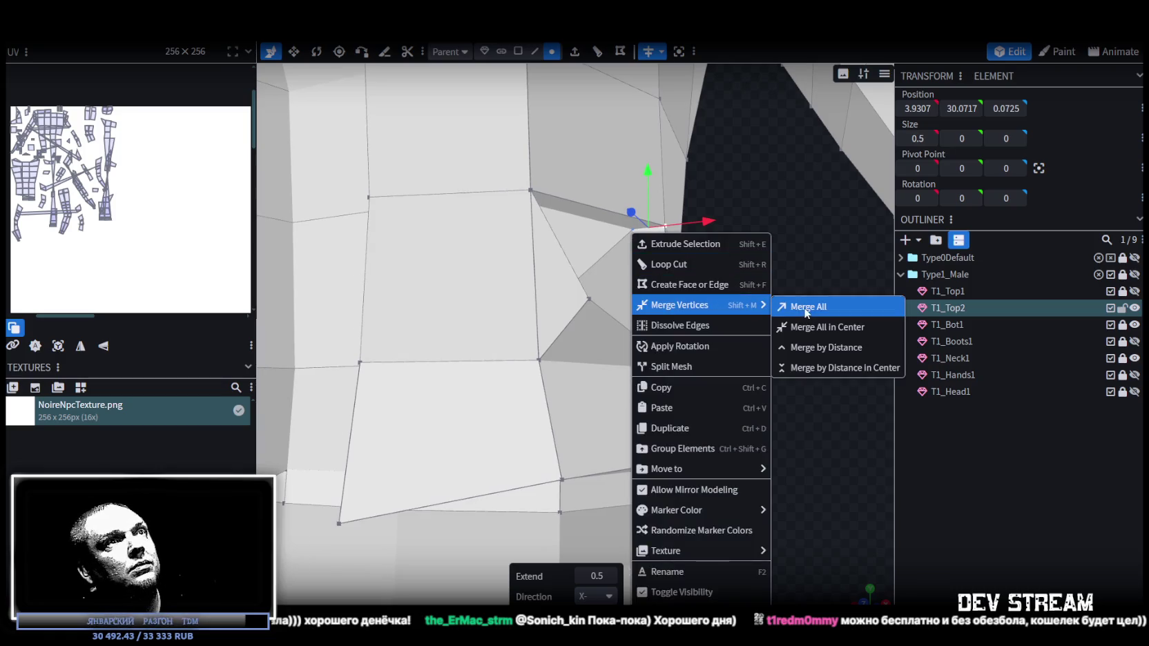
{"action": "left_click", "coordinate": [787, 304]}
{"action": "mouse_move", "coordinate": [767, 288]}
{"action": "left_mouse_down"}
{"action": "mouse_move", "coordinate": [697, 305]}
{"action": "mouse_move", "coordinate": [390, 265]}
{"action": "left_mouse_up"}
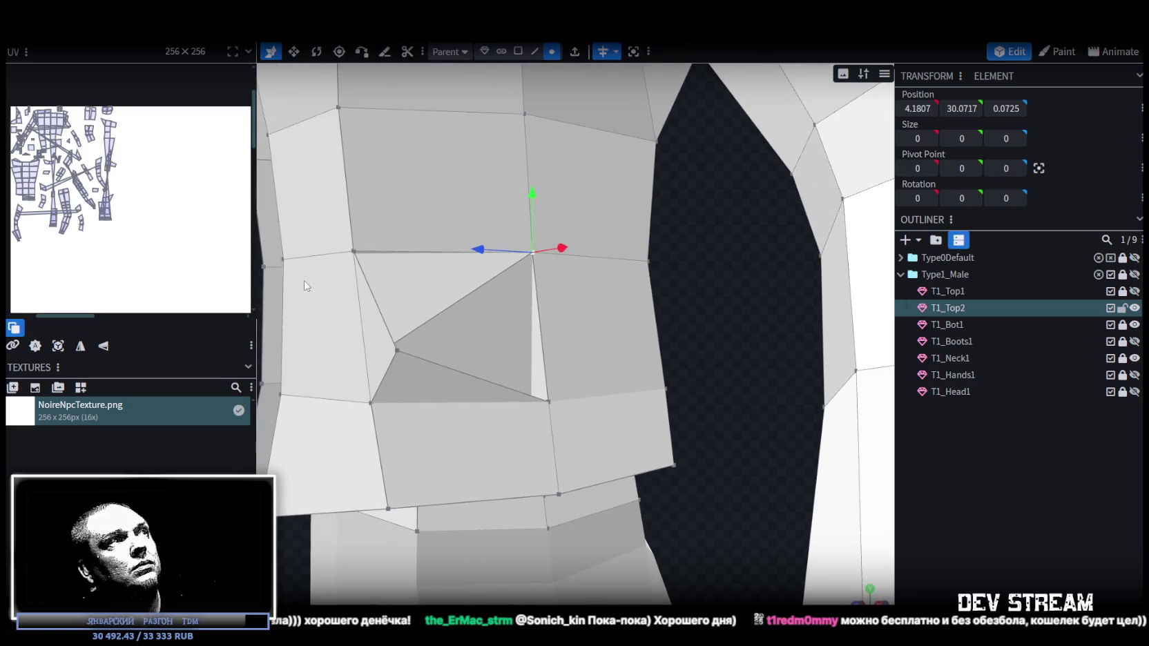
{"action": "left_click_drag", "start_coordinate": [303, 283], "coordinate": [371, 207]}
{"action": "scroll", "coordinate": [372, 202], "scroll_direction": "up", "scroll_amount": 10}
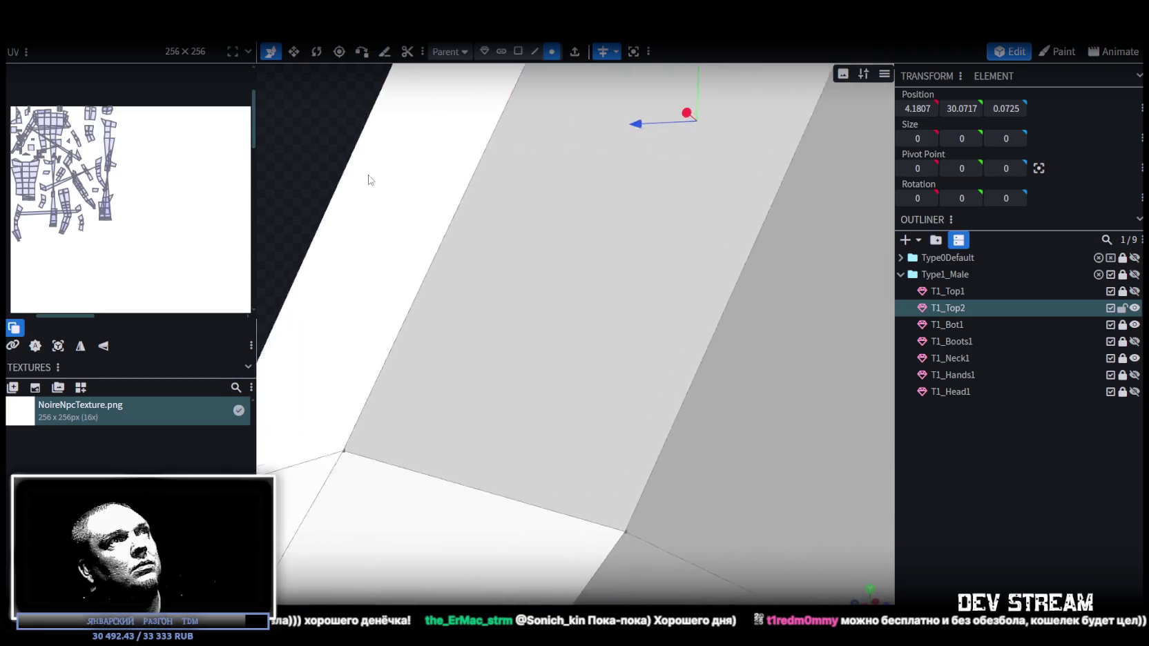
{"action": "scroll", "coordinate": [346, 174], "scroll_direction": "down", "scroll_amount": 5}
{"action": "left_click", "coordinate": [439, 135]}
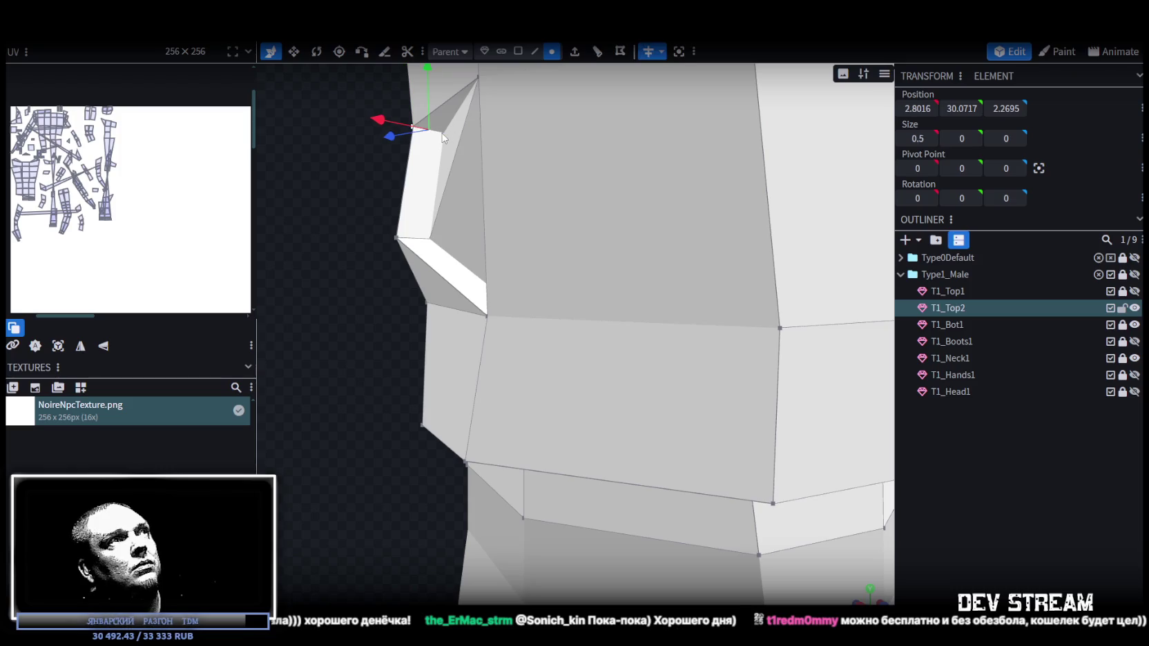
{"action": "right_click", "coordinate": [440, 133]}
{"action": "mouse_move", "coordinate": [489, 206]}
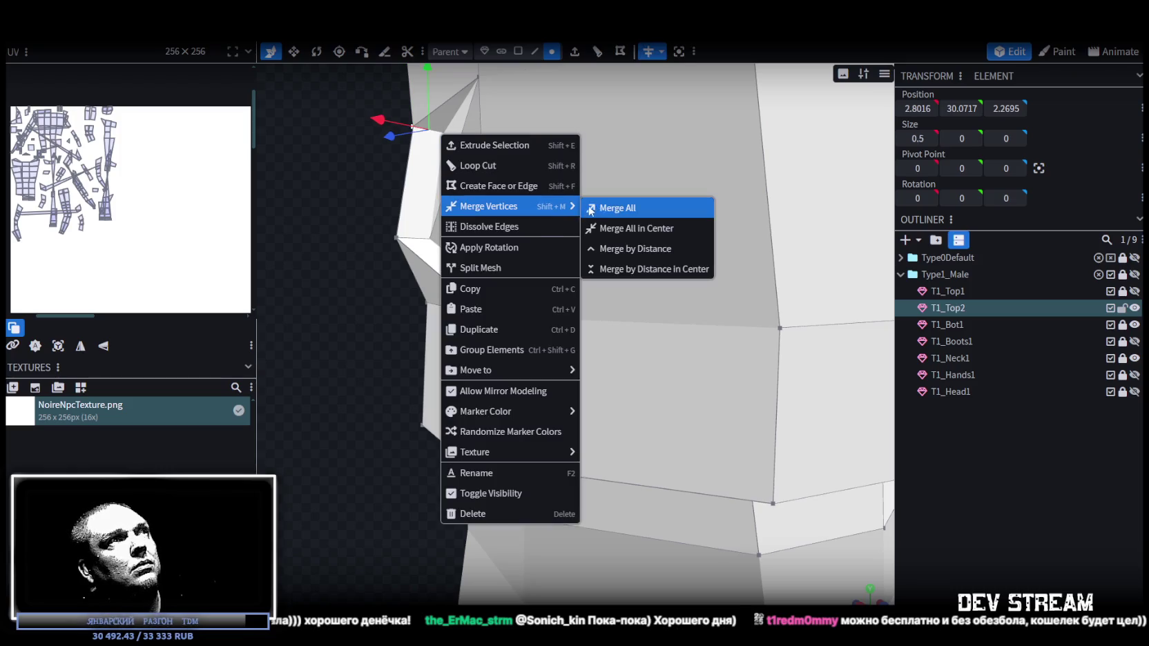
{"action": "left_click", "coordinate": [590, 210]}
- Merge the last stray vent-corner vertex and inspect the joined vent from below and front
{"action": "scroll", "coordinate": [377, 306], "scroll_direction": "up", "scroll_amount": 2}
{"action": "scroll", "coordinate": [547, 409], "scroll_direction": "down", "scroll_amount": 3}
{"action": "mouse_move", "coordinate": [547, 409]}
{"action": "left_mouse_down"}
{"action": "mouse_move", "coordinate": [537, 352]}
{"action": "mouse_move", "coordinate": [668, 417]}
{"action": "left_mouse_up"}
{"action": "scroll", "coordinate": [684, 401], "scroll_direction": "up", "scroll_amount": 3}
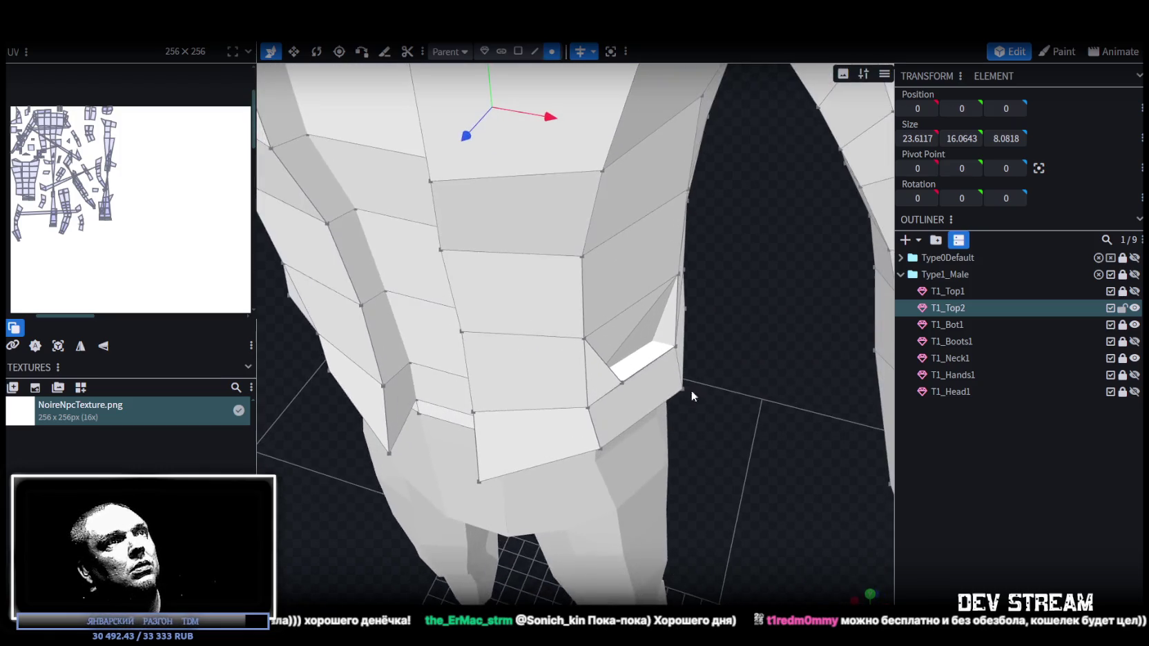
{"action": "left_click", "coordinate": [675, 347]}
{"action": "right_click", "coordinate": [658, 346]}
{"action": "mouse_move", "coordinate": [706, 314]}
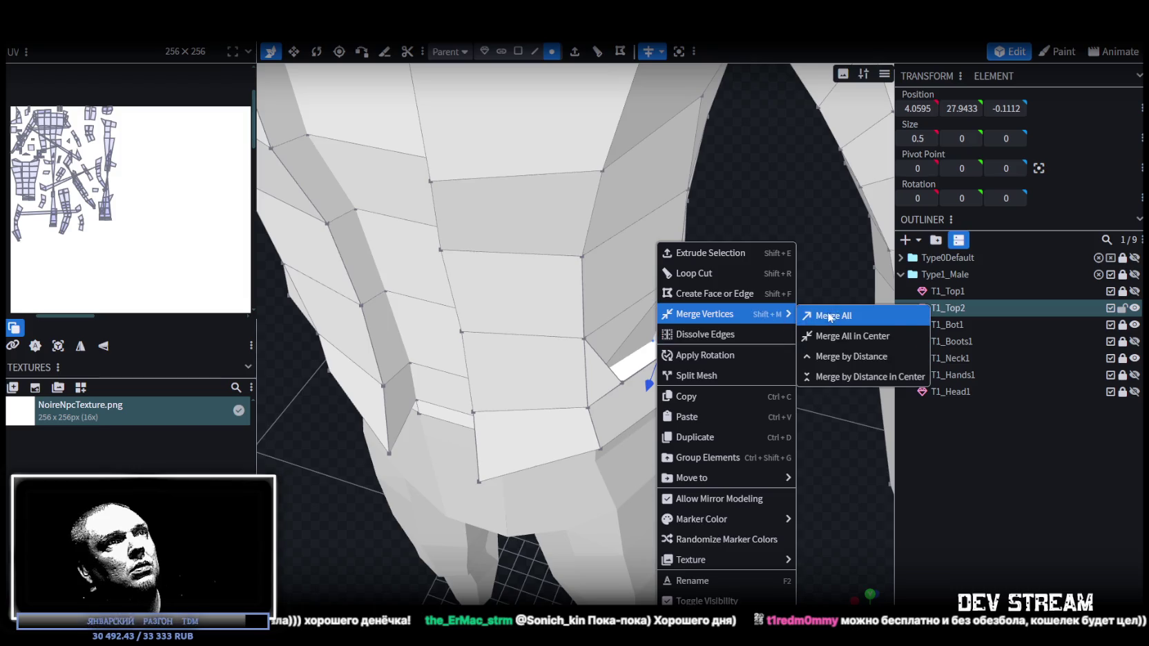
{"action": "left_click", "coordinate": [831, 317]}
{"action": "left_click_drag", "start_coordinate": [760, 359], "coordinate": [529, 393]}
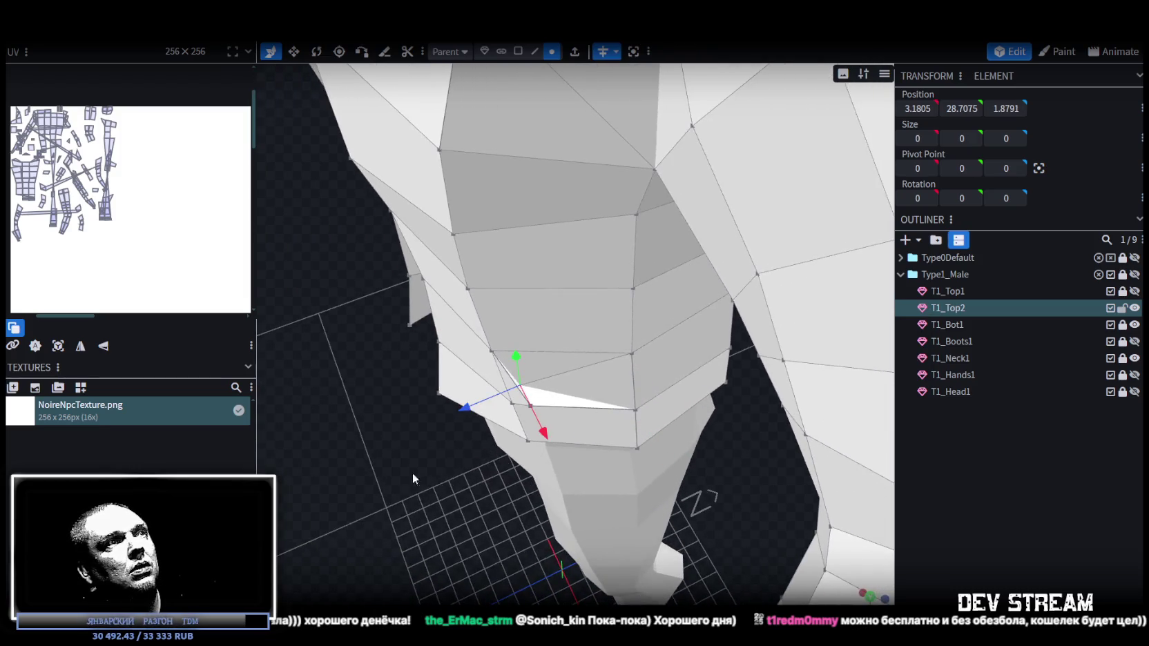
{"action": "left_click_drag", "start_coordinate": [431, 457], "coordinate": [453, 337]}
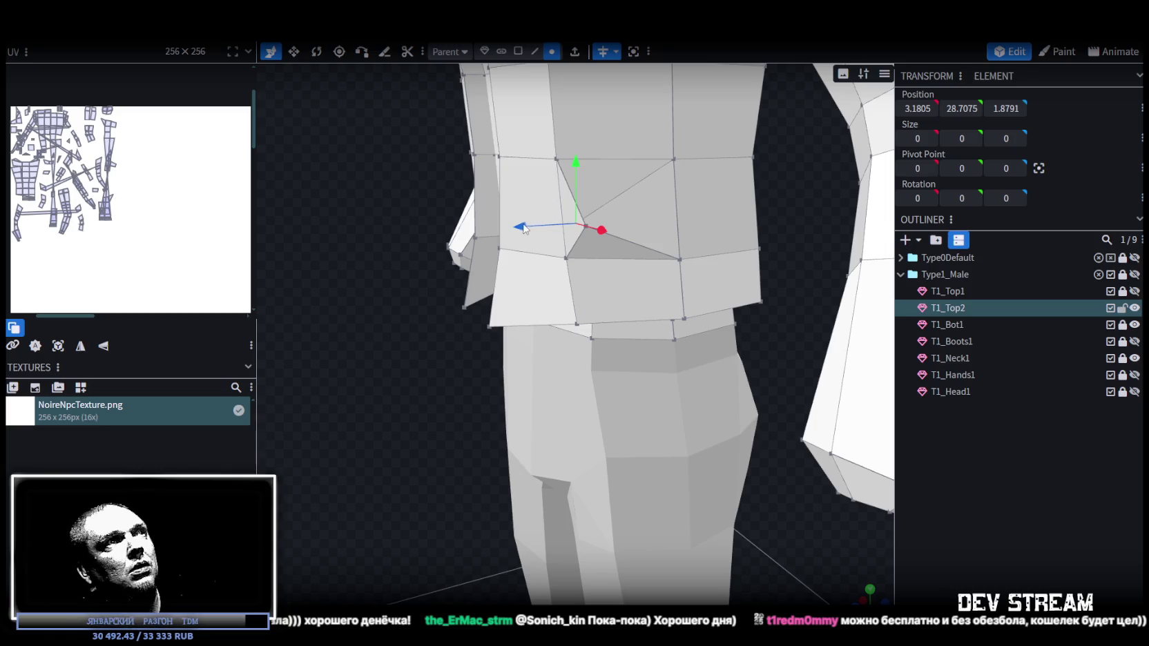
{"action": "mouse_move", "coordinate": [498, 249]}
{"action": "left_mouse_down"}
{"action": "mouse_move", "coordinate": [491, 433]}
{"action": "mouse_move", "coordinate": [604, 312]}
{"action": "mouse_move", "coordinate": [427, 331]}
{"action": "mouse_move", "coordinate": [529, 352]}
{"action": "mouse_move", "coordinate": [608, 328]}
{"action": "mouse_move", "coordinate": [788, 309]}
{"action": "left_mouse_up"}
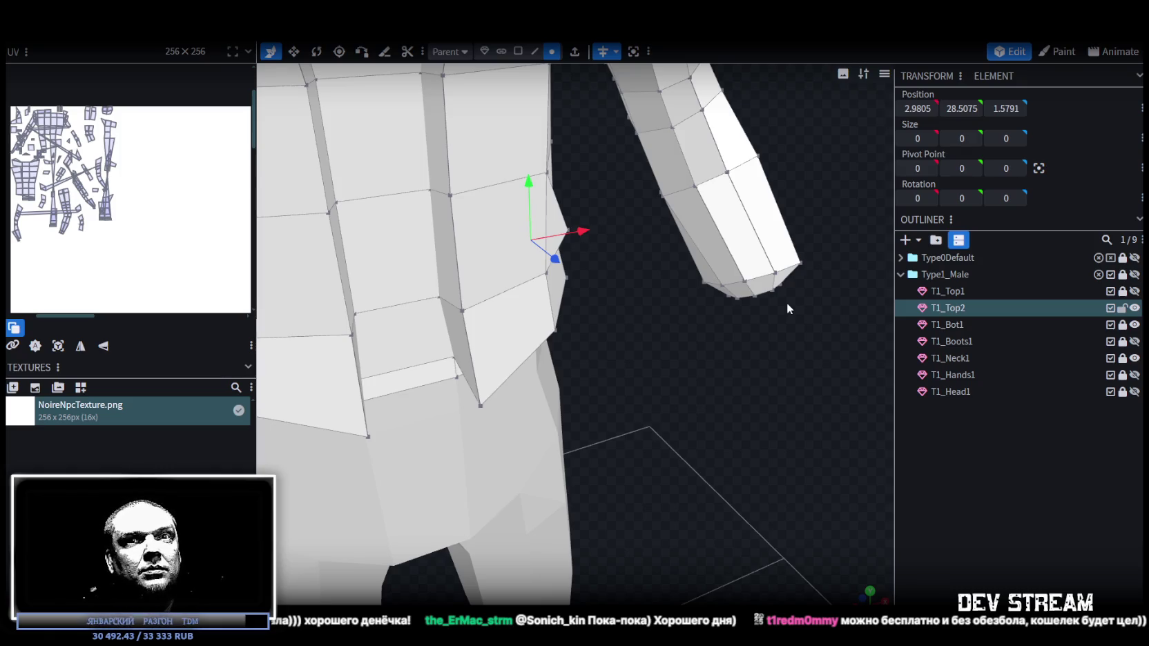
{"action": "mouse_move", "coordinate": [774, 289]}
{"action": "left_mouse_down"}
{"action": "mouse_move", "coordinate": [650, 332]}
{"action": "mouse_move", "coordinate": [686, 397]}
{"action": "mouse_move", "coordinate": [619, 317]}
{"action": "mouse_move", "coordinate": [642, 333]}
{"action": "mouse_move", "coordinate": [701, 523]}
{"action": "mouse_move", "coordinate": [640, 458]}
{"action": "mouse_move", "coordinate": [680, 445]}
{"action": "mouse_move", "coordinate": [721, 569]}
{"action": "mouse_move", "coordinate": [519, 117]}
{"action": "left_mouse_up"}
{"action": "left_click", "coordinate": [517, 50]}
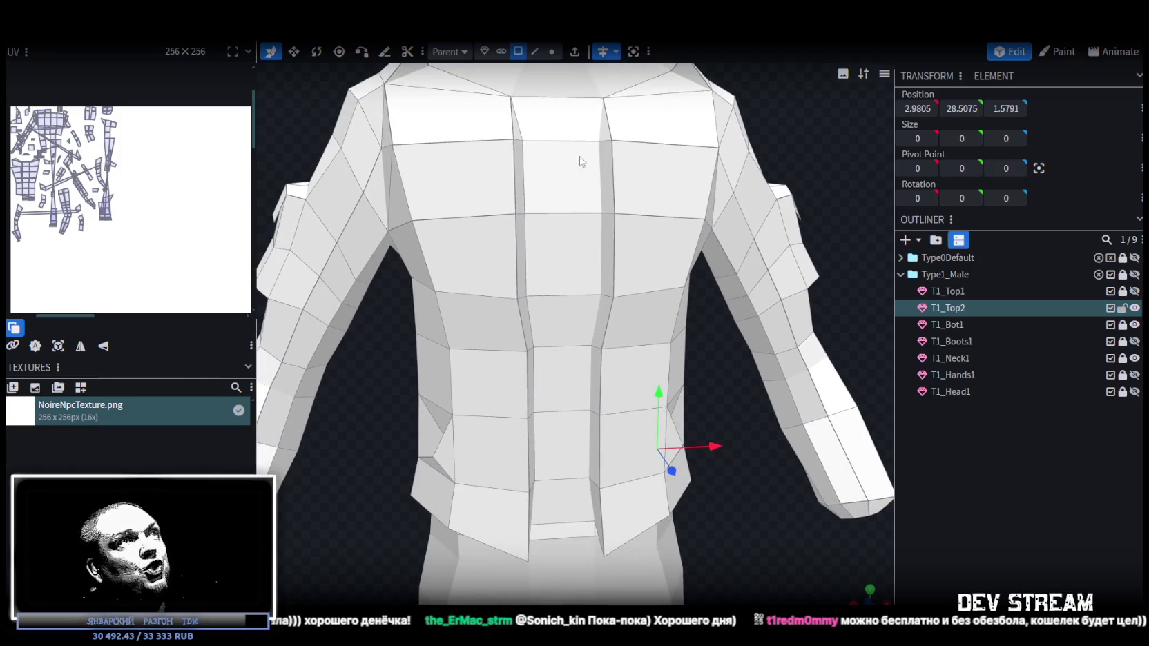
- Select the vertical back seam strip of faces and shift it slightly along X
{"action": "left_click", "coordinate": [608, 197]}
{"action": "left_click", "coordinate": [603, 326], "text": "shift"}
{"action": "left_click", "coordinate": [596, 380], "text": "shift"}
{"action": "mouse_move", "coordinate": [747, 517]}
{"action": "right_mouse_down"}
{"action": "mouse_move", "coordinate": [663, 390]}
{"action": "mouse_move", "coordinate": [743, 493]}
{"action": "right_mouse_up"}
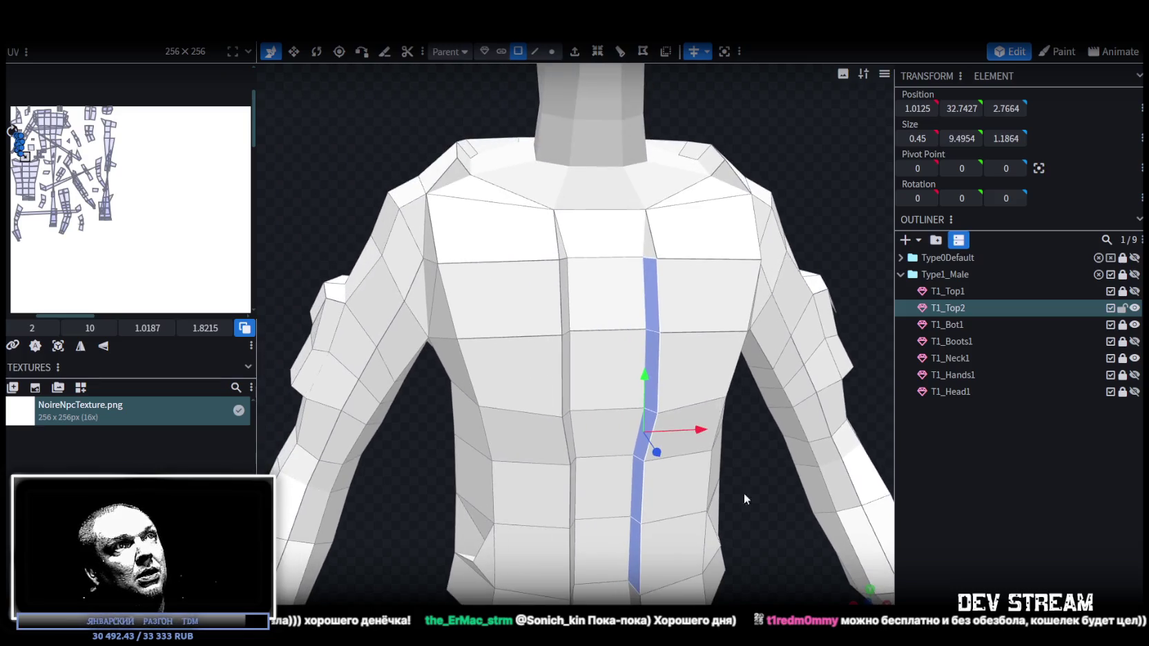
{"action": "left_click_drag", "start_coordinate": [702, 432], "coordinate": [683, 435]}
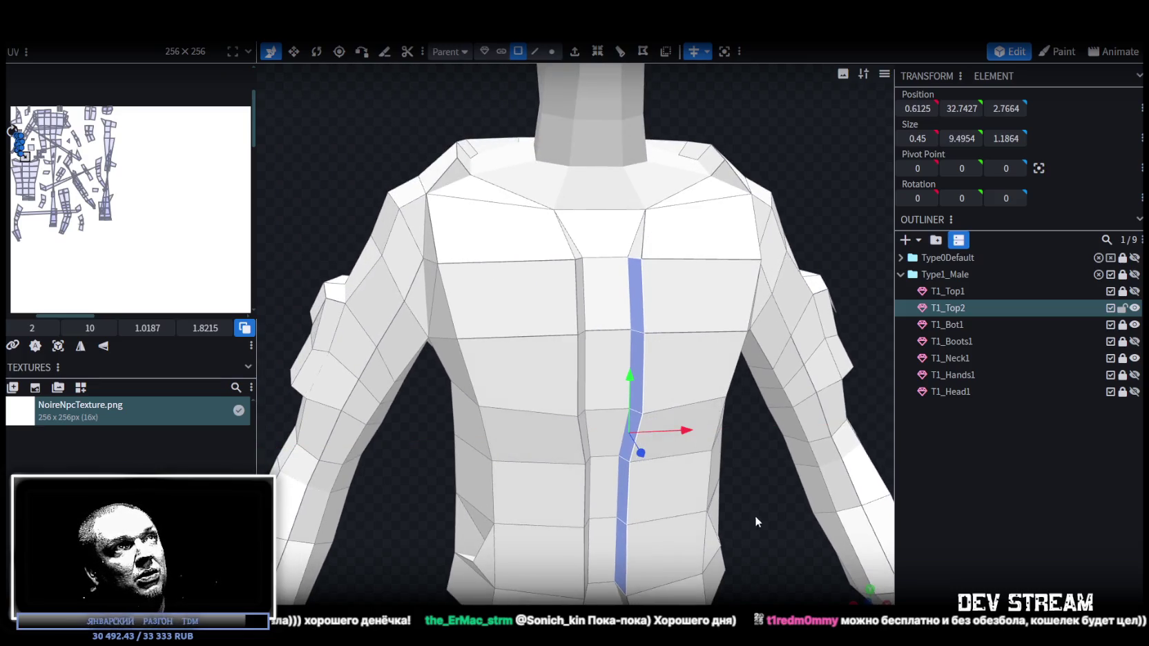
{"action": "right_click_drag", "start_coordinate": [754, 511], "coordinate": [776, 373]}
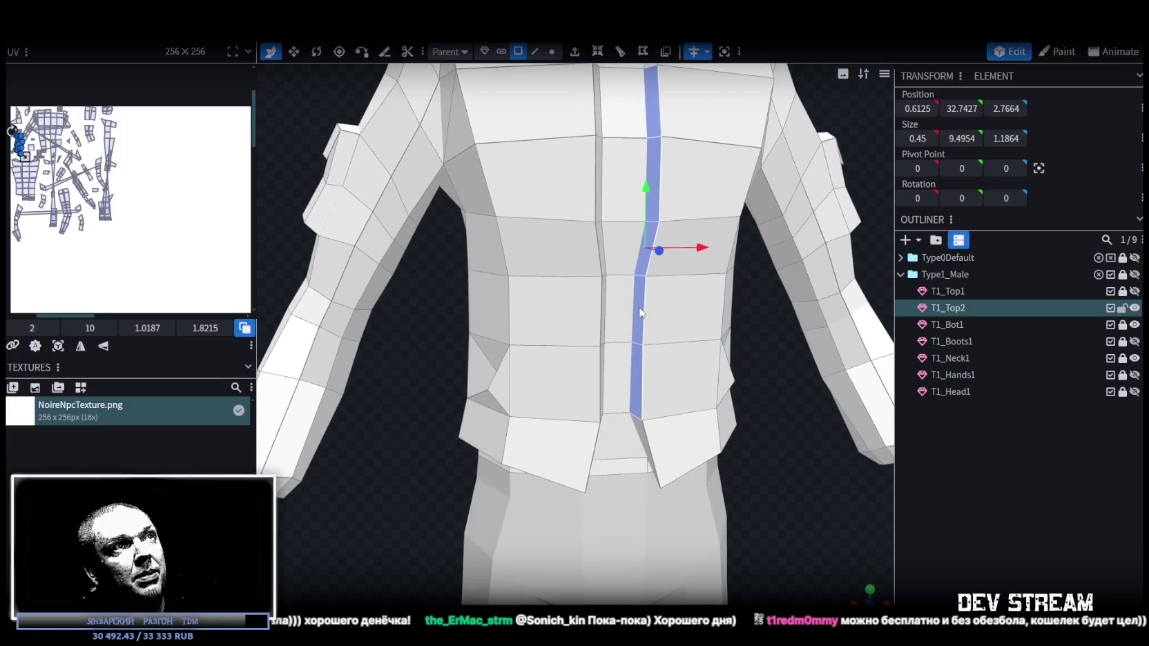
{"action": "left_click", "coordinate": [642, 314]}
{"action": "left_click_drag", "start_coordinate": [698, 344], "coordinate": [701, 350]}
{"action": "mouse_move", "coordinate": [771, 395]}
{"action": "left_mouse_down"}
{"action": "mouse_move", "coordinate": [796, 335]}
{"action": "mouse_move", "coordinate": [774, 465]}
{"action": "mouse_move", "coordinate": [682, 459]}
{"action": "mouse_move", "coordinate": [564, 487]}
{"action": "mouse_move", "coordinate": [765, 471]}
{"action": "mouse_move", "coordinate": [539, 434]}
{"action": "mouse_move", "coordinate": [676, 453]}
{"action": "mouse_move", "coordinate": [576, 283]}
{"action": "left_mouse_up"}
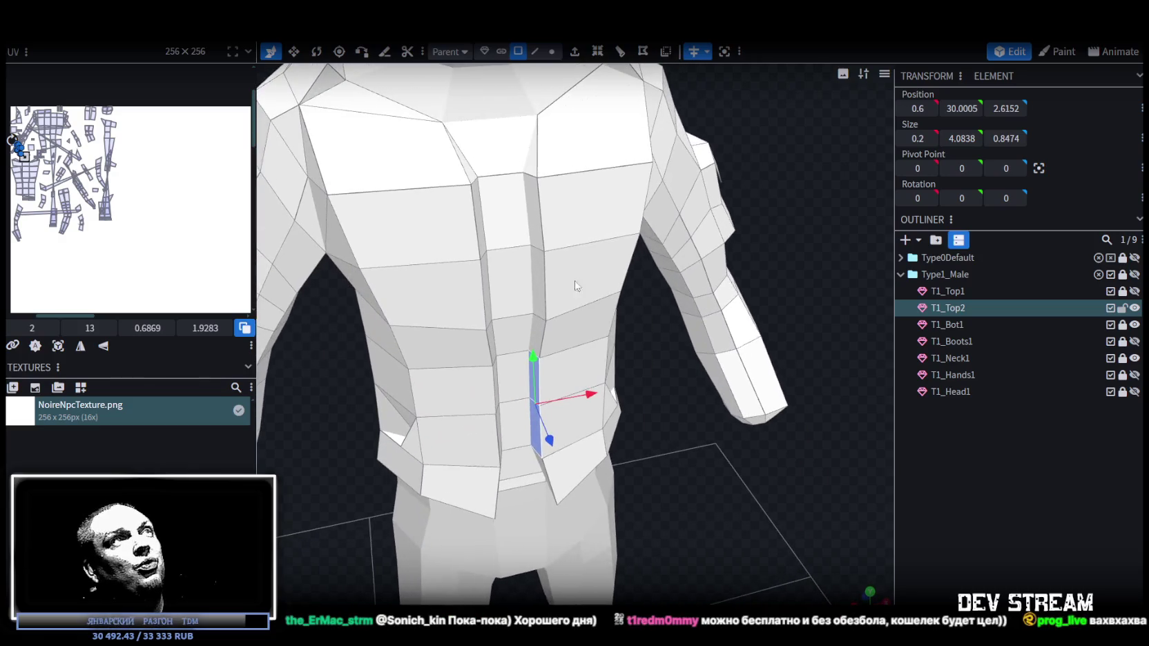
- Select six side edges of the jacket and pull them in 0.1 along X and Z
{"action": "left_click", "coordinate": [534, 51]}
{"action": "mouse_move", "coordinate": [691, 426]}
{"action": "left_mouse_down"}
{"action": "mouse_move", "coordinate": [614, 406]}
{"action": "mouse_move", "coordinate": [568, 221]}
{"action": "left_mouse_up"}
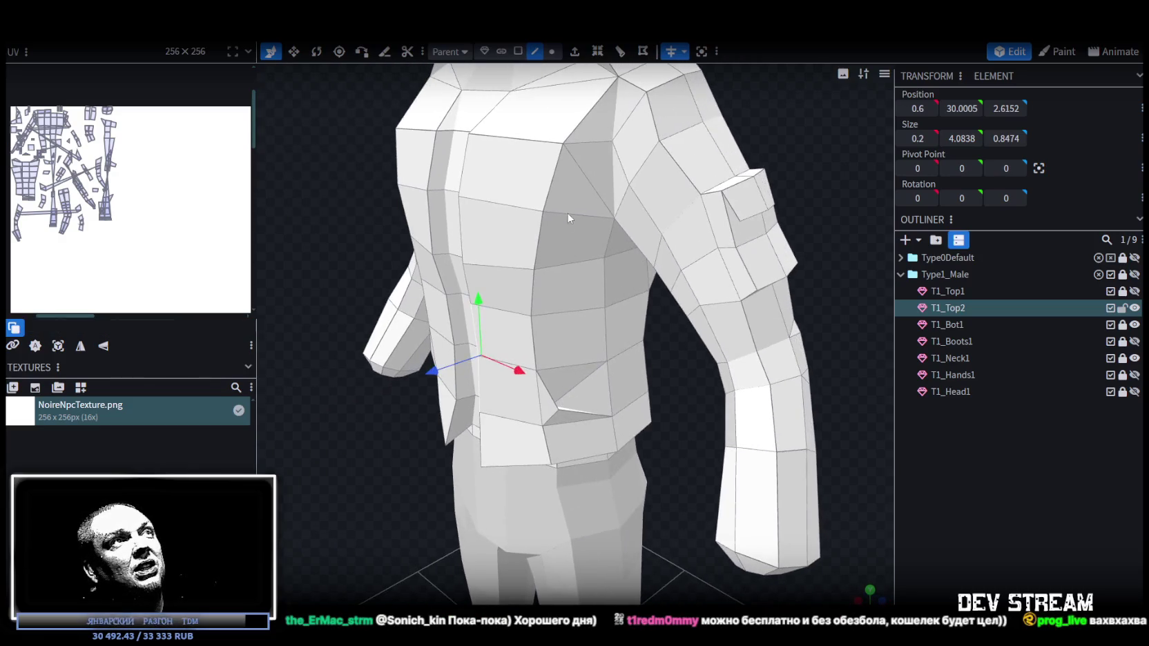
{"action": "left_click", "coordinate": [549, 209]}
{"action": "left_click", "coordinate": [537, 319], "text": "shift"}
{"action": "left_click", "coordinate": [540, 346], "text": "shift"}
{"action": "left_click", "coordinate": [544, 390], "text": "shift"}
{"action": "mouse_move", "coordinate": [685, 499]}
{"action": "left_mouse_down"}
{"action": "mouse_move", "coordinate": [640, 540]}
{"action": "mouse_move", "coordinate": [566, 528]}
{"action": "left_mouse_up"}
{"action": "left_click", "coordinate": [531, 397], "text": "shift"}
{"action": "left_click", "coordinate": [530, 404], "text": "shift"}
{"action": "left_click_drag", "start_coordinate": [406, 453], "coordinate": [552, 402]}
{"action": "left_click_drag", "start_coordinate": [661, 304], "coordinate": [651, 303]}
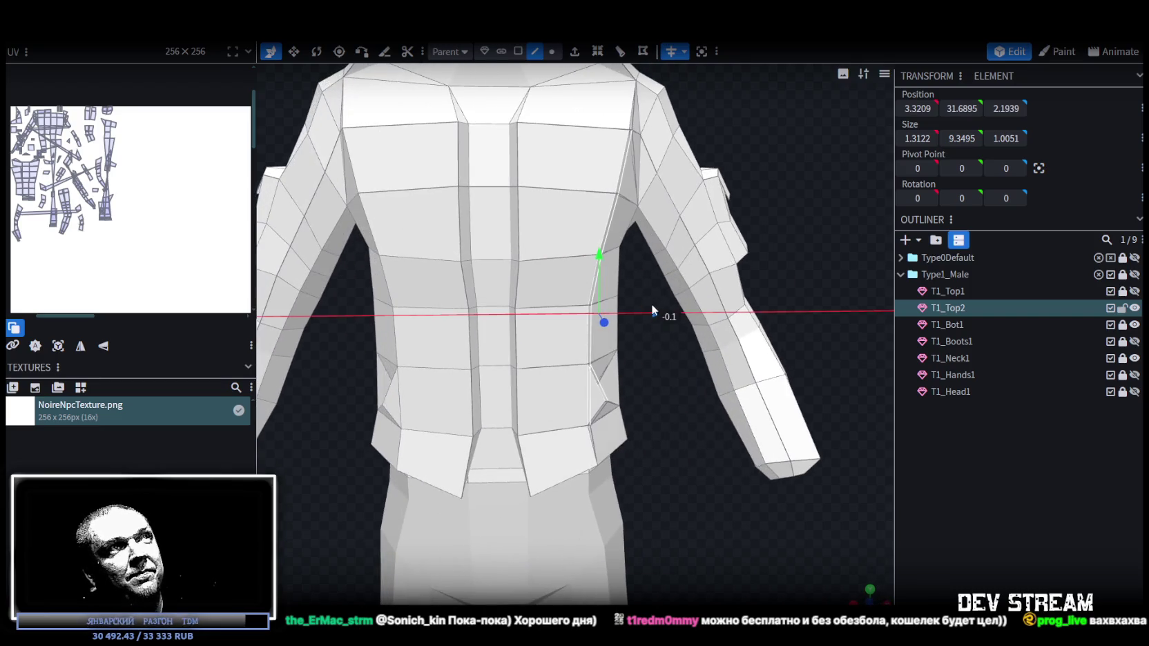
{"action": "left_click_drag", "start_coordinate": [662, 363], "coordinate": [566, 393]}
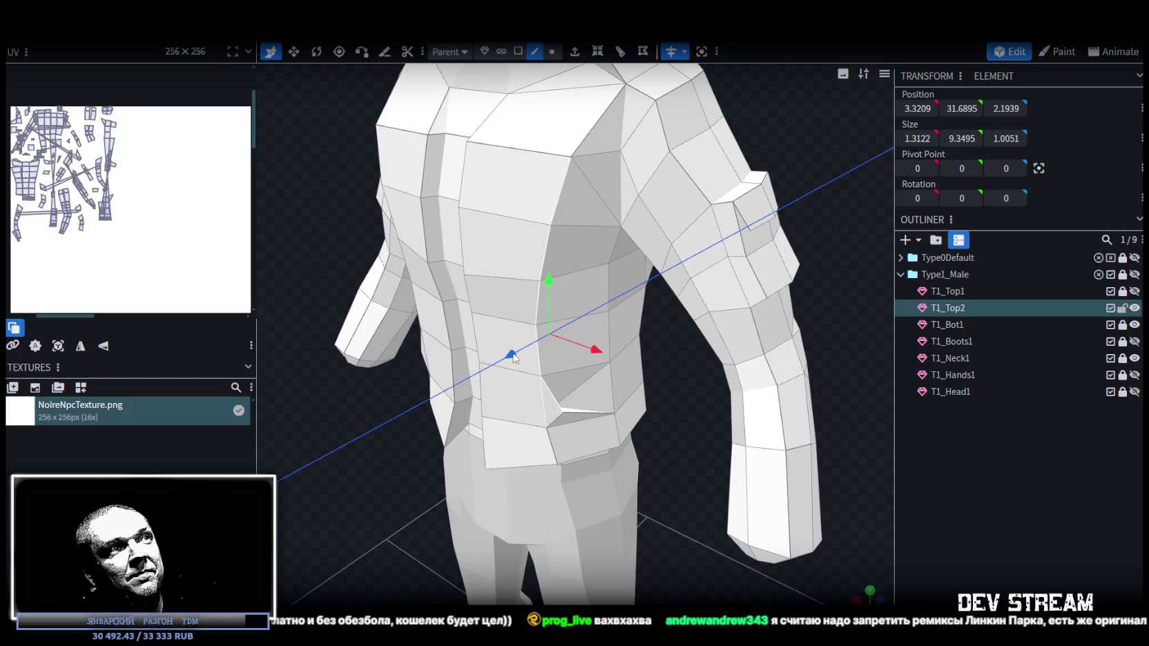
{"action": "left_click_drag", "start_coordinate": [511, 356], "coordinate": [530, 366]}
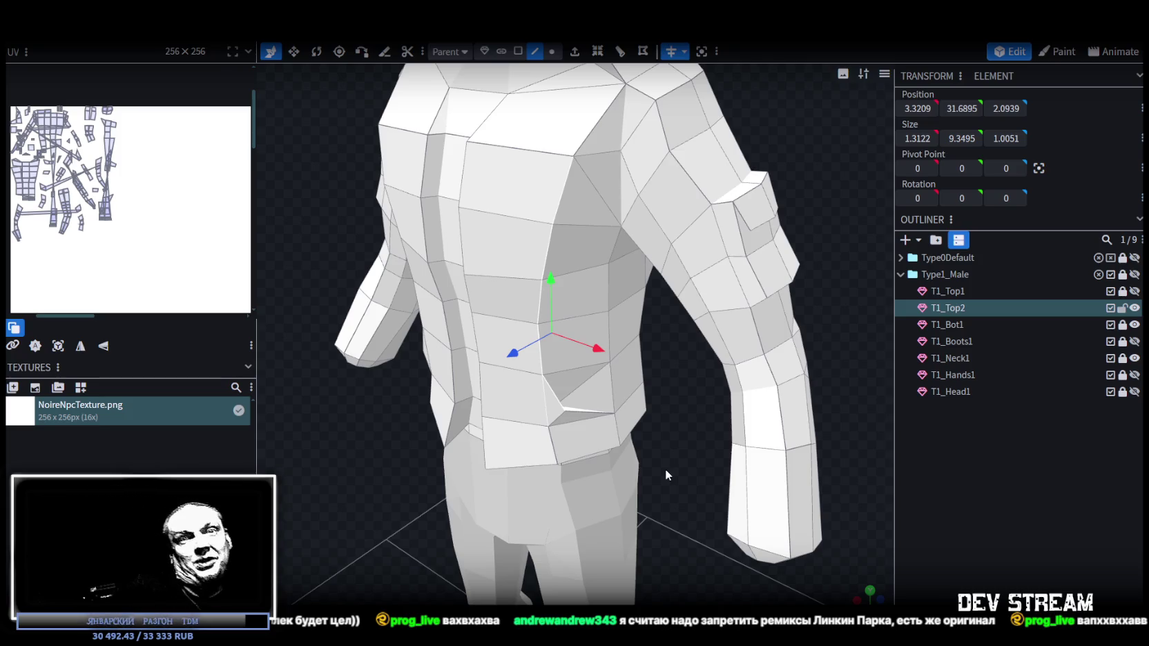
{"action": "mouse_move", "coordinate": [624, 464]}
{"action": "left_mouse_down"}
{"action": "mouse_move", "coordinate": [655, 395]}
{"action": "mouse_move", "coordinate": [705, 395]}
{"action": "mouse_move", "coordinate": [685, 443]}
{"action": "mouse_move", "coordinate": [687, 416]}
{"action": "mouse_move", "coordinate": [688, 451]}
{"action": "mouse_move", "coordinate": [564, 475]}
{"action": "mouse_move", "coordinate": [615, 447]}
{"action": "left_mouse_up"}
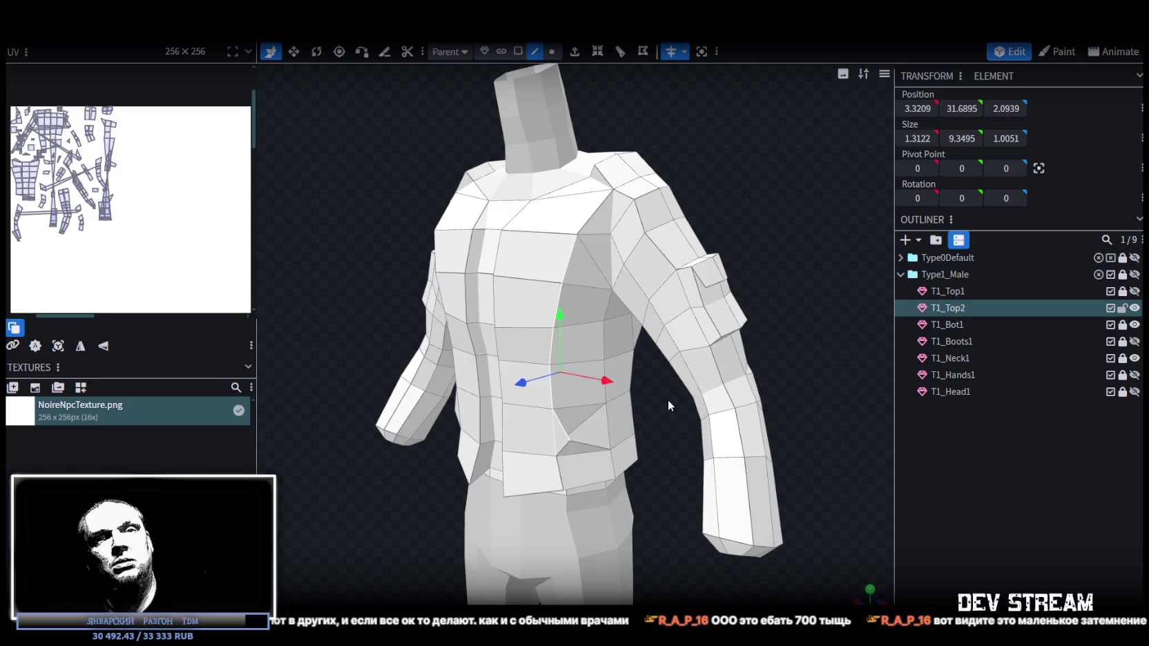
- Select the four faces of the central vertical strip and push them out 0.2 along Z
{"action": "scroll", "coordinate": [431, 264], "scroll_direction": "down", "scroll_amount": 3}
{"action": "left_click_drag", "start_coordinate": [431, 269], "coordinate": [538, 284]}
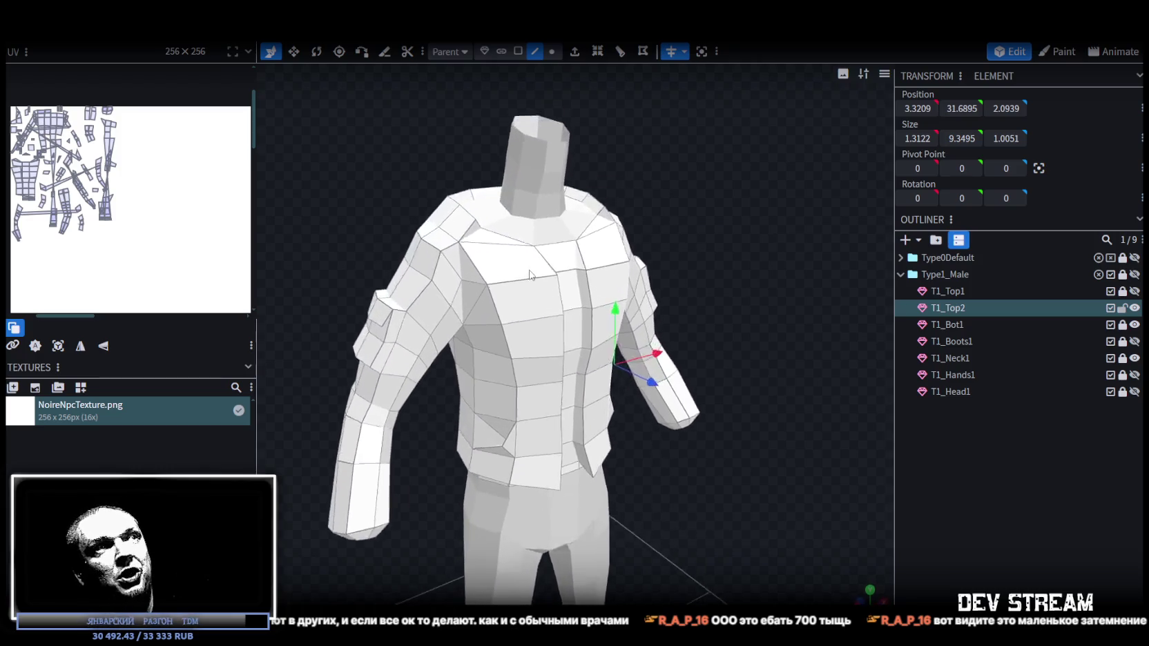
{"action": "scroll", "coordinate": [539, 283], "scroll_direction": "up", "scroll_amount": 3}
{"action": "left_click", "coordinate": [518, 51]}
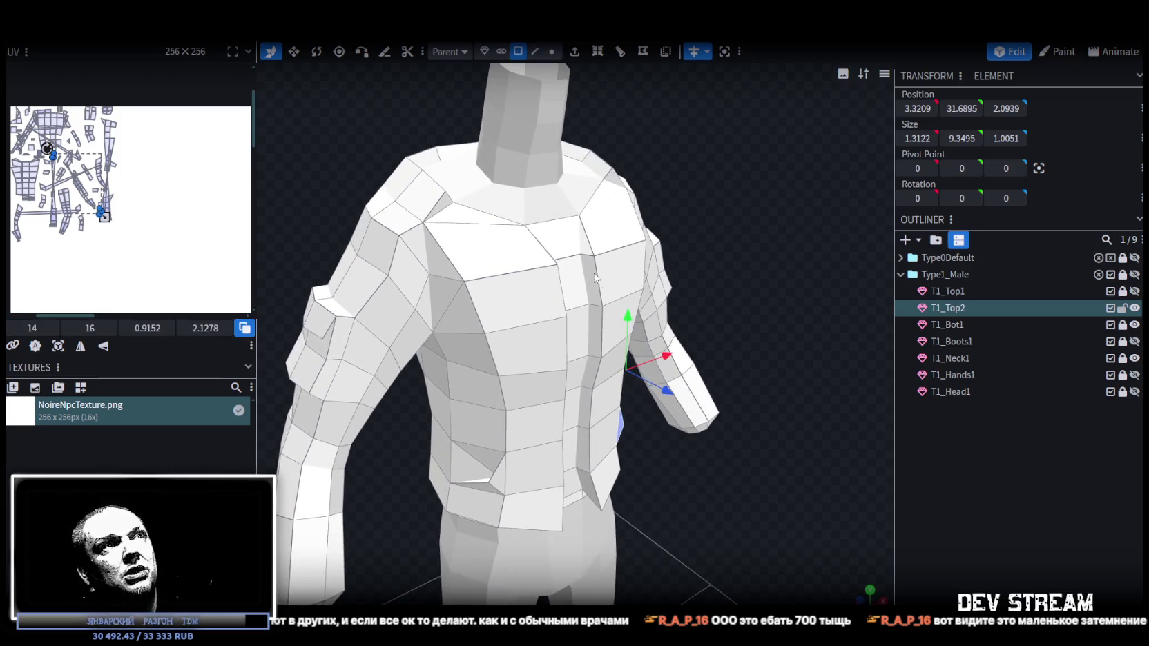
{"action": "left_click", "coordinate": [598, 302]}
{"action": "left_click", "coordinate": [588, 390], "text": "shift"}
{"action": "left_click", "coordinate": [585, 421], "text": "shift"}
{"action": "left_click", "coordinate": [584, 453], "text": "shift"}
{"action": "mouse_move", "coordinate": [685, 458]}
{"action": "left_mouse_down"}
{"action": "mouse_move", "coordinate": [667, 399]}
{"action": "mouse_move", "coordinate": [665, 429]}
{"action": "left_mouse_up"}
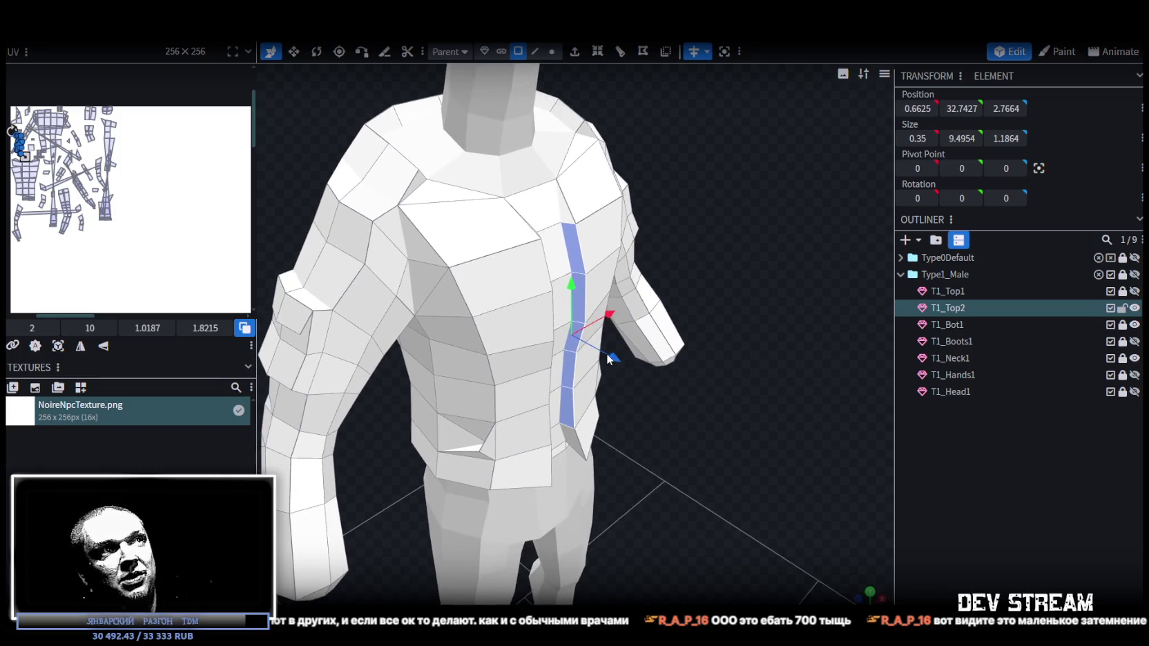
{"action": "mouse_move", "coordinate": [610, 355]}
{"action": "left_mouse_down"}
{"action": "mouse_move", "coordinate": [642, 384]}
{"action": "mouse_move", "coordinate": [595, 413]}
{"action": "left_mouse_up"}
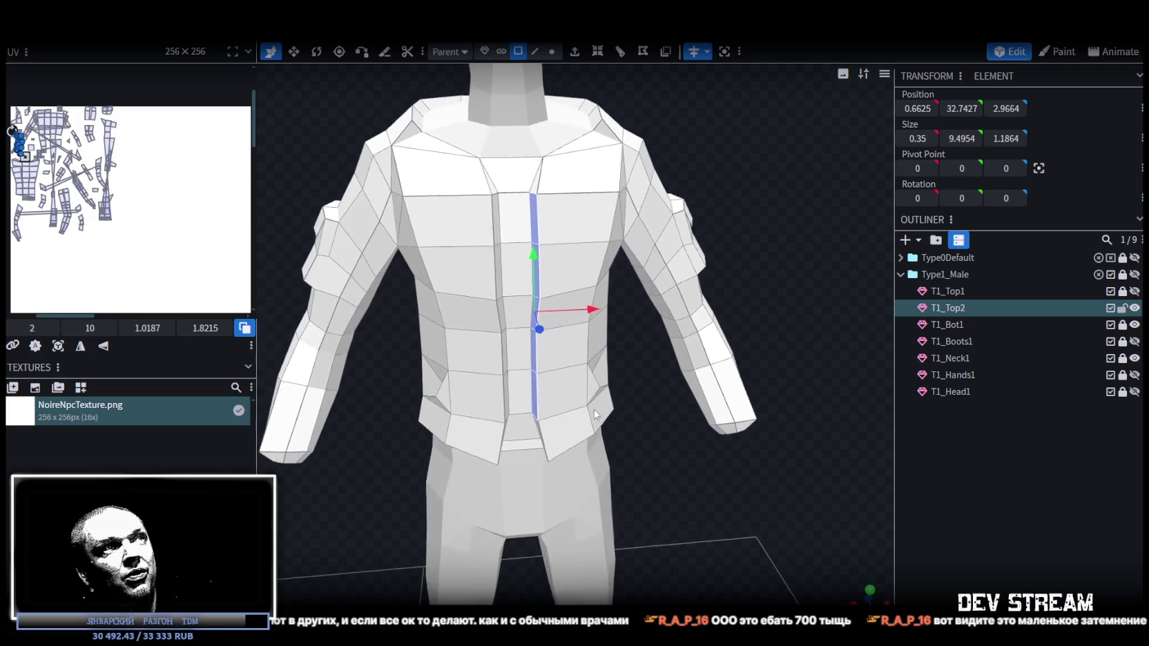
- Select the center seam edges and shift them 0.2 along X
{"action": "scroll", "coordinate": [595, 413], "scroll_direction": "up", "scroll_amount": 3}
{"action": "left_click", "coordinate": [532, 51]}
{"action": "left_click", "coordinate": [533, 179]}
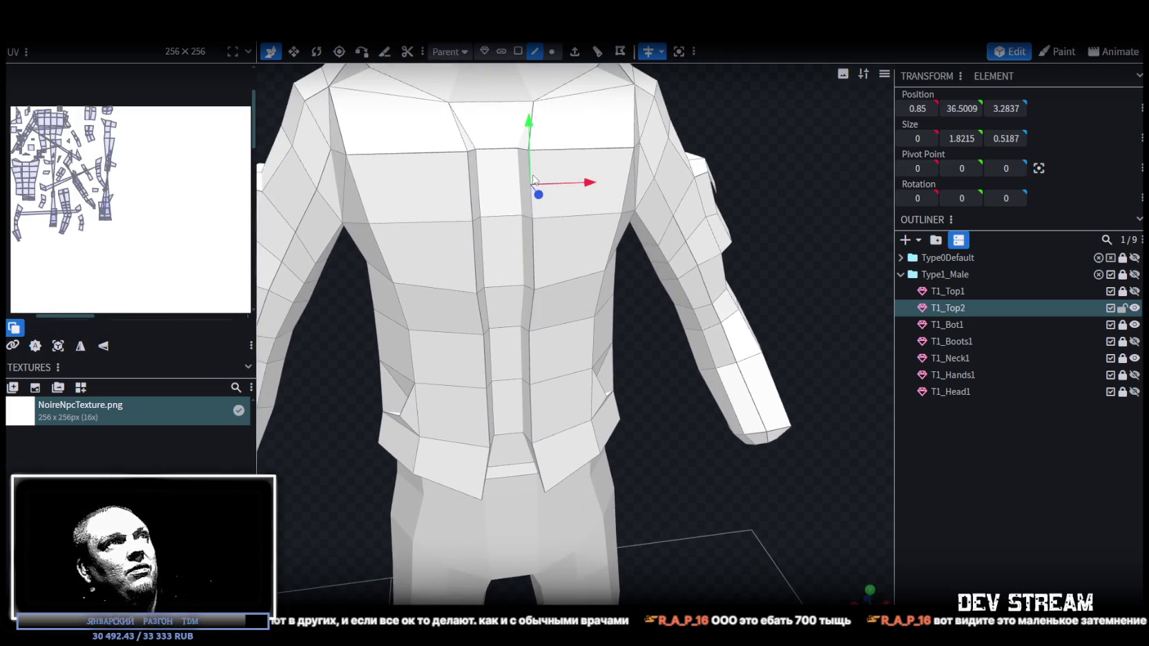
{"action": "left_click", "coordinate": [538, 245]}
{"action": "left_click", "coordinate": [536, 246]}
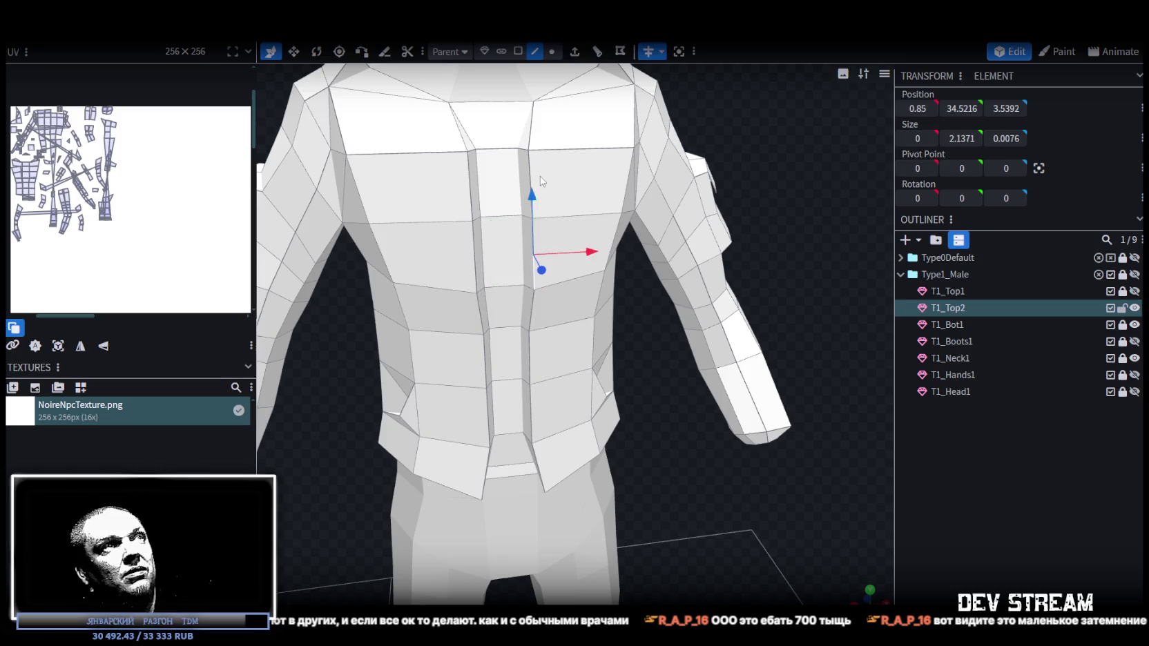
{"action": "left_click", "coordinate": [534, 169], "text": "shift"}
{"action": "left_click", "coordinate": [535, 303], "text": "shift"}
{"action": "left_click", "coordinate": [532, 367], "text": "shift"}
{"action": "left_click", "coordinate": [536, 411], "text": "shift"}
{"action": "left_click_drag", "start_coordinate": [619, 434], "coordinate": [681, 375]}
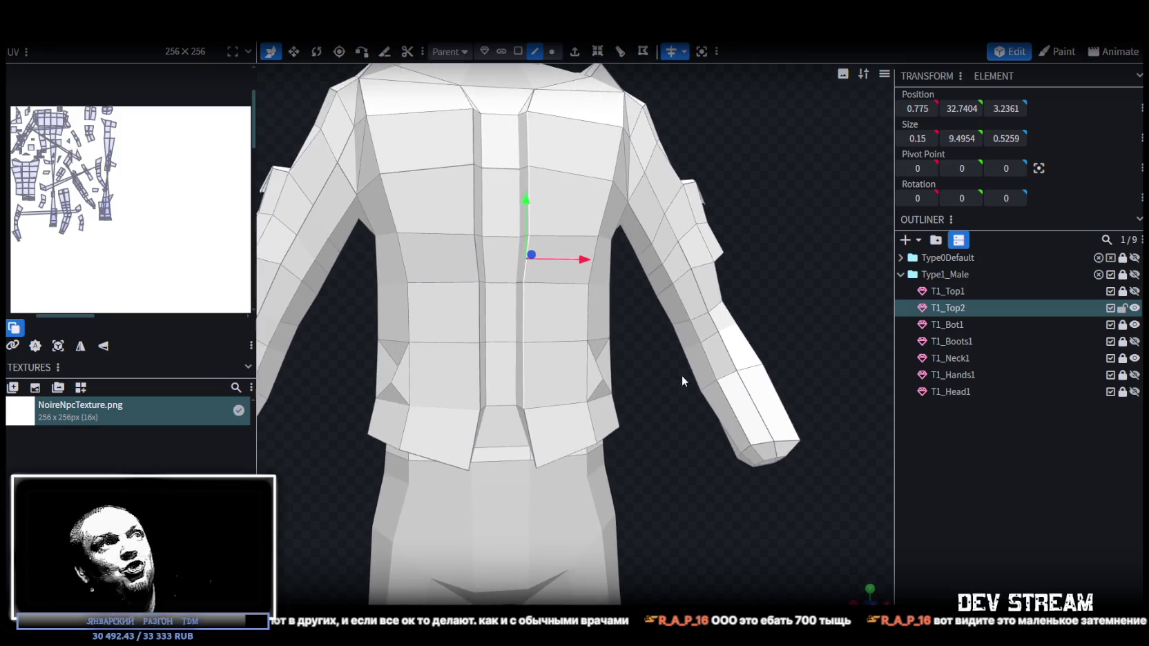
{"action": "left_click_drag", "start_coordinate": [575, 263], "coordinate": [594, 265]}
- Select the left and right lower-back edges and widen them slightly along X
{"action": "mouse_move", "coordinate": [808, 194]}
{"action": "left_mouse_down"}
{"action": "mouse_move", "coordinate": [793, 210]}
{"action": "mouse_move", "coordinate": [805, 198]}
{"action": "left_mouse_up"}
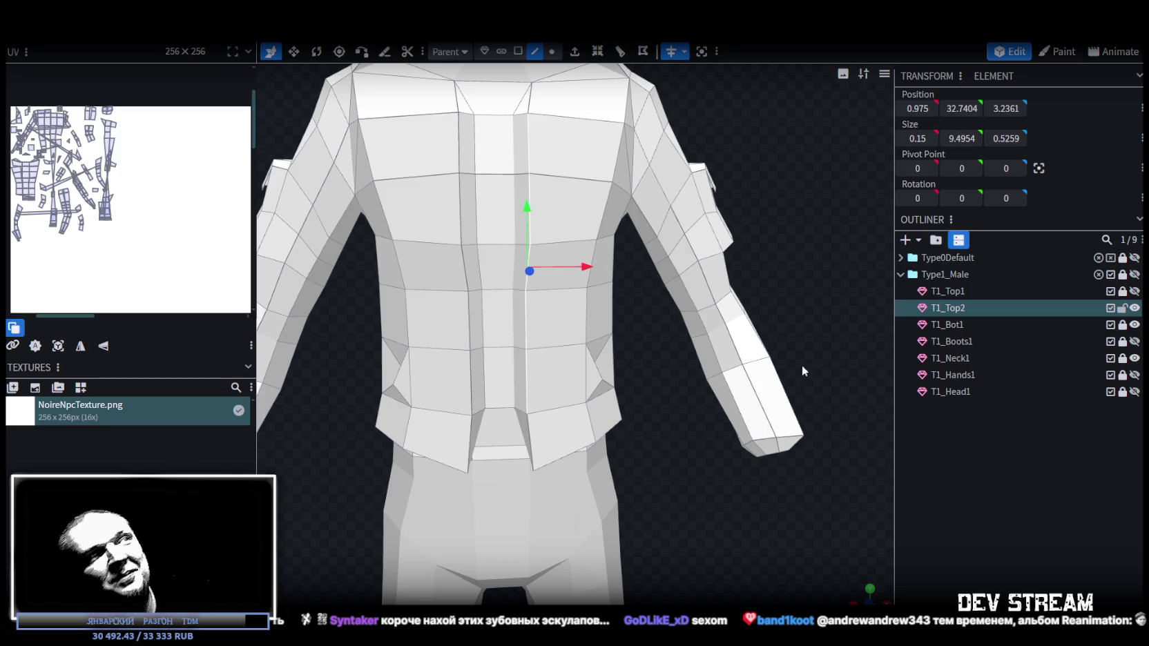
{"action": "scroll", "coordinate": [796, 368], "scroll_direction": "down", "scroll_amount": 5}
{"action": "mouse_move", "coordinate": [771, 413]}
{"action": "left_mouse_down"}
{"action": "mouse_move", "coordinate": [563, 339]}
{"action": "mouse_move", "coordinate": [423, 330]}
{"action": "left_mouse_up"}
{"action": "scroll", "coordinate": [623, 245], "scroll_direction": "up", "scroll_amount": 2}
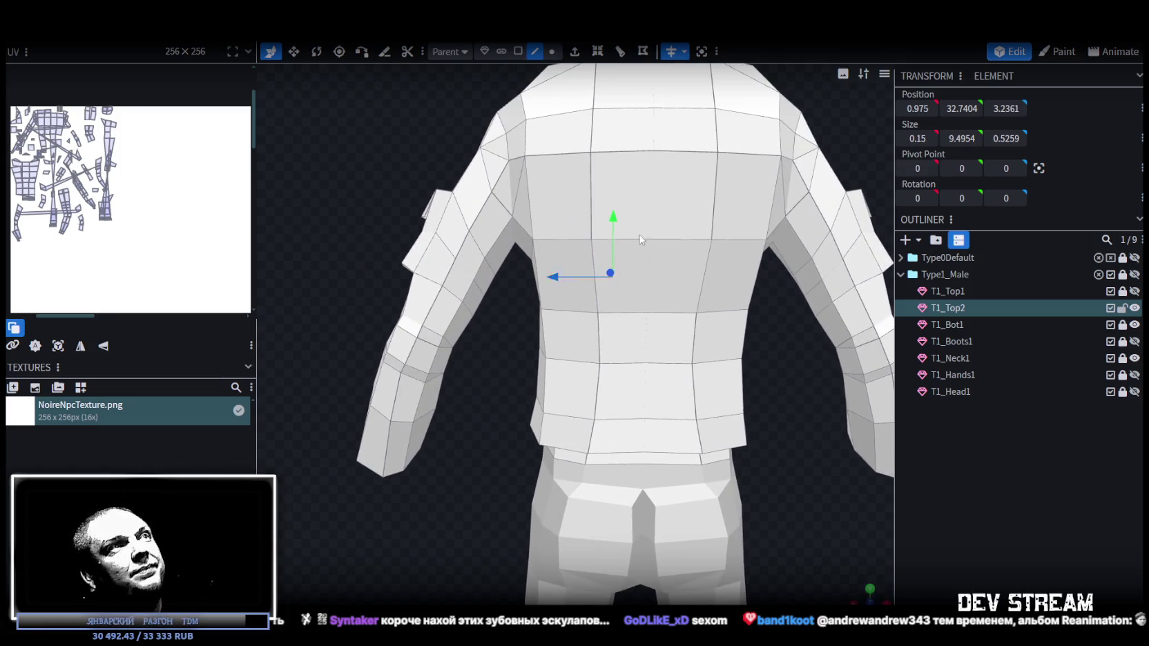
{"action": "left_click", "coordinate": [607, 366]}
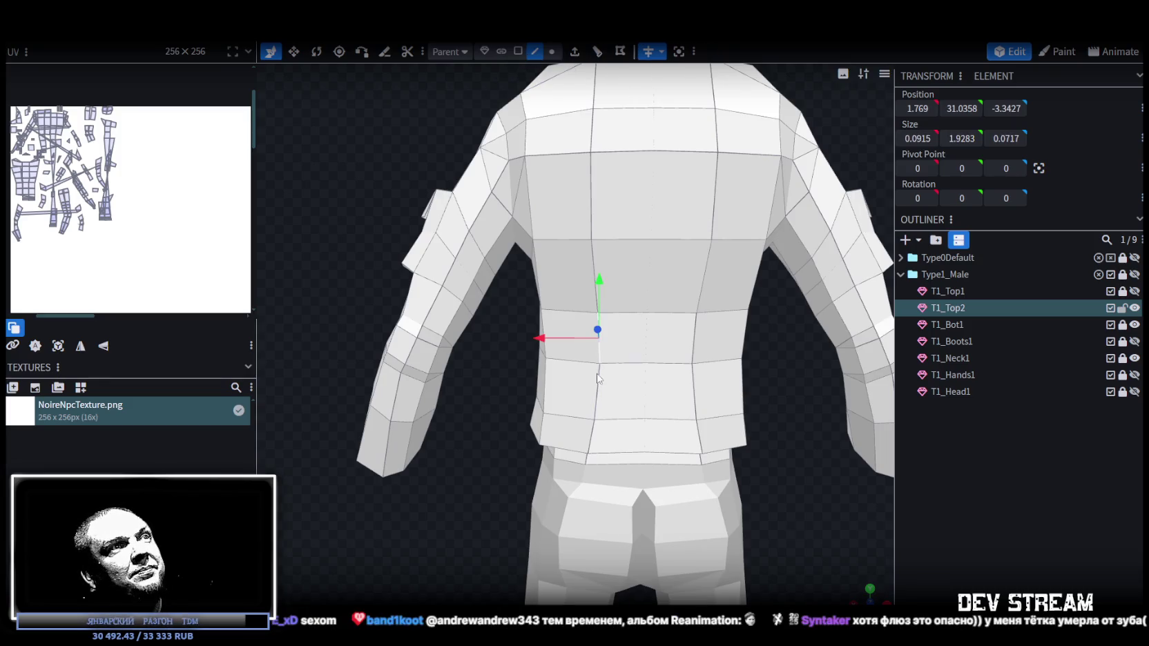
{"action": "left_click", "coordinate": [619, 363]}
{"action": "left_click", "coordinate": [677, 363], "text": "shift"}
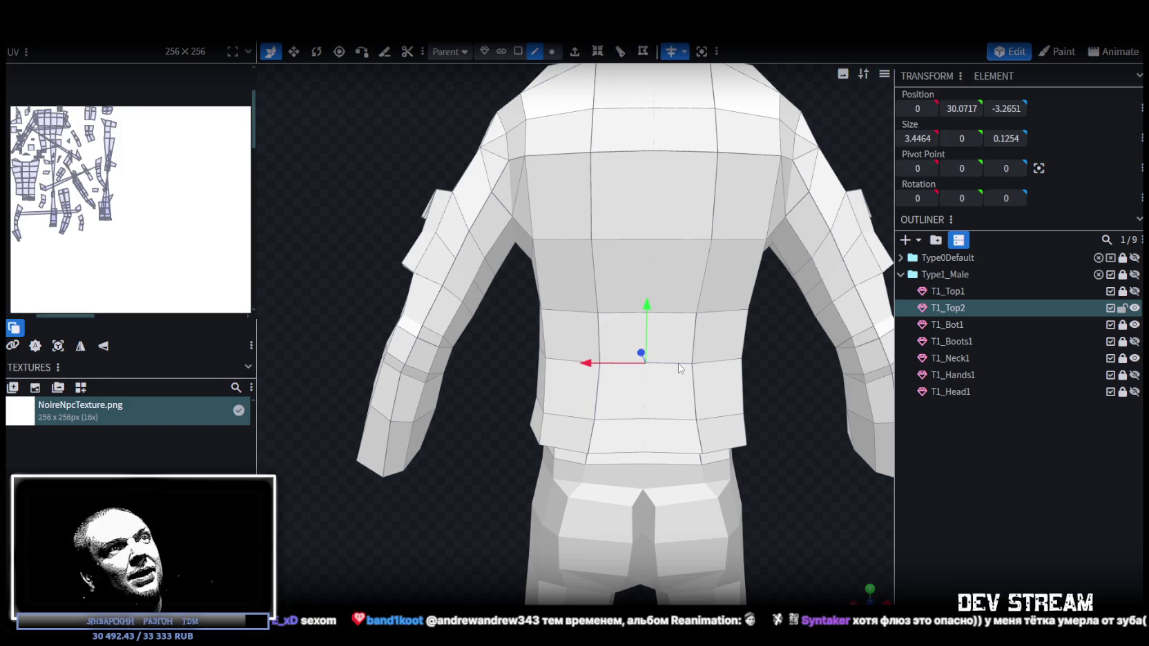
{"action": "left_click", "coordinate": [680, 366]}
{"action": "scroll", "coordinate": [616, 399], "scroll_direction": "up", "scroll_amount": 2}
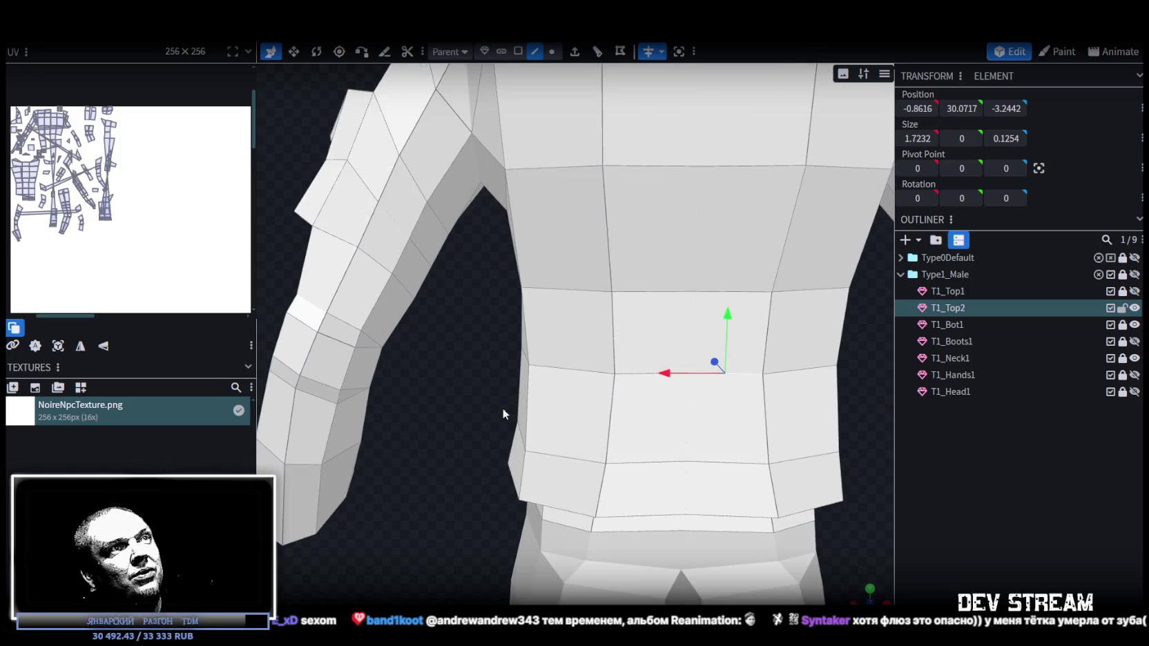
{"action": "scroll", "coordinate": [484, 397], "scroll_direction": "up", "scroll_amount": 1}
{"action": "left_click", "coordinate": [556, 361], "text": "shift"}
{"action": "key", "text": "v"}
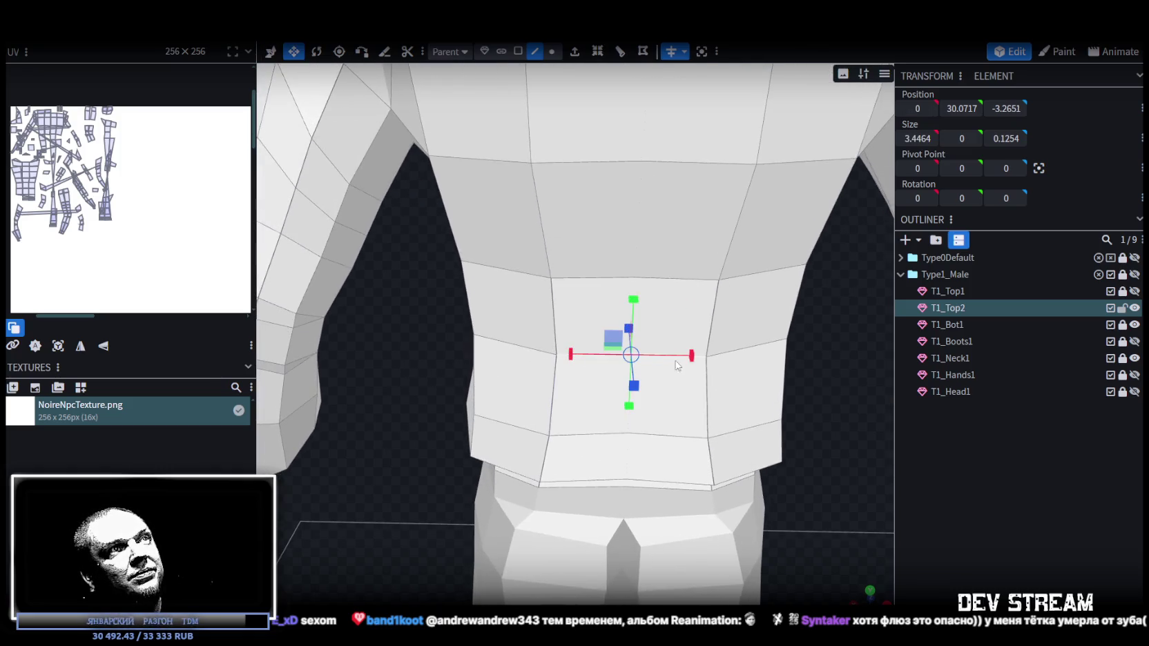
{"action": "mouse_move", "coordinate": [693, 357]}
{"action": "left_mouse_down"}
{"action": "mouse_move", "coordinate": [688, 399]}
{"action": "mouse_move", "coordinate": [696, 361]}
{"action": "mouse_move", "coordinate": [488, 357]}
{"action": "mouse_move", "coordinate": [435, 381]}
{"action": "mouse_move", "coordinate": [424, 368]}
{"action": "mouse_move", "coordinate": [517, 347]}
{"action": "left_mouse_up"}
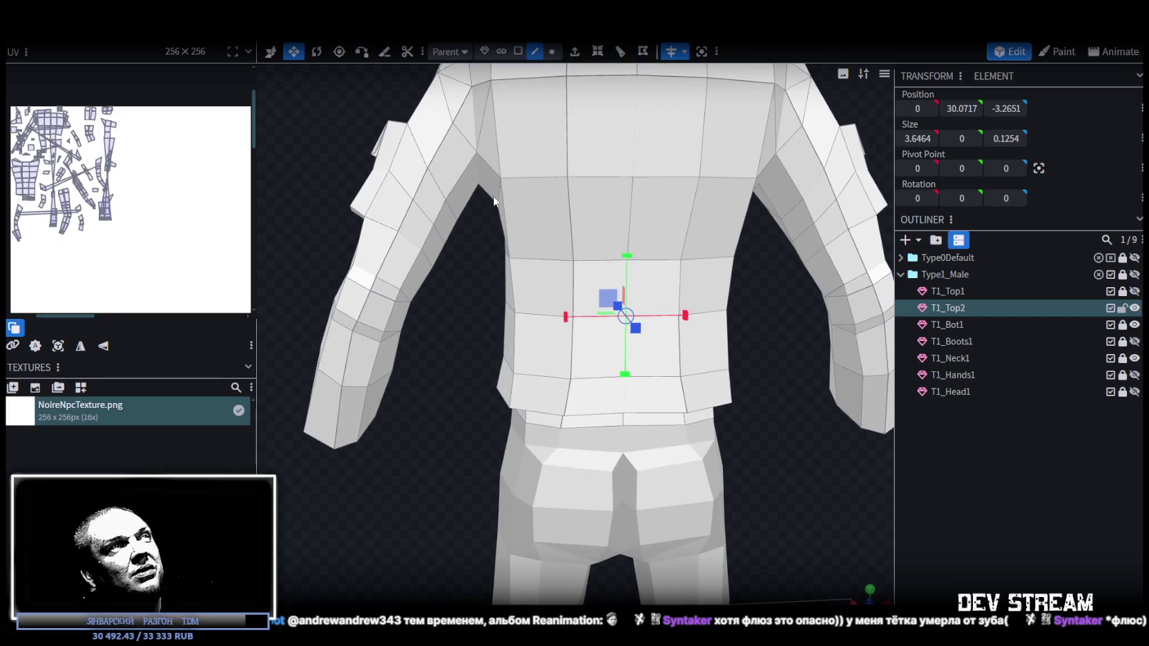
- Select the lower back edge row of the torso and widen it to the right
{"action": "left_click", "coordinate": [517, 348]}
{"action": "left_click", "coordinate": [730, 342]}
{"action": "mouse_move", "coordinate": [729, 342]}
{"action": "left_mouse_down"}
{"action": "mouse_move", "coordinate": [738, 388]}
{"action": "mouse_move", "coordinate": [711, 404]}
{"action": "left_mouse_up"}
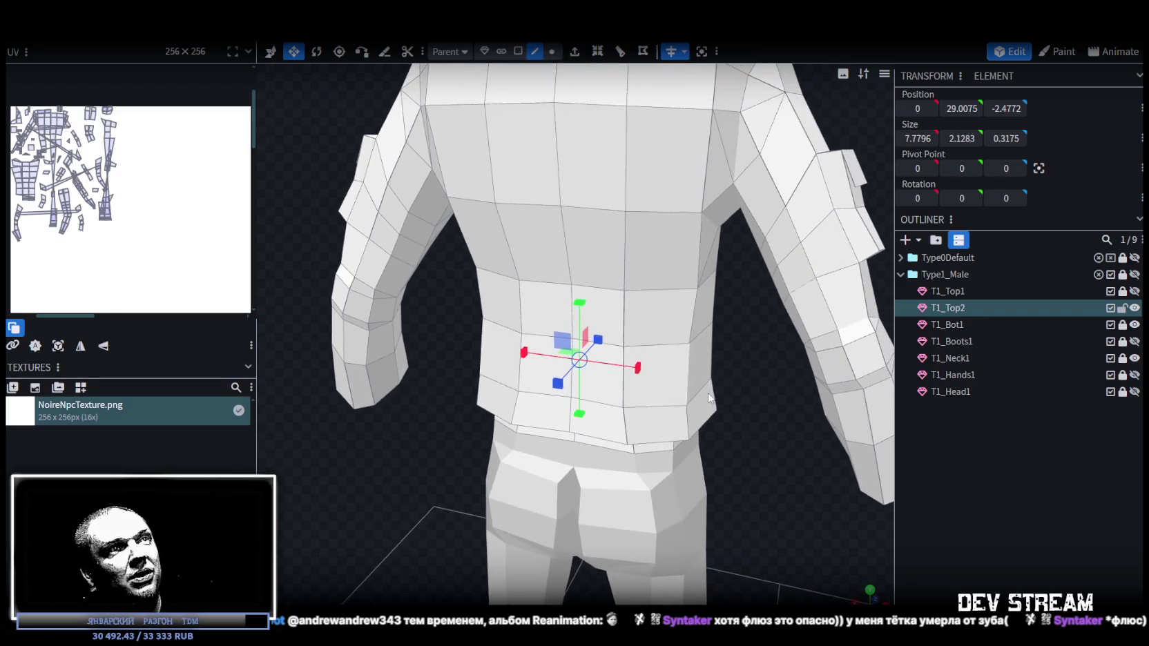
{"action": "left_click", "coordinate": [689, 430]}
{"action": "left_click", "coordinate": [481, 395]}
{"action": "left_click_drag", "start_coordinate": [433, 449], "coordinate": [484, 451]}
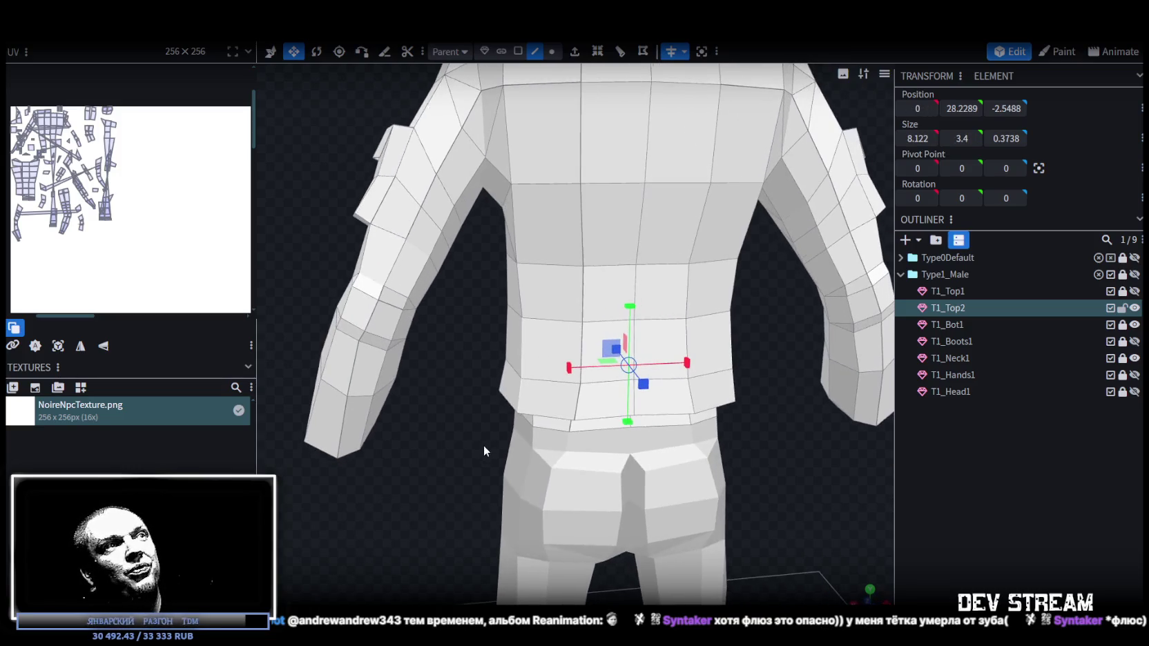
{"action": "left_click_drag", "start_coordinate": [686, 365], "coordinate": [711, 376]}
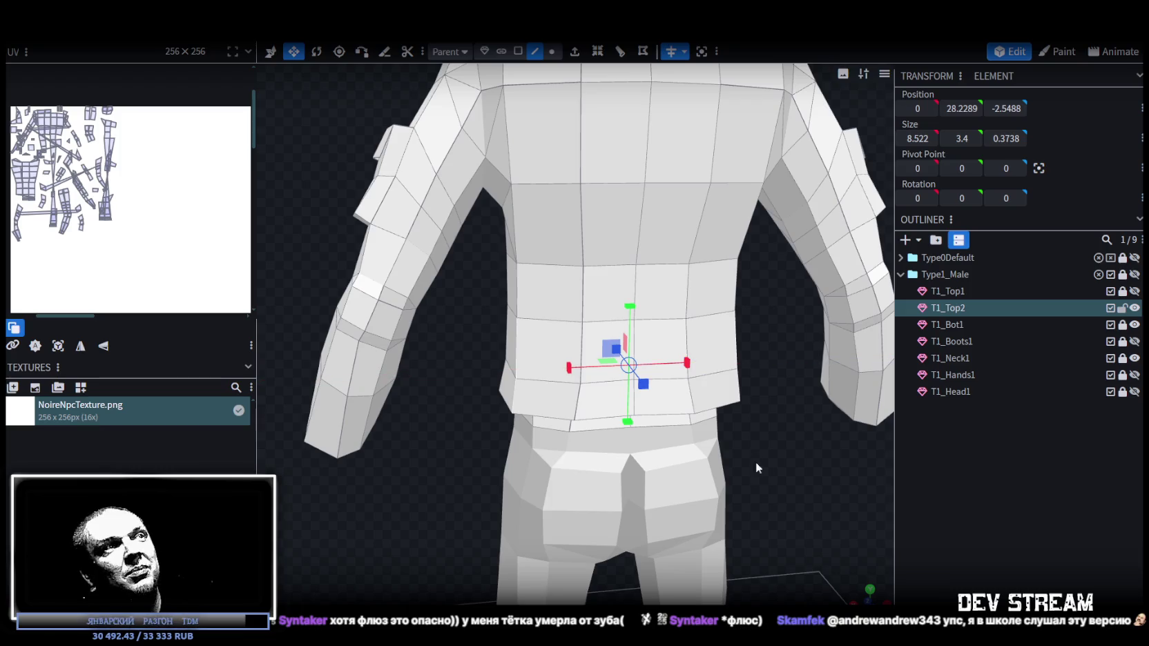
{"action": "left_click_drag", "start_coordinate": [757, 465], "coordinate": [808, 461]}
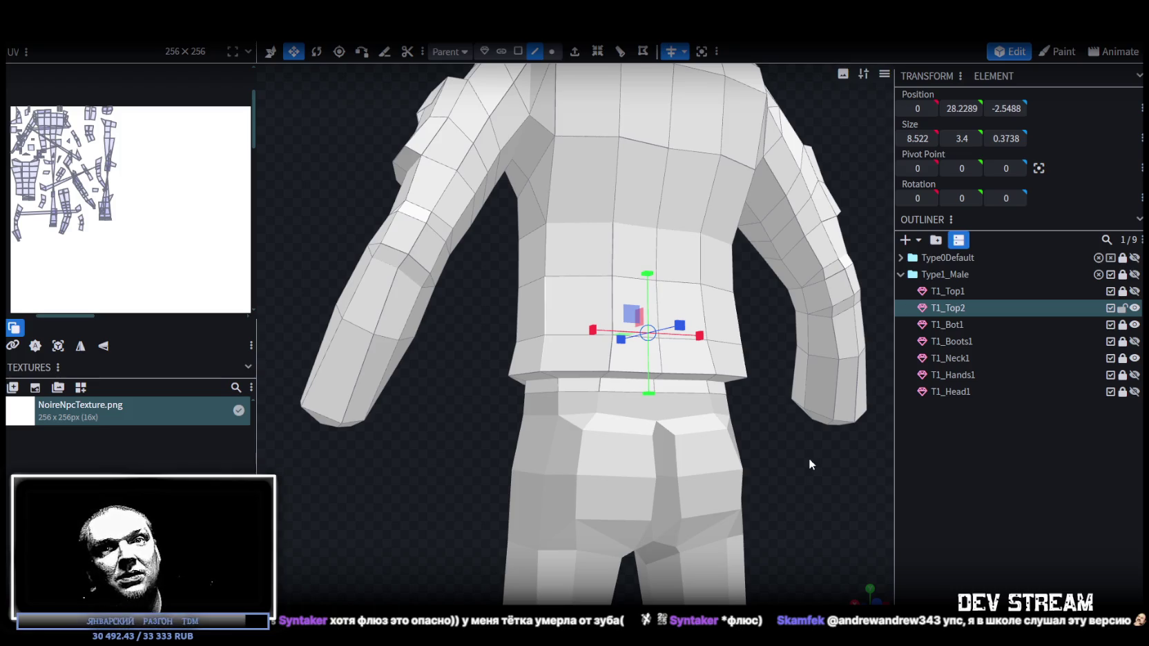
{"action": "left_click_drag", "start_coordinate": [809, 459], "coordinate": [779, 495]}
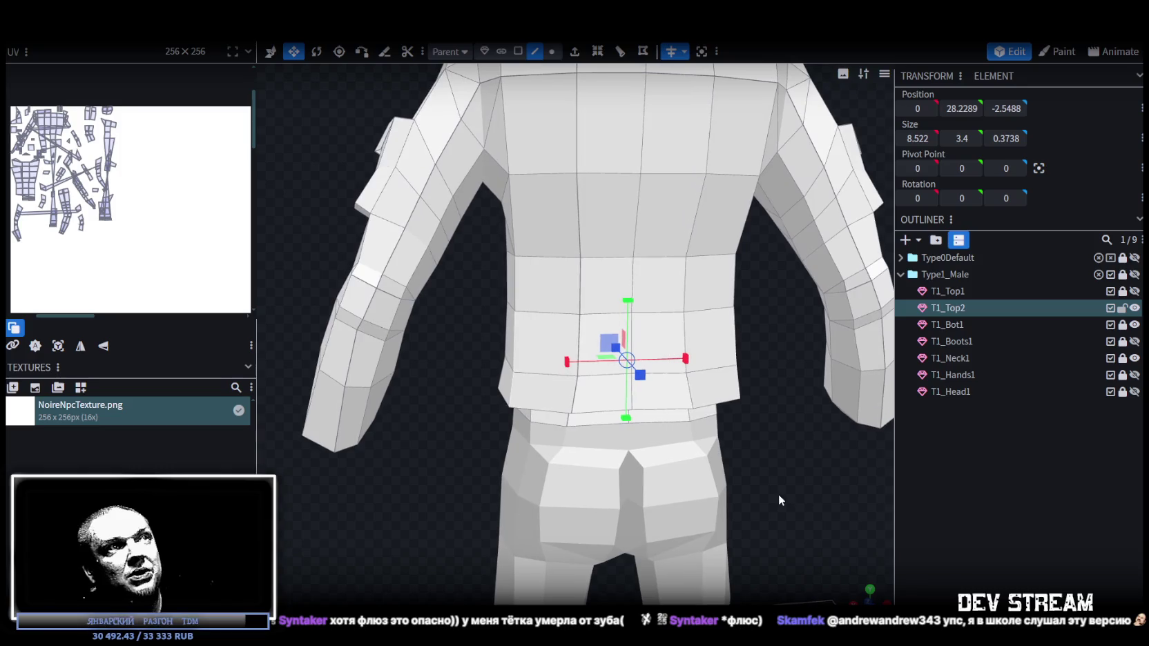
- Select the waist edge row higher up on the jacket back
{"action": "left_click", "coordinate": [689, 328]}
{"action": "left_click", "coordinate": [712, 314], "text": "shift"}
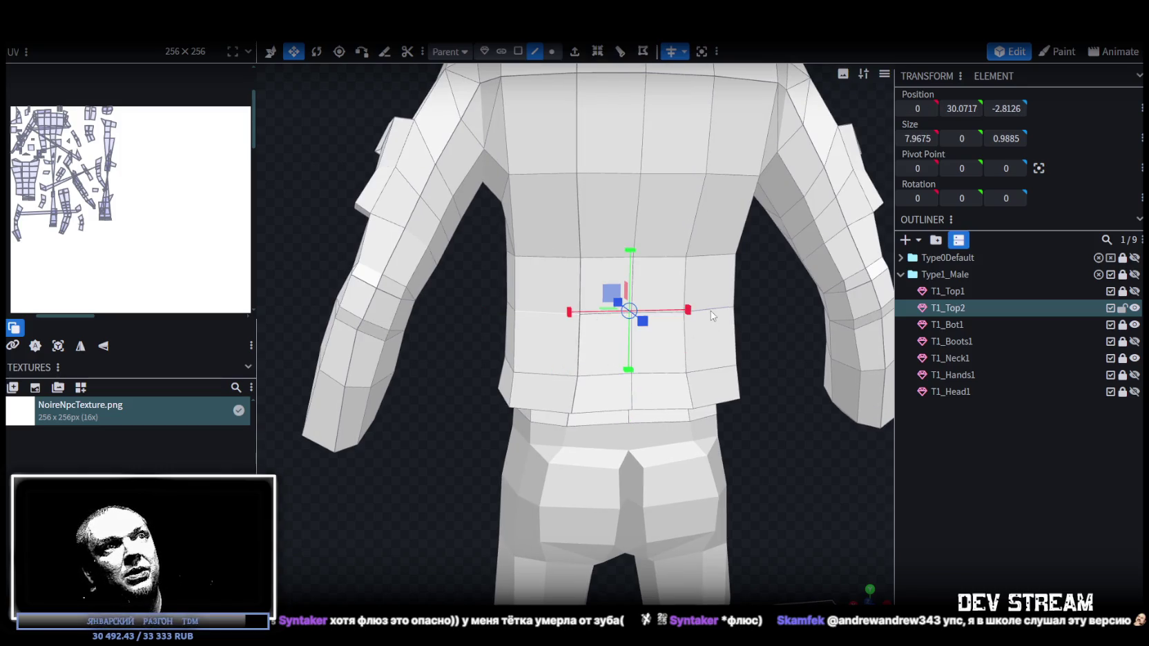
{"action": "scroll", "coordinate": [659, 324], "scroll_direction": "up", "scroll_amount": 2}
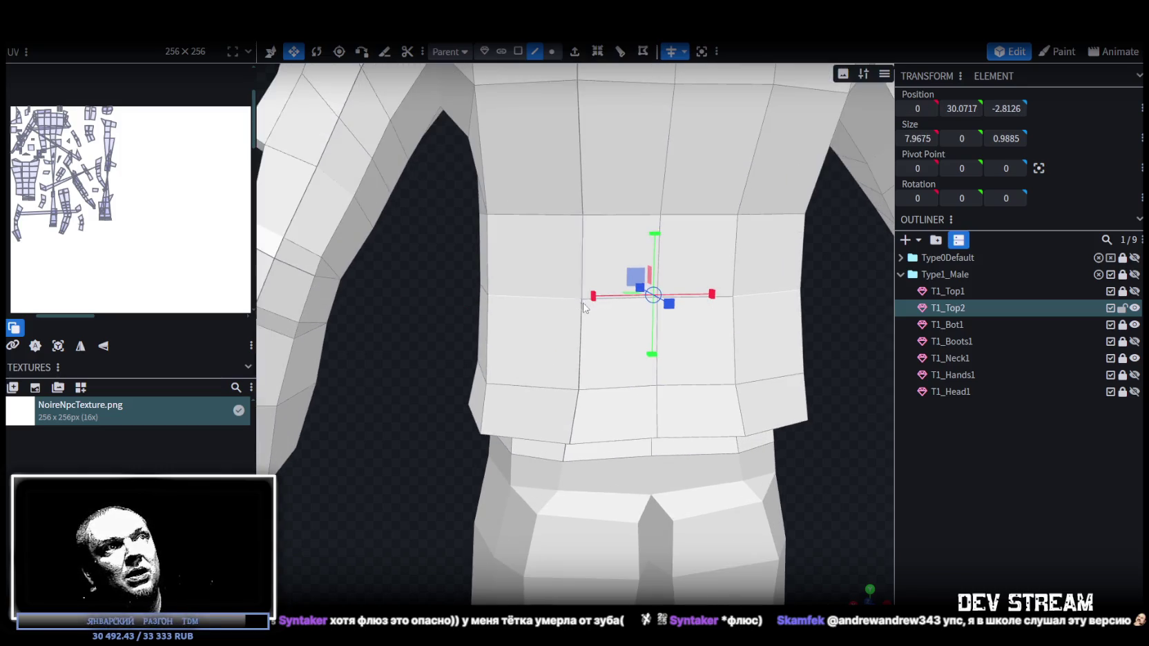
{"action": "left_click_drag", "start_coordinate": [587, 304], "coordinate": [493, 347]}
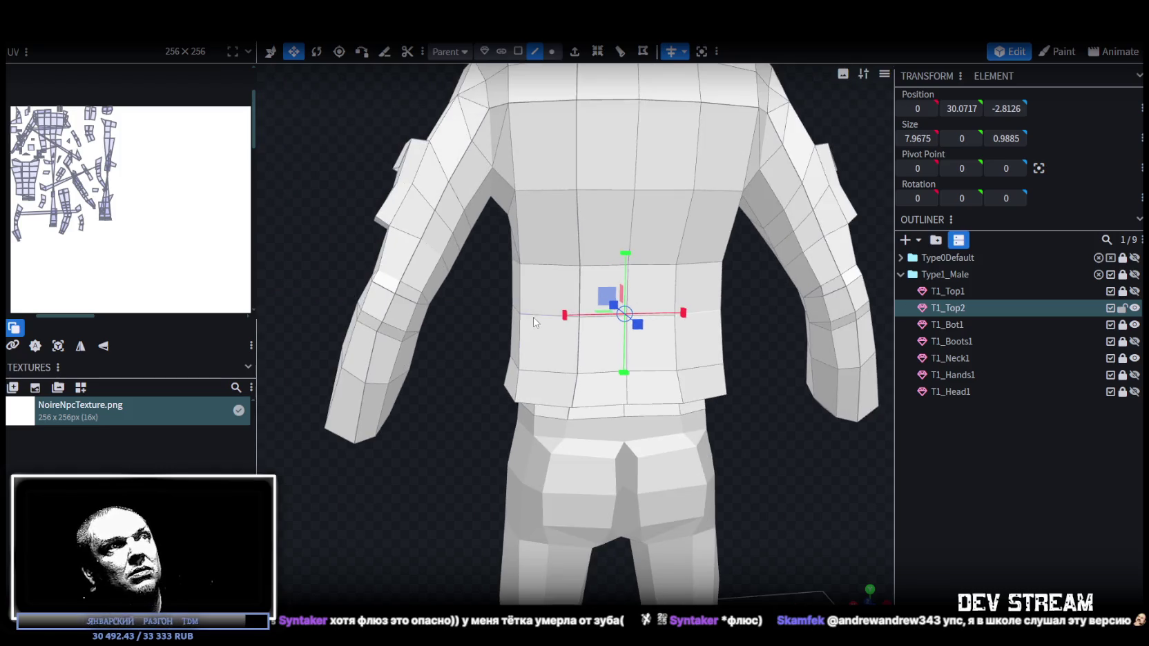
{"action": "left_click", "coordinate": [552, 52]}
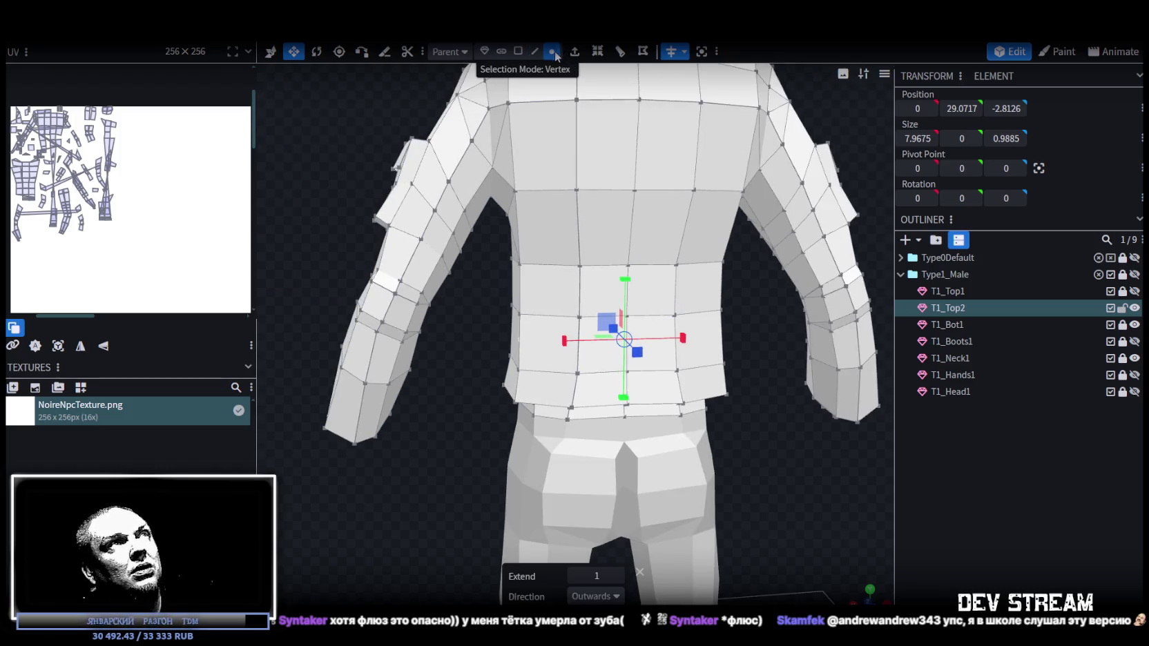
{"action": "left_click", "coordinate": [520, 315]}
{"action": "left_click", "coordinate": [720, 310], "text": "shift"}
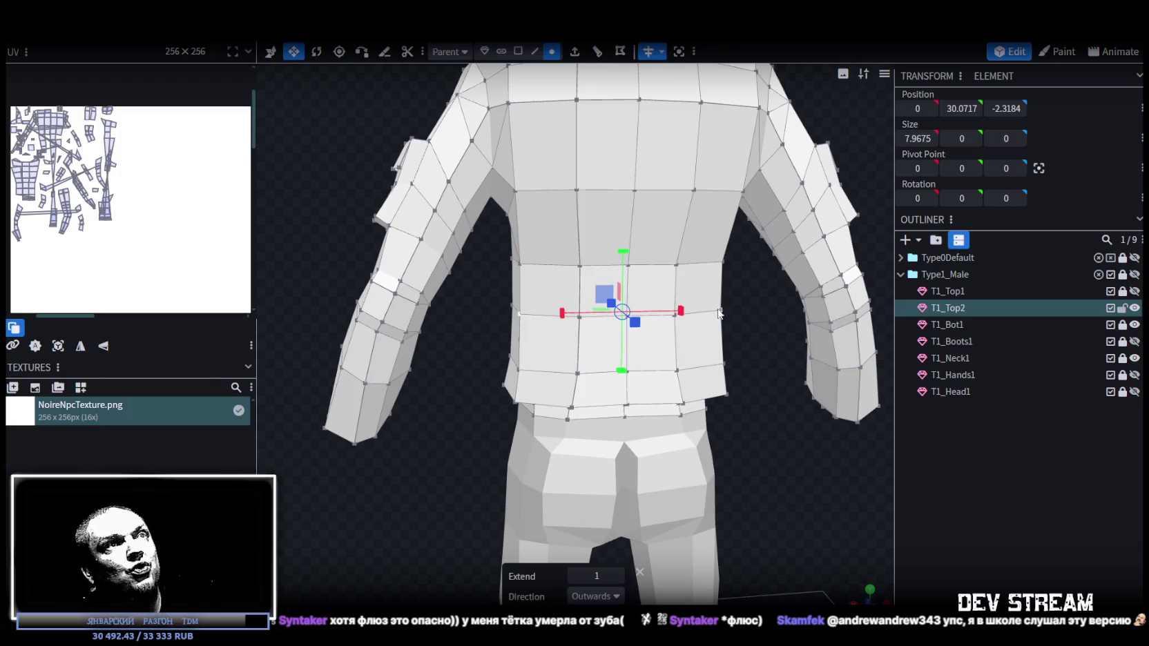
{"action": "left_click_drag", "start_coordinate": [680, 312], "coordinate": [677, 311]}
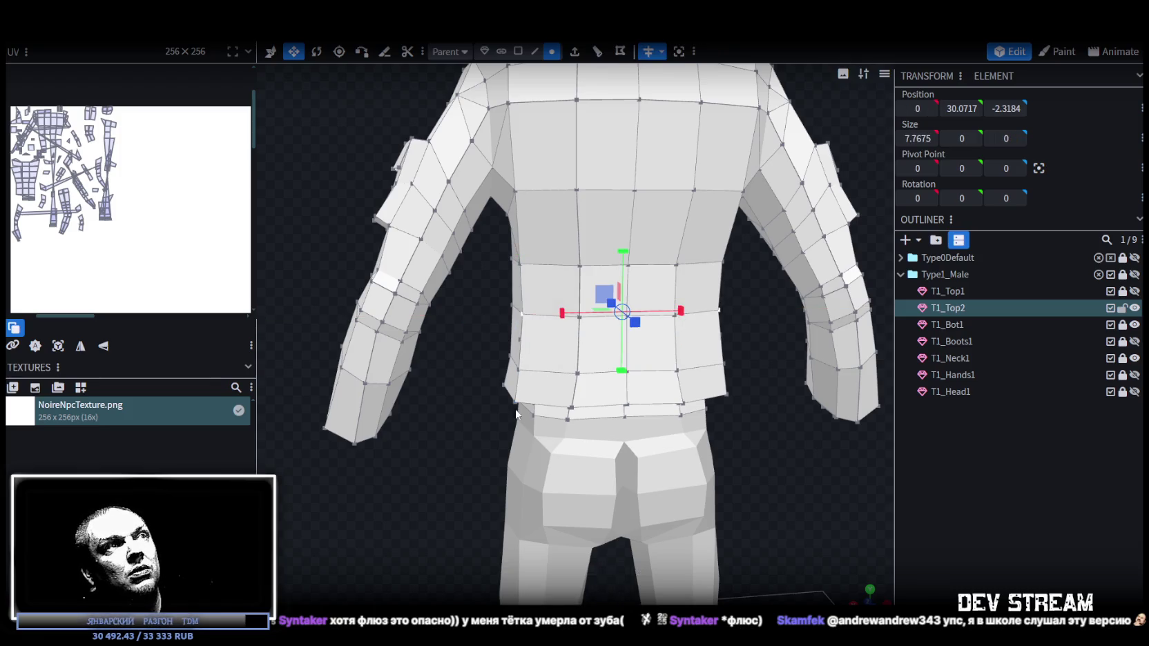
{"action": "left_click_drag", "start_coordinate": [518, 412], "coordinate": [565, 394]}
{"action": "scroll", "coordinate": [565, 394], "scroll_direction": "up", "scroll_amount": 2}
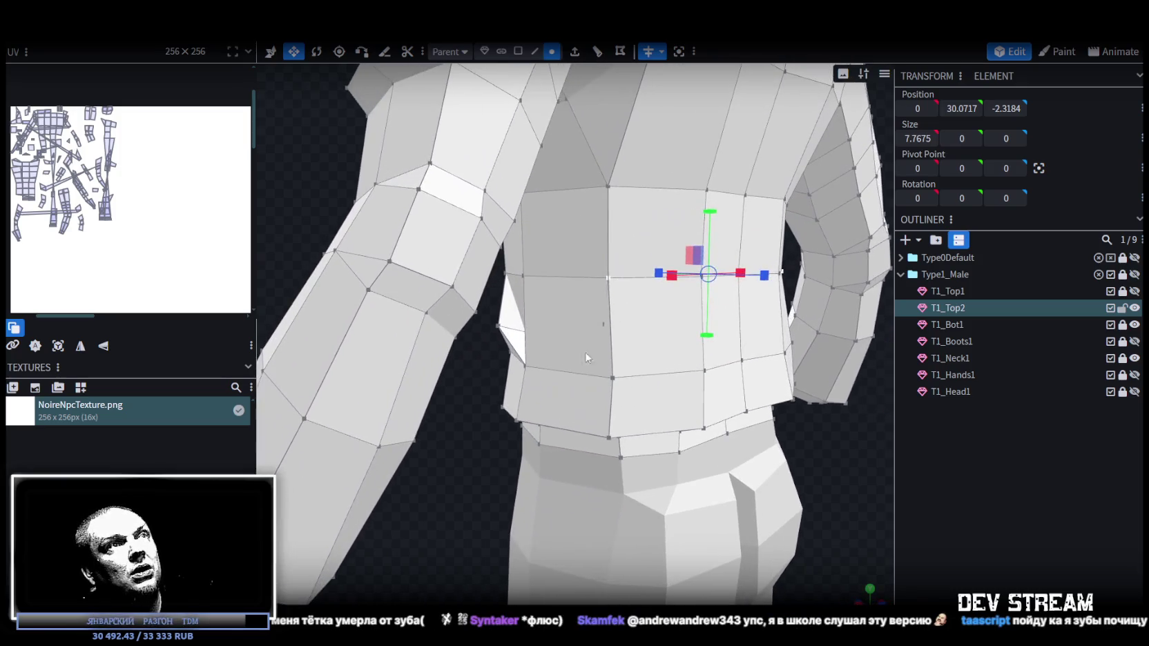
{"action": "double_click", "coordinate": [619, 274]}
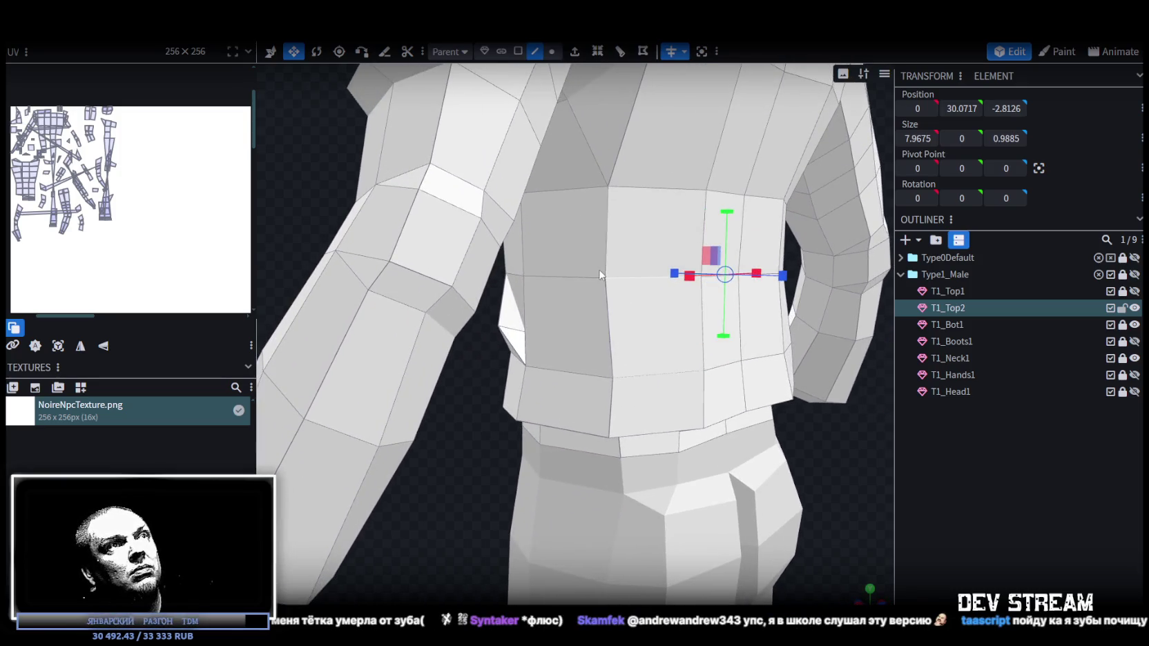
{"action": "left_click", "coordinate": [552, 51]}
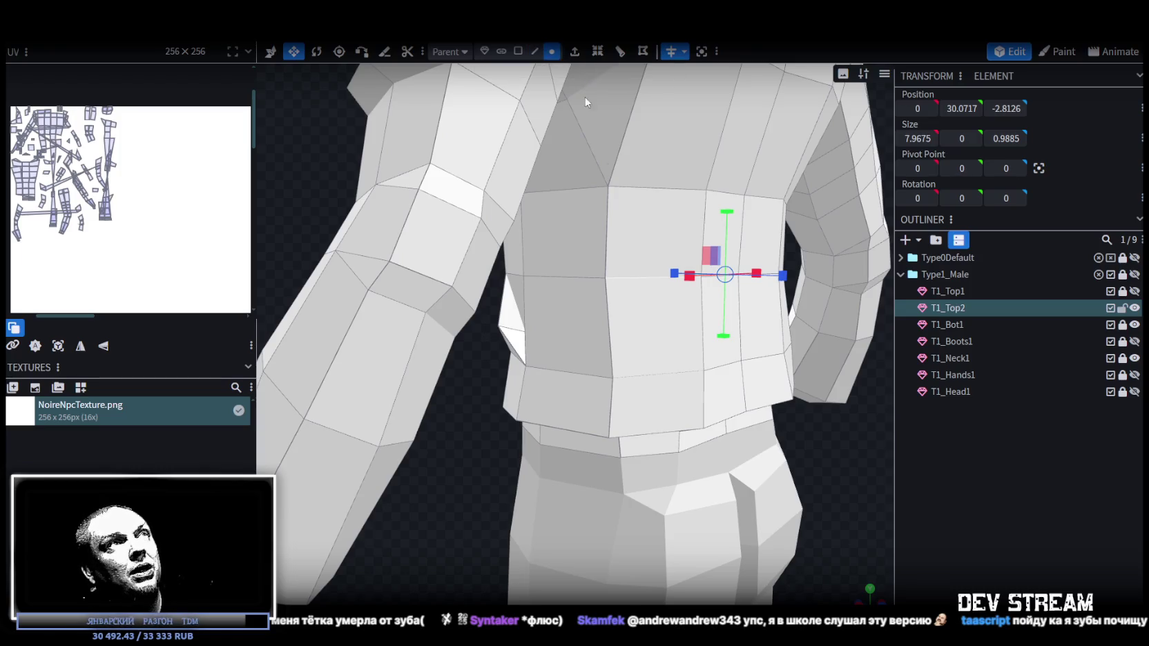
{"action": "left_click", "coordinate": [606, 277]}
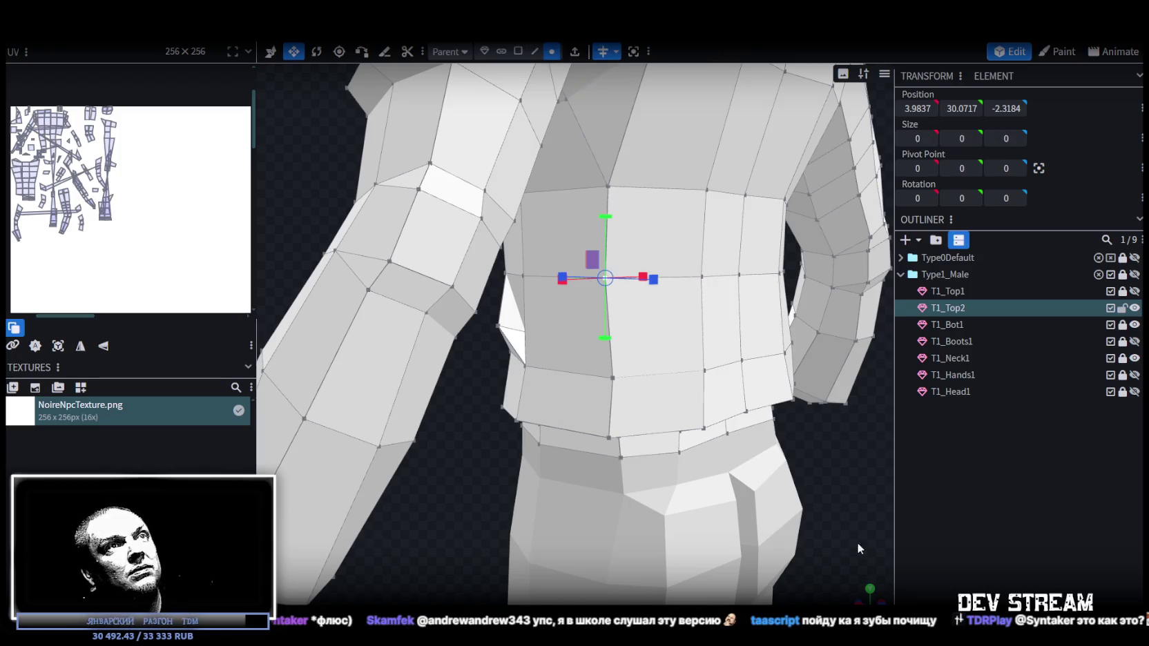
{"action": "left_click_drag", "start_coordinate": [858, 542], "coordinate": [808, 556]}
{"action": "left_click", "coordinate": [822, 281], "text": "shift"}
{"action": "left_click_drag", "start_coordinate": [726, 284], "coordinate": [714, 287]}
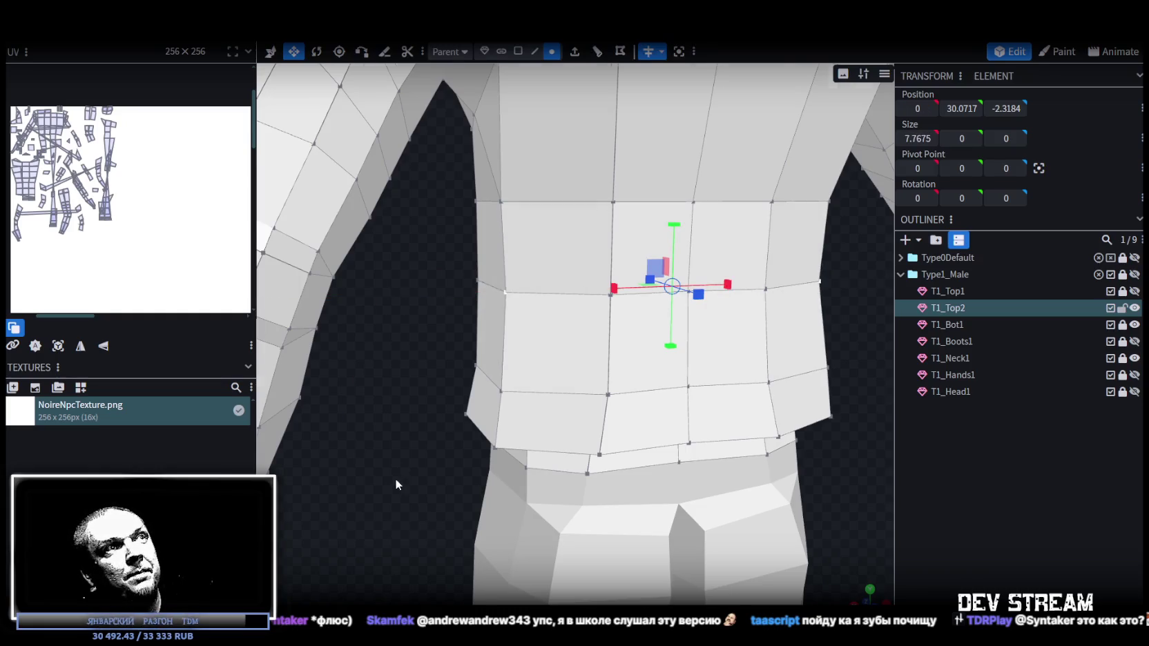
{"action": "scroll", "coordinate": [395, 478], "scroll_direction": "down", "scroll_amount": 5}
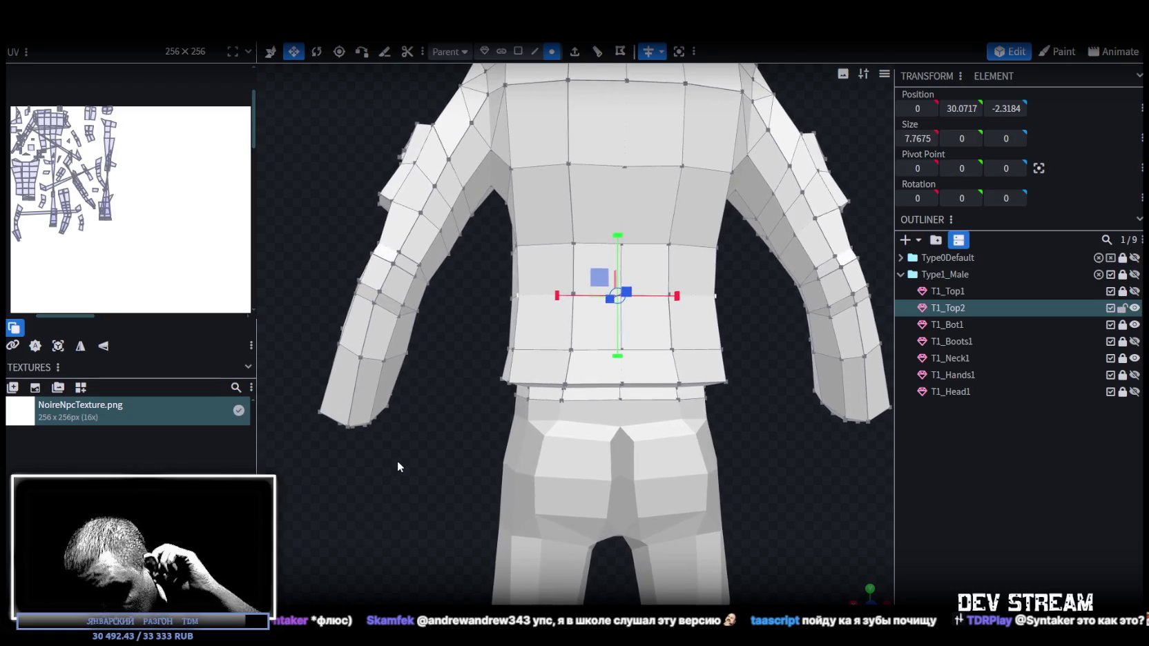
{"action": "mouse_move", "coordinate": [397, 460]}
{"action": "left_mouse_down"}
{"action": "mouse_move", "coordinate": [412, 456]}
{"action": "mouse_move", "coordinate": [417, 482]}
{"action": "mouse_move", "coordinate": [624, 483]}
{"action": "mouse_move", "coordinate": [686, 497]}
{"action": "mouse_move", "coordinate": [740, 463]}
{"action": "mouse_move", "coordinate": [656, 469]}
{"action": "mouse_move", "coordinate": [600, 498]}
{"action": "mouse_move", "coordinate": [661, 431]}
{"action": "mouse_move", "coordinate": [629, 404]}
{"action": "mouse_move", "coordinate": [430, 445]}
{"action": "mouse_move", "coordinate": [366, 480]}
{"action": "mouse_move", "coordinate": [377, 461]}
{"action": "mouse_move", "coordinate": [477, 407]}
{"action": "left_mouse_up"}
{"action": "scroll", "coordinate": [718, 475], "scroll_direction": "up", "scroll_amount": 2}
- Extrude the back waist edge outward by 0.3 to form the hem
{"action": "left_click", "coordinate": [535, 51]}
{"action": "left_click", "coordinate": [488, 381]}
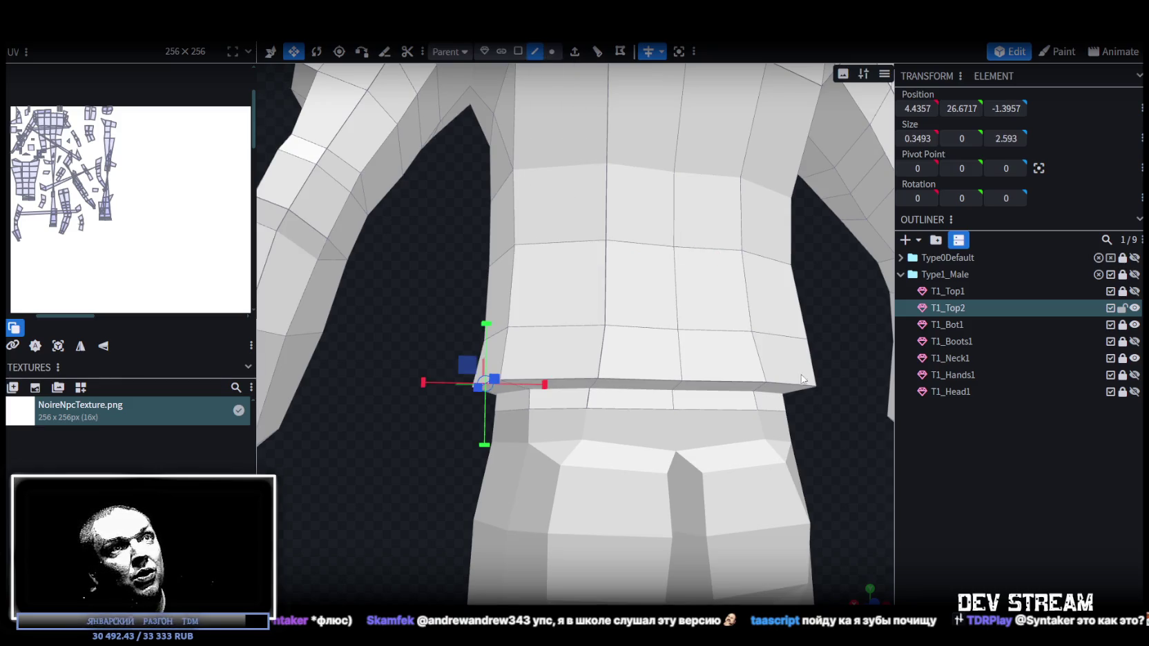
{"action": "left_click_drag", "start_coordinate": [808, 421], "coordinate": [796, 427]}
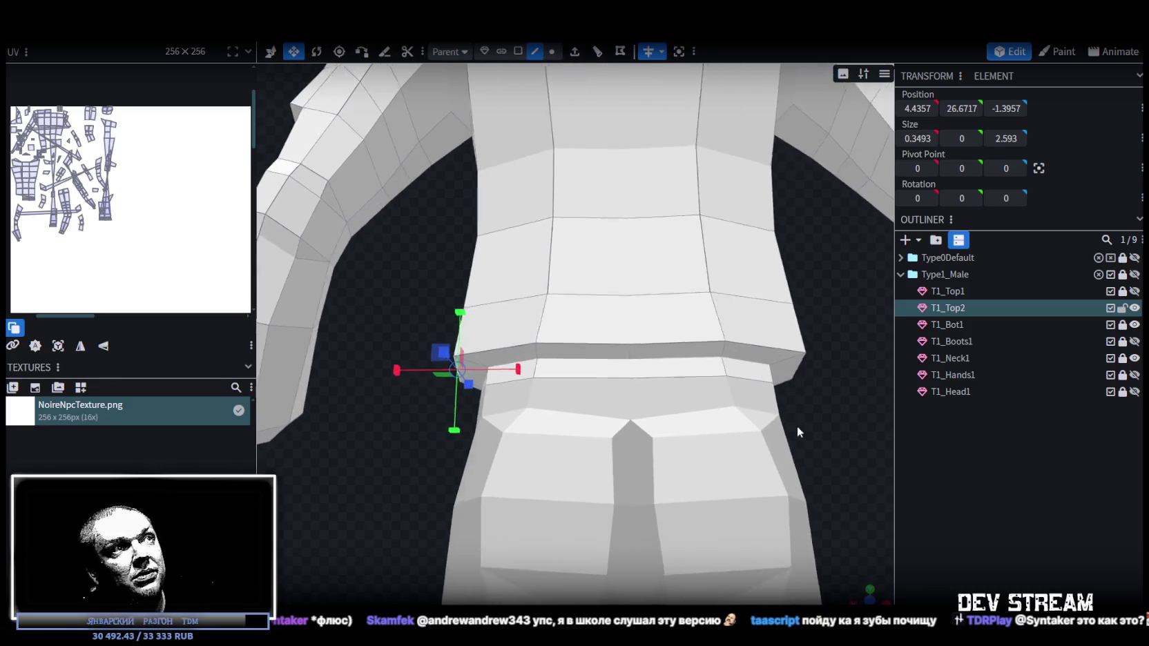
{"action": "left_click", "coordinate": [794, 350], "text": "shift"}
{"action": "mouse_move", "coordinate": [396, 436]}
{"action": "left_mouse_down"}
{"action": "mouse_move", "coordinate": [371, 460]}
{"action": "mouse_move", "coordinate": [399, 430]}
{"action": "left_mouse_up"}
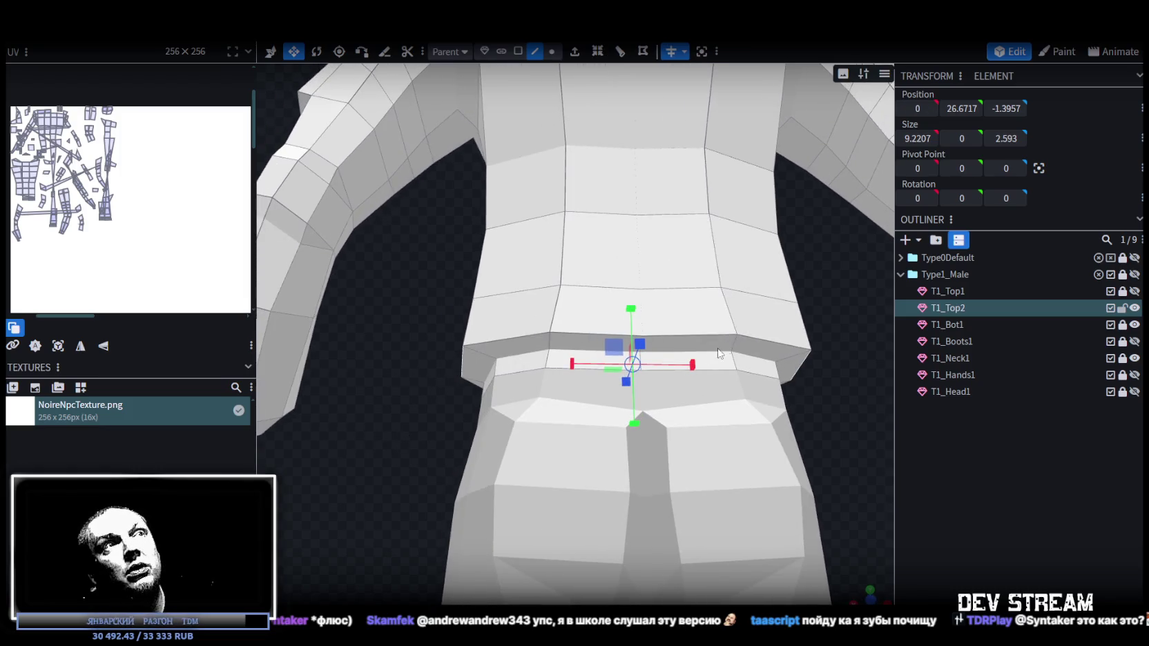
{"action": "left_click", "coordinate": [580, 335]}
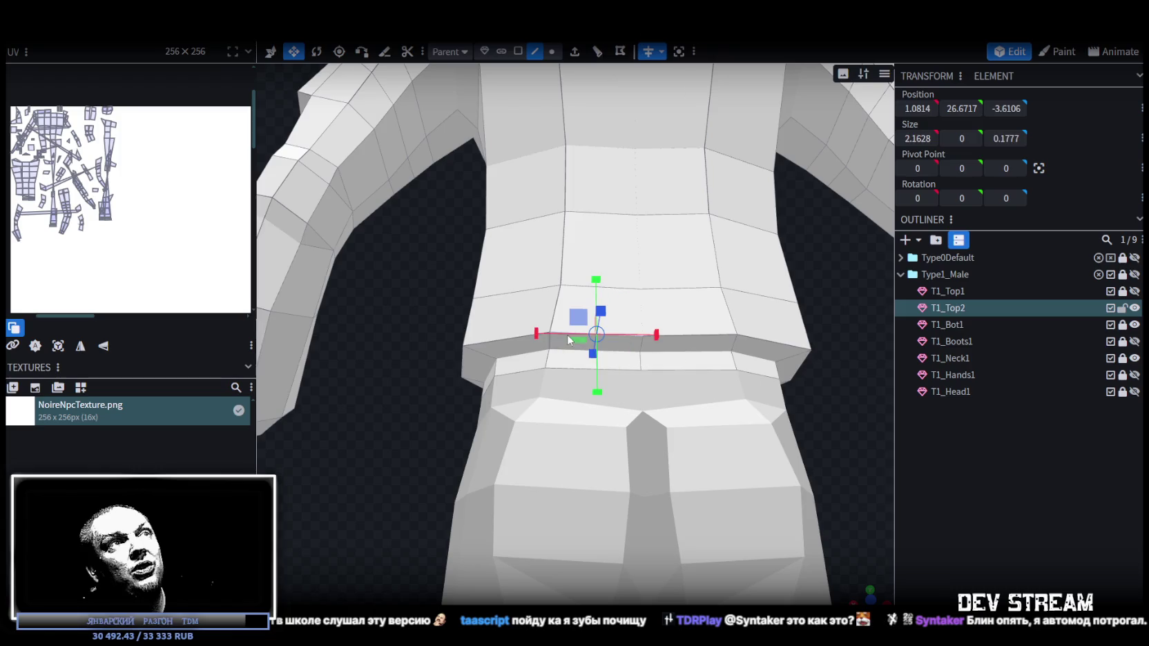
{"action": "left_click", "coordinate": [483, 357]}
{"action": "key", "text": "e"}
{"action": "left_click_drag", "start_coordinate": [527, 285], "coordinate": [533, 291]}
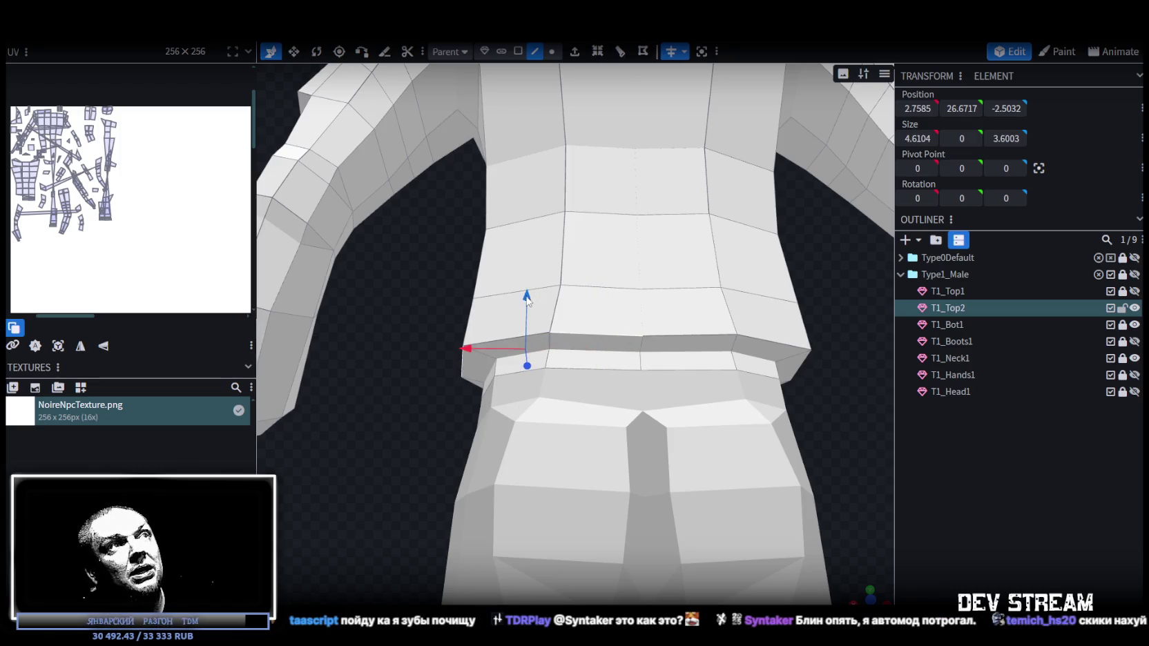
{"action": "mouse_move", "coordinate": [463, 366]}
{"action": "left_mouse_down"}
{"action": "mouse_move", "coordinate": [400, 454]}
{"action": "mouse_move", "coordinate": [464, 388]}
{"action": "mouse_move", "coordinate": [414, 397]}
{"action": "mouse_move", "coordinate": [474, 378]}
{"action": "left_mouse_up"}
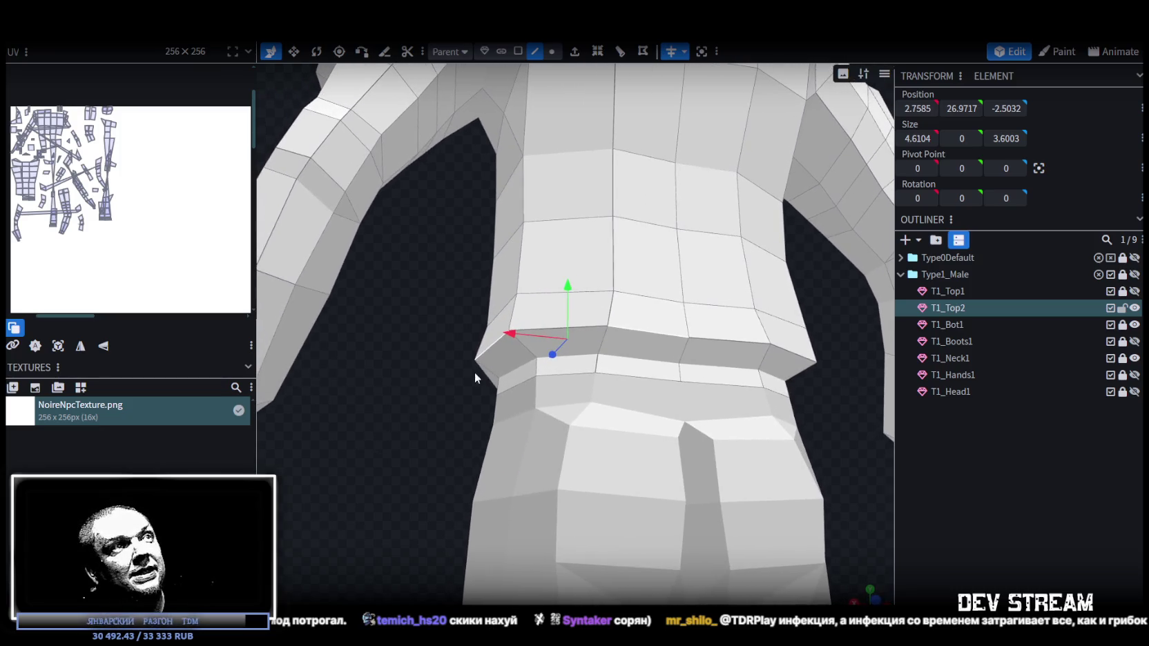
- Shift the two thin faces at the waist's left corner -0.1 along X
{"action": "left_click", "coordinate": [492, 350]}
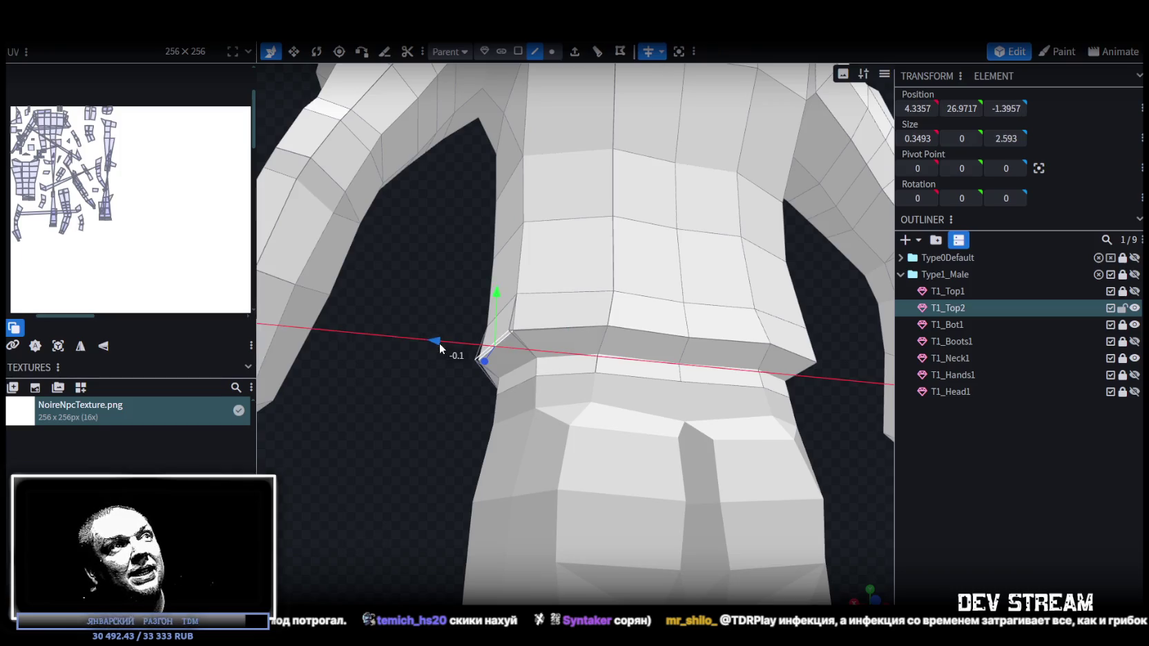
{"action": "left_click", "coordinate": [518, 51]}
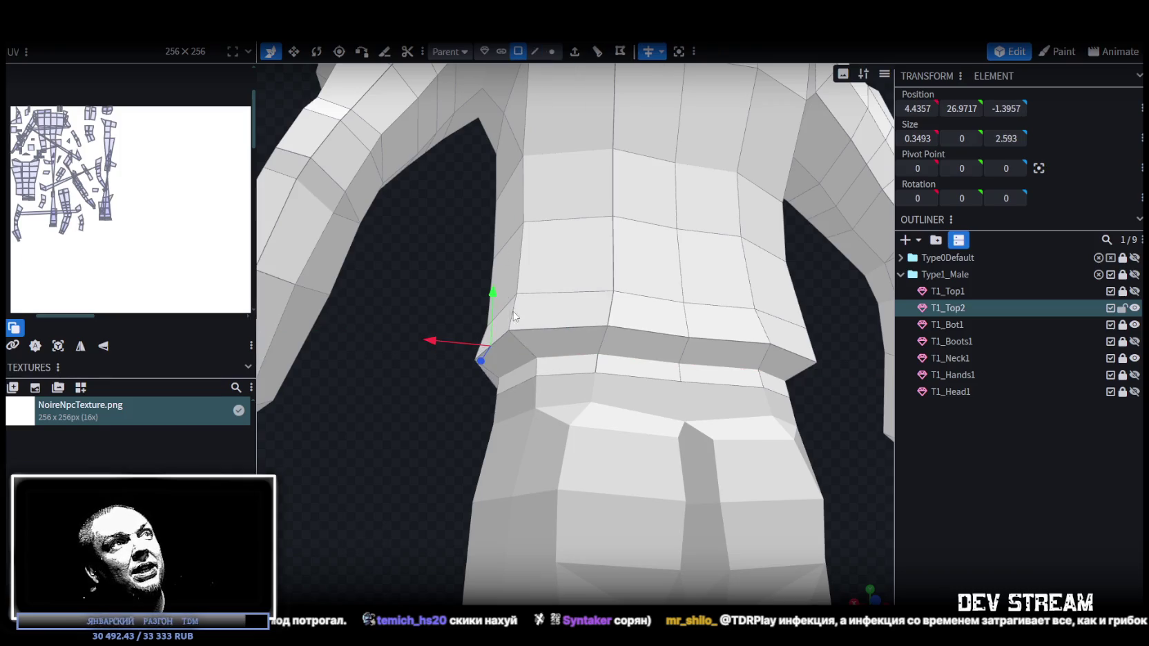
{"action": "left_click", "coordinate": [501, 298]}
{"action": "mouse_move", "coordinate": [502, 293]}
{"action": "left_mouse_down"}
{"action": "mouse_move", "coordinate": [402, 299]}
{"action": "mouse_move", "coordinate": [427, 291]}
{"action": "left_mouse_up"}
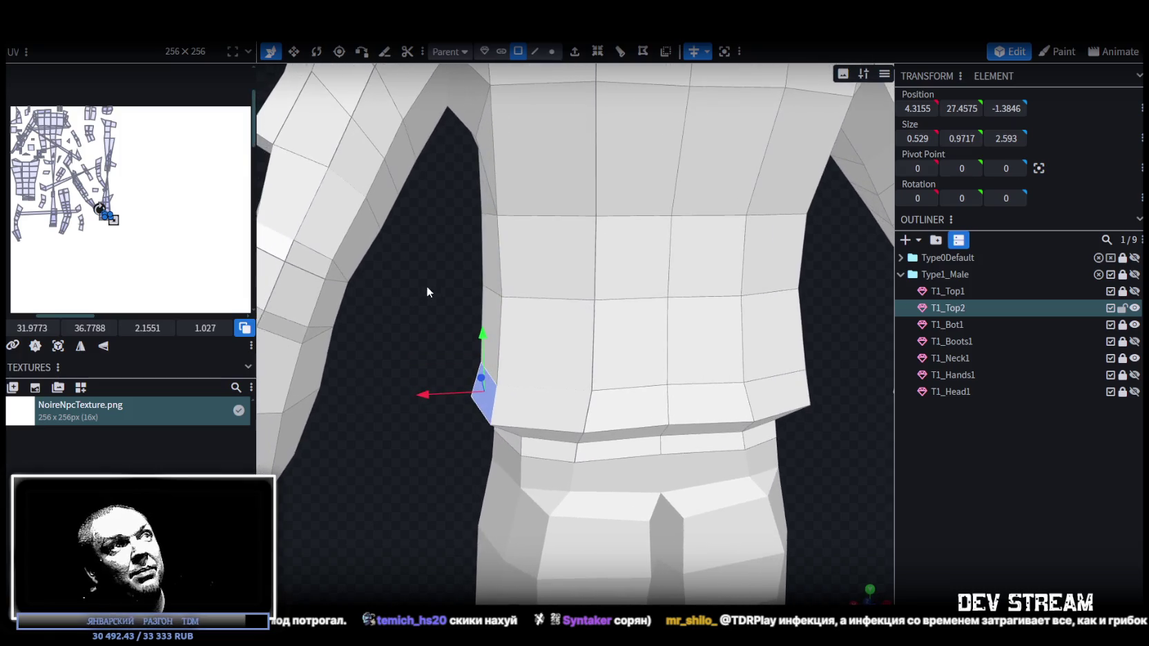
{"action": "left_click", "coordinate": [498, 314], "text": "shift"}
{"action": "left_click_drag", "start_coordinate": [428, 362], "coordinate": [431, 360]}
{"action": "mouse_move", "coordinate": [392, 453]}
{"action": "left_mouse_down"}
{"action": "mouse_move", "coordinate": [431, 393]}
{"action": "mouse_move", "coordinate": [446, 399]}
{"action": "left_mouse_up"}
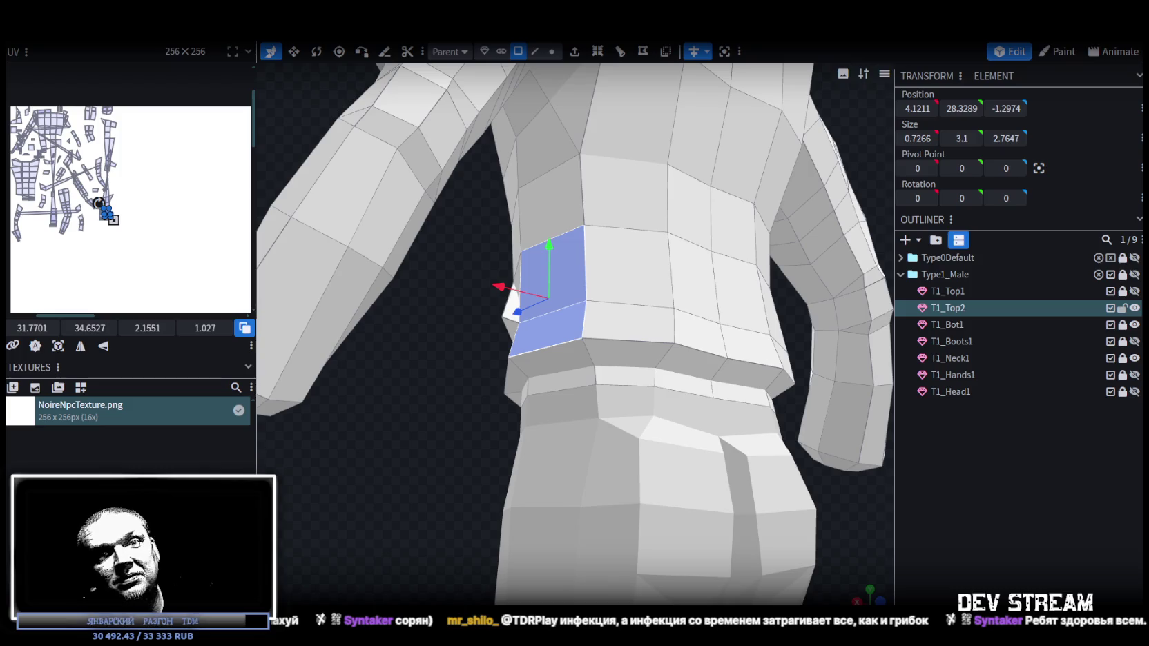
- Raise the side-vent vertex on the back hem 0.3 upward
{"action": "mouse_move", "coordinate": [682, 565]}
{"action": "middle_mouse_down"}
{"action": "mouse_move", "coordinate": [542, 474]}
{"action": "mouse_move", "coordinate": [626, 542]}
{"action": "mouse_move", "coordinate": [729, 562]}
{"action": "mouse_move", "coordinate": [719, 479]}
{"action": "mouse_move", "coordinate": [610, 474]}
{"action": "mouse_move", "coordinate": [585, 487]}
{"action": "mouse_move", "coordinate": [714, 508]}
{"action": "middle_mouse_up"}
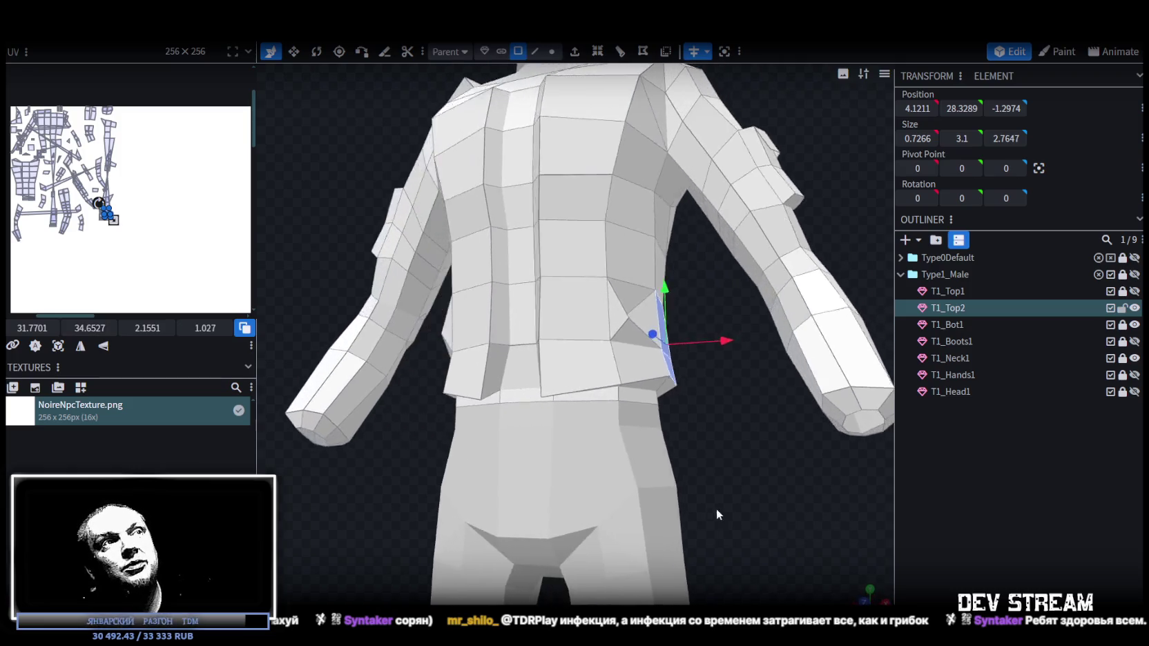
{"action": "left_click", "coordinate": [552, 51]}
{"action": "scroll", "coordinate": [617, 426], "scroll_direction": "up", "scroll_amount": 3}
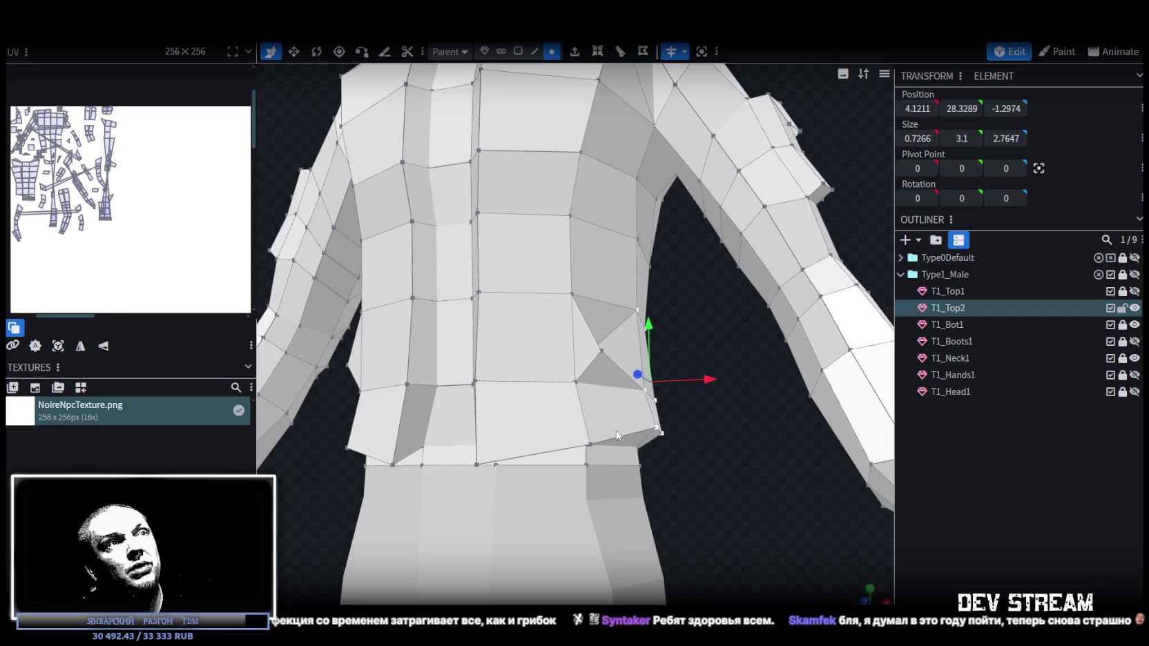
{"action": "left_click", "coordinate": [594, 447]}
{"action": "middle_click_drag", "start_coordinate": [715, 450], "coordinate": [651, 417]}
{"action": "left_click_drag", "start_coordinate": [595, 393], "coordinate": [597, 378]}
{"action": "mouse_move", "coordinate": [723, 419]}
{"action": "middle_mouse_down"}
{"action": "mouse_move", "coordinate": [743, 405]}
{"action": "mouse_move", "coordinate": [766, 456]}
{"action": "middle_mouse_up"}
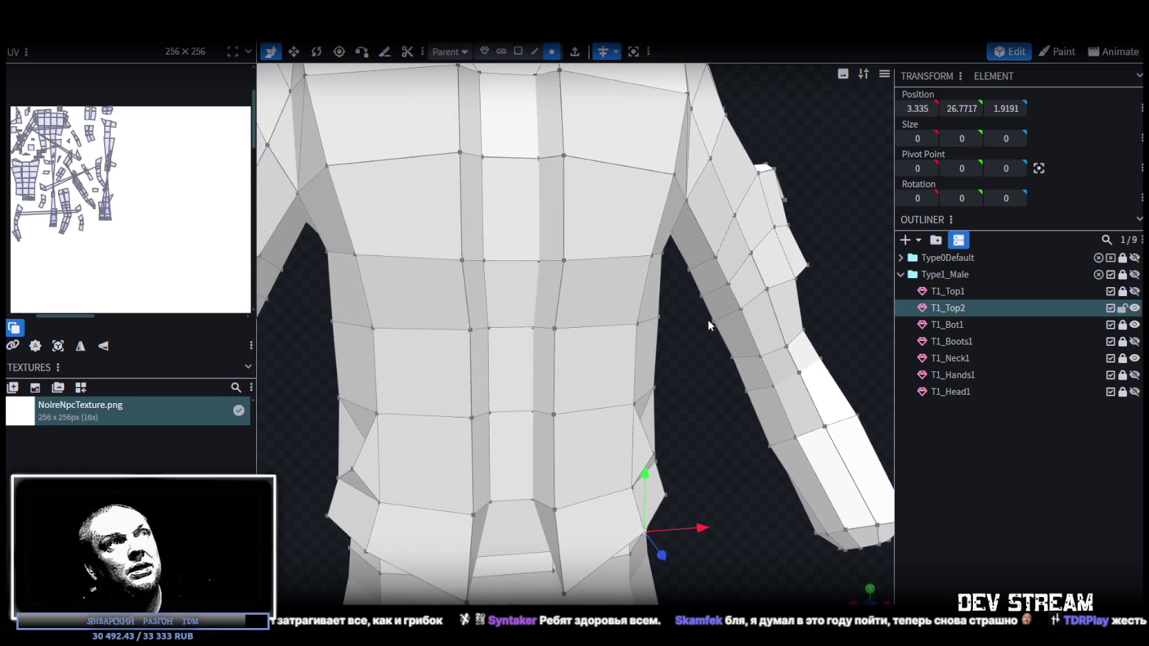
- Try widening a back hem face to 1.2 on X, then undo the change
{"action": "left_click", "coordinate": [518, 51]}
{"action": "scroll", "coordinate": [514, 441], "scroll_direction": "down", "scroll_amount": 4}
{"action": "left_click", "coordinate": [529, 442]}
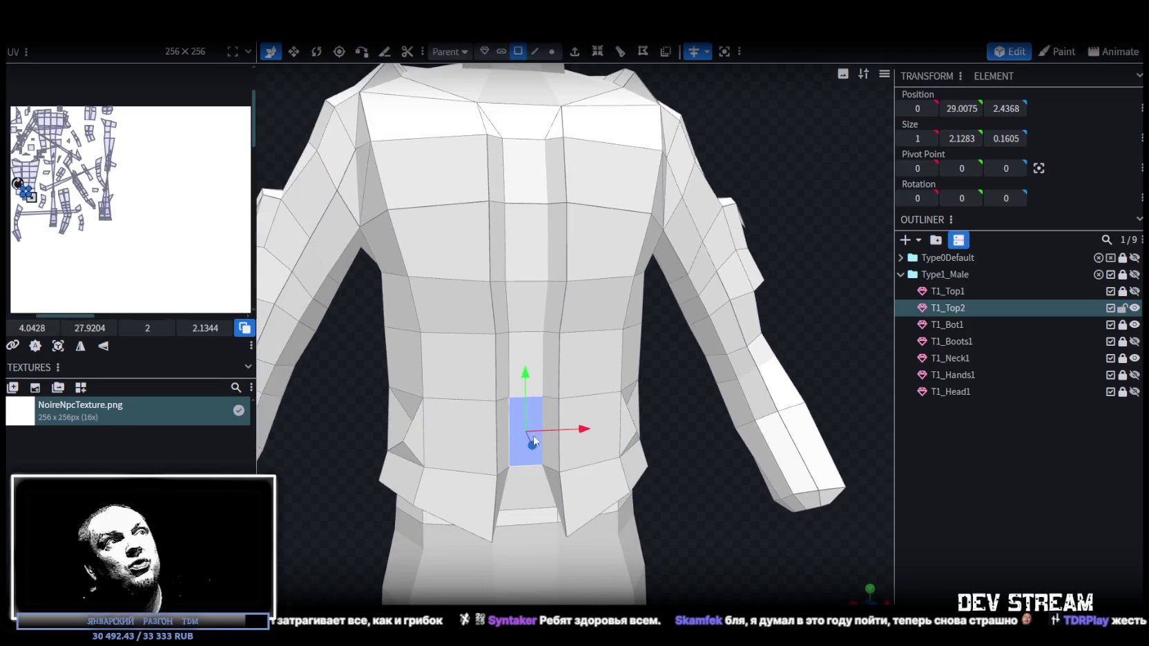
{"action": "key", "text": "s"}
{"action": "left_click_drag", "start_coordinate": [585, 429], "coordinate": [589, 429]}
{"action": "key", "text": "ctrl+z"}
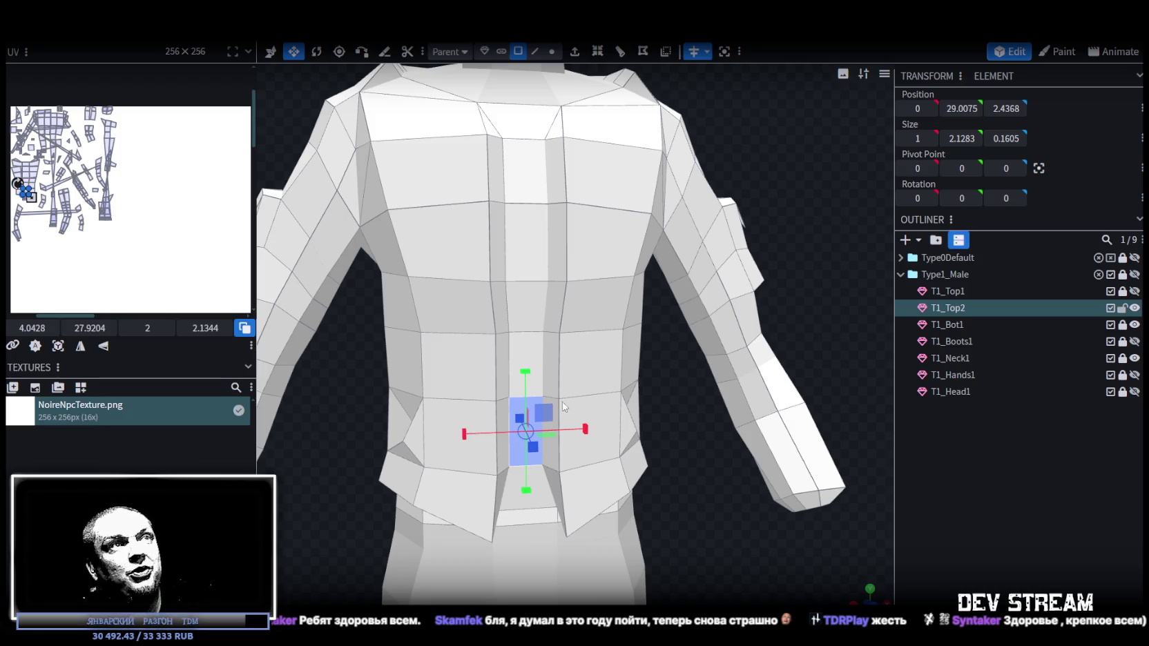
{"action": "scroll", "coordinate": [563, 407], "scroll_direction": "down", "scroll_amount": 5}
{"action": "mouse_move", "coordinate": [712, 244]}
{"action": "left_mouse_down"}
{"action": "mouse_move", "coordinate": [692, 449]}
{"action": "mouse_move", "coordinate": [559, 462]}
{"action": "mouse_move", "coordinate": [713, 435]}
{"action": "mouse_move", "coordinate": [671, 503]}
{"action": "mouse_move", "coordinate": [532, 488]}
{"action": "mouse_move", "coordinate": [553, 529]}
{"action": "mouse_move", "coordinate": [393, 555]}
{"action": "mouse_move", "coordinate": [343, 582]}
{"action": "mouse_move", "coordinate": [505, 550]}
{"action": "mouse_move", "coordinate": [681, 486]}
{"action": "mouse_move", "coordinate": [677, 588]}
{"action": "mouse_move", "coordinate": [599, 533]}
{"action": "mouse_move", "coordinate": [601, 518]}
{"action": "left_mouse_up"}
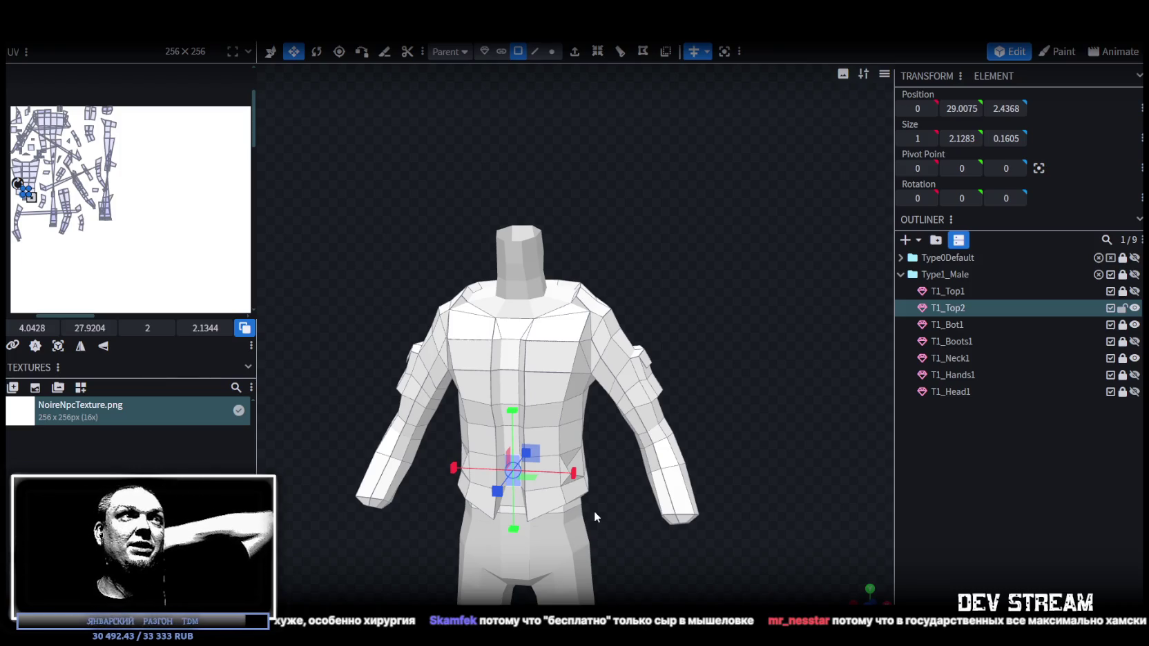
- Merge two neighbouring shoulder-edge vertices into one using Merge All
{"action": "scroll", "coordinate": [709, 338], "scroll_direction": "up", "scroll_amount": 3}
{"action": "mouse_move", "coordinate": [716, 277]}
{"action": "left_mouse_down"}
{"action": "mouse_move", "coordinate": [784, 308]}
{"action": "mouse_move", "coordinate": [696, 373]}
{"action": "mouse_move", "coordinate": [699, 329]}
{"action": "left_mouse_up"}
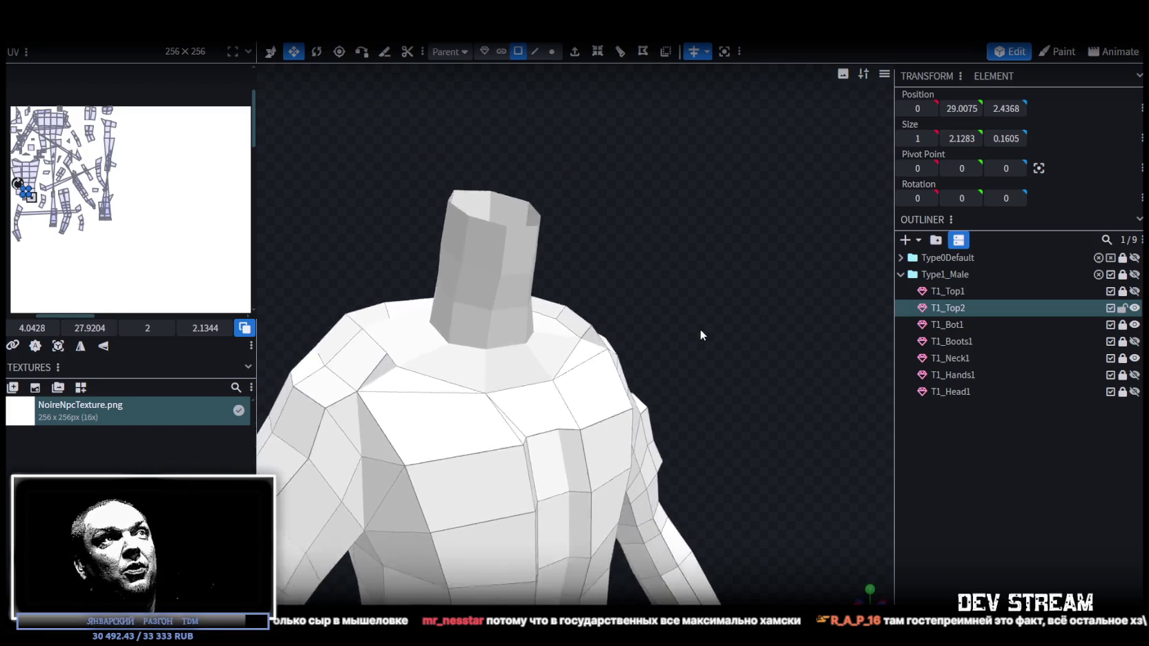
{"action": "scroll", "coordinate": [700, 329], "scroll_direction": "up", "scroll_amount": 2}
{"action": "scroll", "coordinate": [702, 334], "scroll_direction": "up", "scroll_amount": 1}
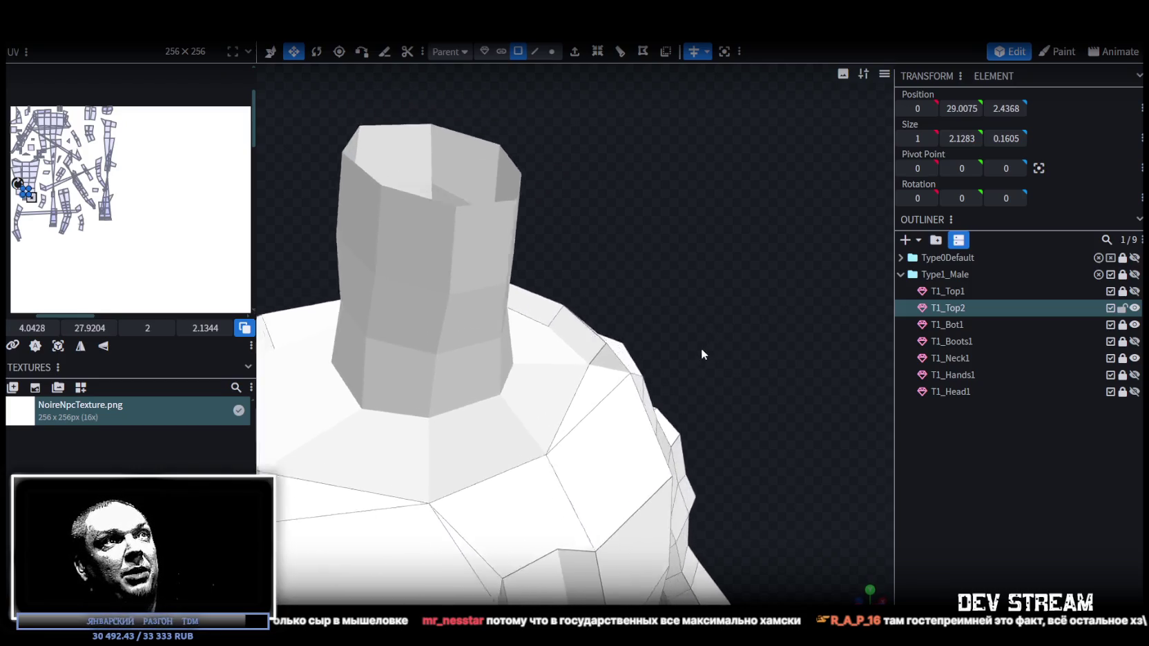
{"action": "scroll", "coordinate": [703, 347], "scroll_direction": "up", "scroll_amount": 2}
{"action": "left_click", "coordinate": [551, 51]}
{"action": "scroll", "coordinate": [608, 366], "scroll_direction": "up", "scroll_amount": 1}
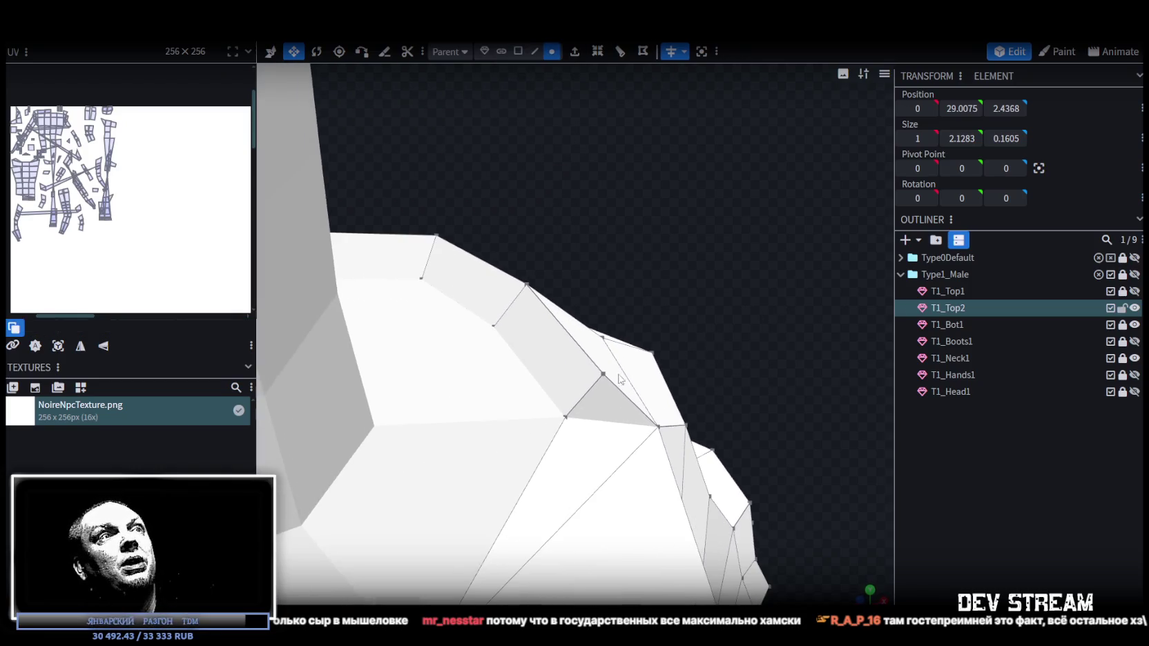
{"action": "left_click", "coordinate": [567, 426]}
{"action": "left_click", "coordinate": [603, 374], "text": "shift"}
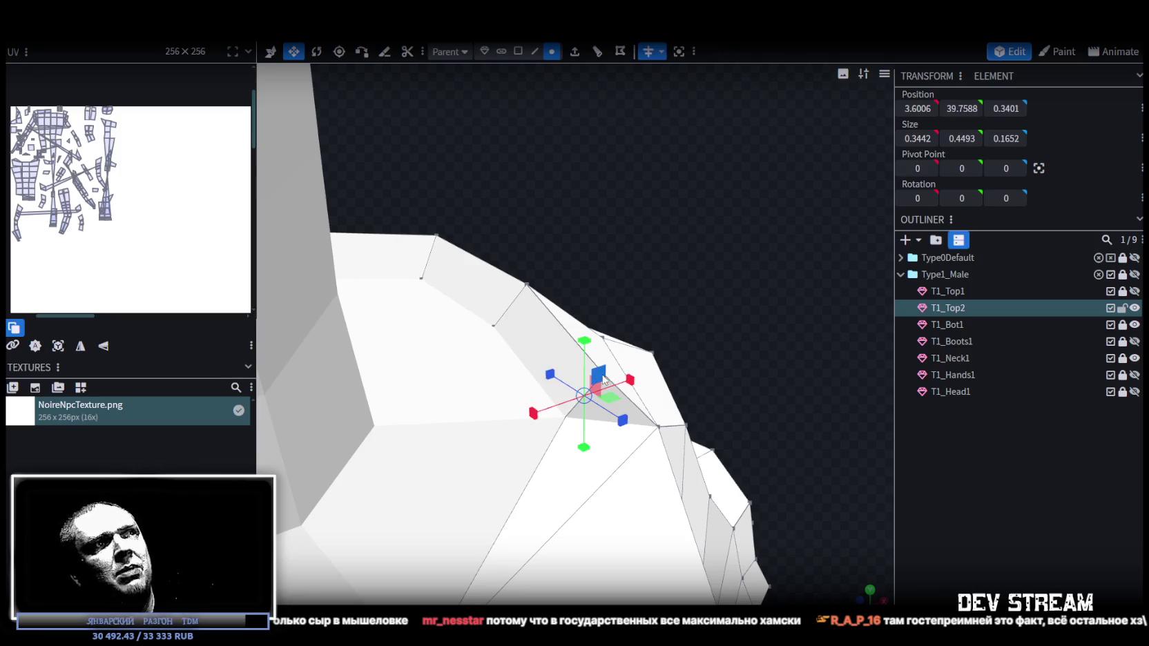
{"action": "key", "text": "v"}
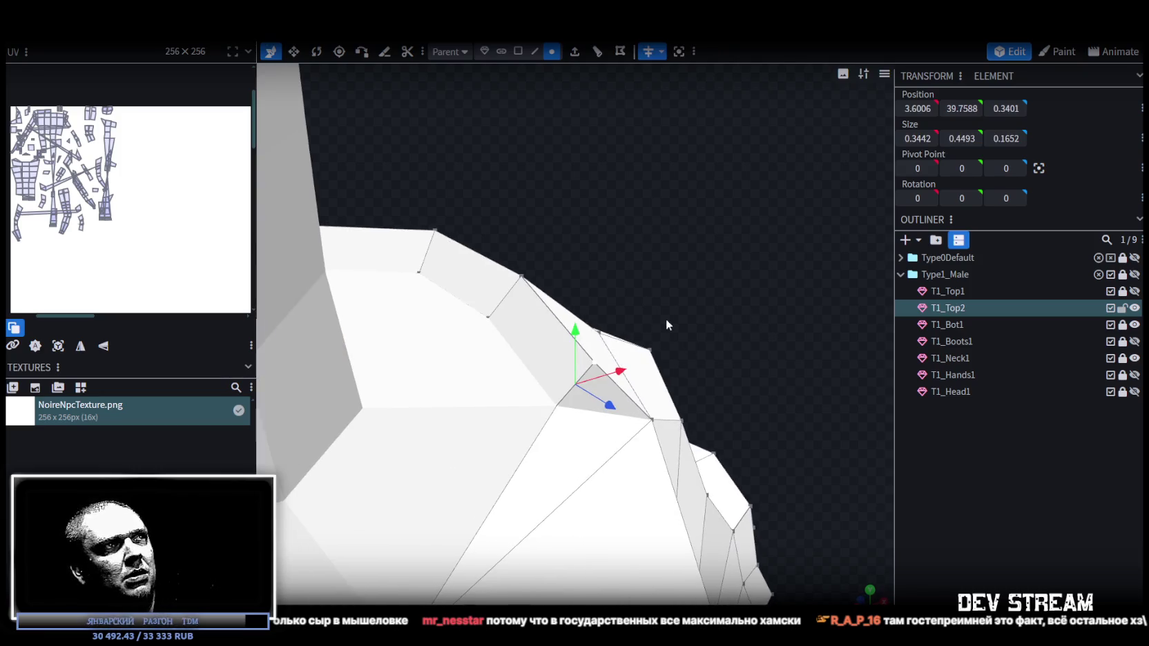
{"action": "right_click", "coordinate": [591, 375]}
{"action": "left_click", "coordinate": [765, 312]}
- Select another pair of shoulder-edge vertices and check the torso from the front
{"action": "mouse_move", "coordinate": [768, 312]}
{"action": "left_mouse_down"}
{"action": "mouse_move", "coordinate": [676, 307]}
{"action": "mouse_move", "coordinate": [724, 273]}
{"action": "mouse_move", "coordinate": [717, 301]}
{"action": "mouse_move", "coordinate": [680, 325]}
{"action": "mouse_move", "coordinate": [728, 245]}
{"action": "mouse_move", "coordinate": [787, 254]}
{"action": "mouse_move", "coordinate": [789, 273]}
{"action": "mouse_move", "coordinate": [531, 223]}
{"action": "left_mouse_up"}
{"action": "left_click", "coordinate": [513, 196]}
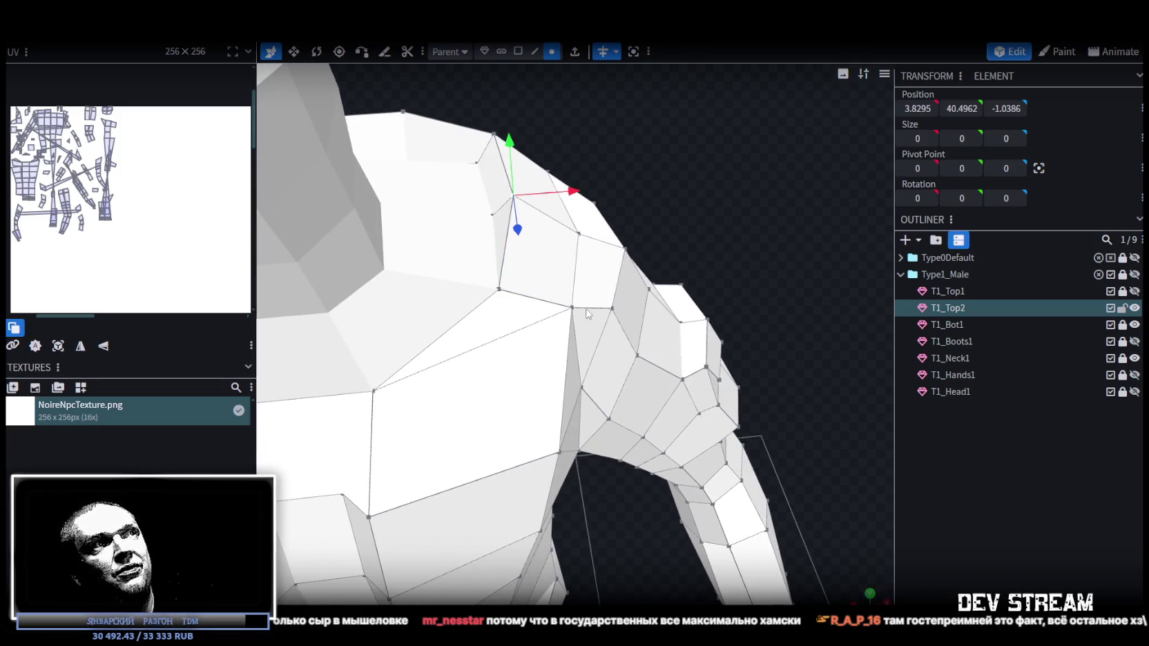
{"action": "left_click", "coordinate": [572, 308], "text": "shift"}
{"action": "mouse_move", "coordinate": [593, 307]}
{"action": "left_mouse_down"}
{"action": "mouse_move", "coordinate": [801, 202]}
{"action": "mouse_move", "coordinate": [715, 403]}
{"action": "mouse_move", "coordinate": [671, 344]}
{"action": "mouse_move", "coordinate": [506, 352]}
{"action": "mouse_move", "coordinate": [382, 387]}
{"action": "mouse_move", "coordinate": [711, 266]}
{"action": "mouse_move", "coordinate": [730, 227]}
{"action": "left_mouse_up"}
{"action": "scroll", "coordinate": [731, 229], "scroll_direction": "up", "scroll_amount": 2}
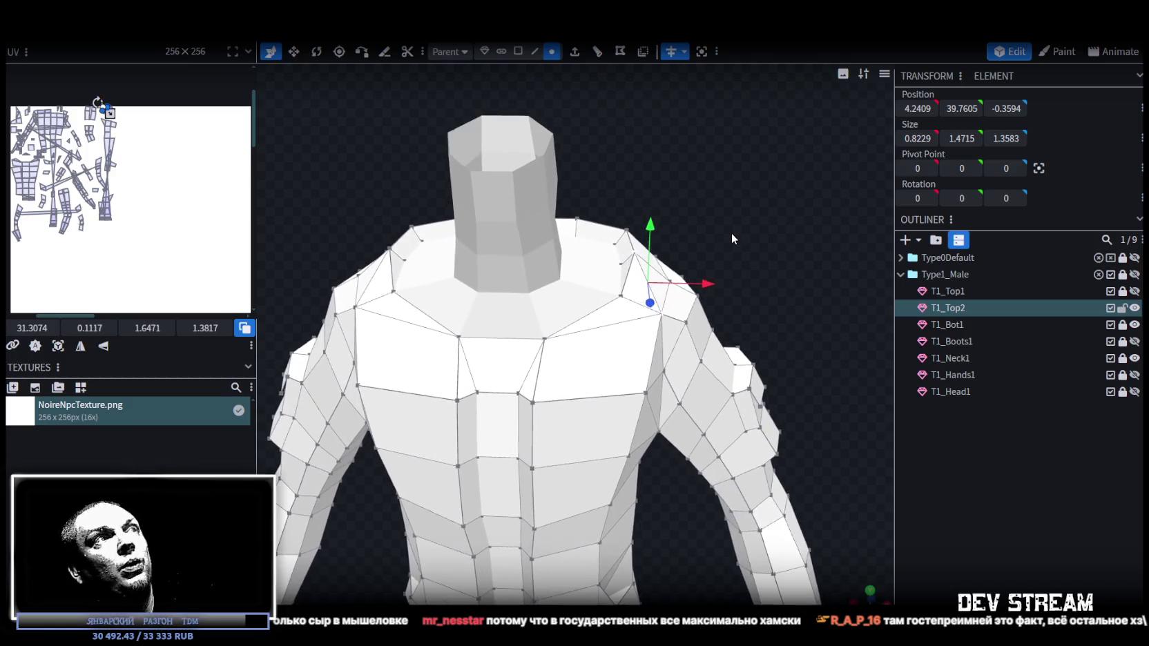
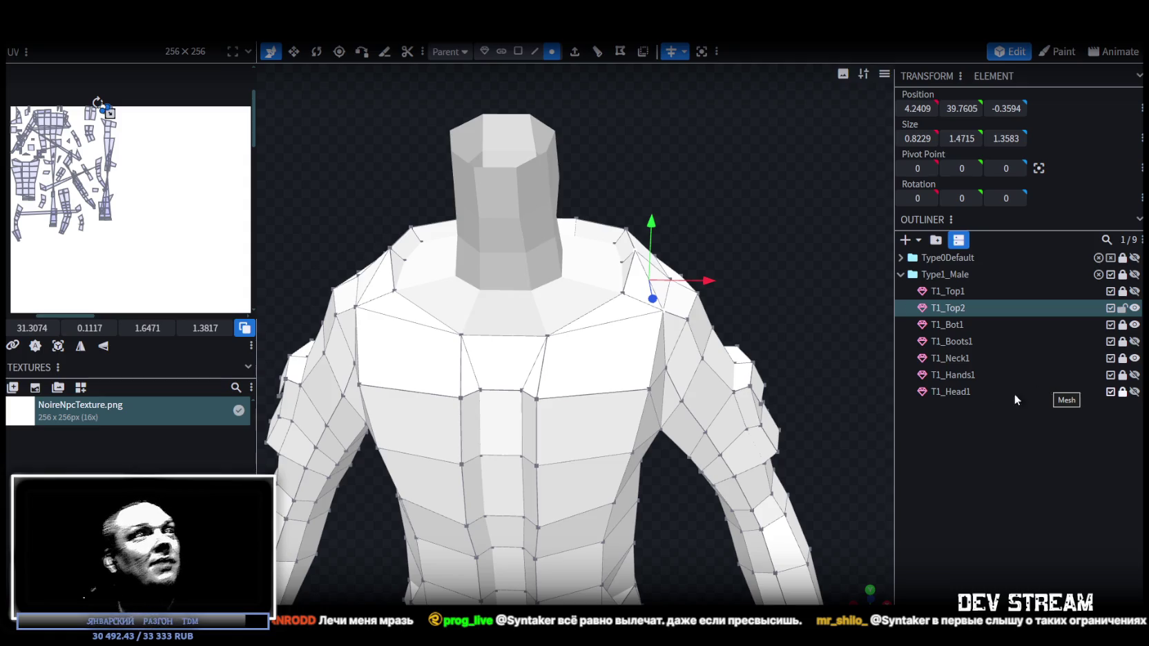
- Orbit around the torso and try raising a shoulder vertex, then undo it
{"action": "scroll", "coordinate": [754, 343], "scroll_direction": "down", "scroll_amount": 3}
{"action": "mouse_move", "coordinate": [755, 343]}
{"action": "left_mouse_down"}
{"action": "mouse_move", "coordinate": [506, 276]}
{"action": "mouse_move", "coordinate": [568, 269]}
{"action": "mouse_move", "coordinate": [670, 344]}
{"action": "mouse_move", "coordinate": [488, 301]}
{"action": "mouse_move", "coordinate": [694, 312]}
{"action": "mouse_move", "coordinate": [783, 297]}
{"action": "mouse_move", "coordinate": [703, 315]}
{"action": "left_mouse_up"}
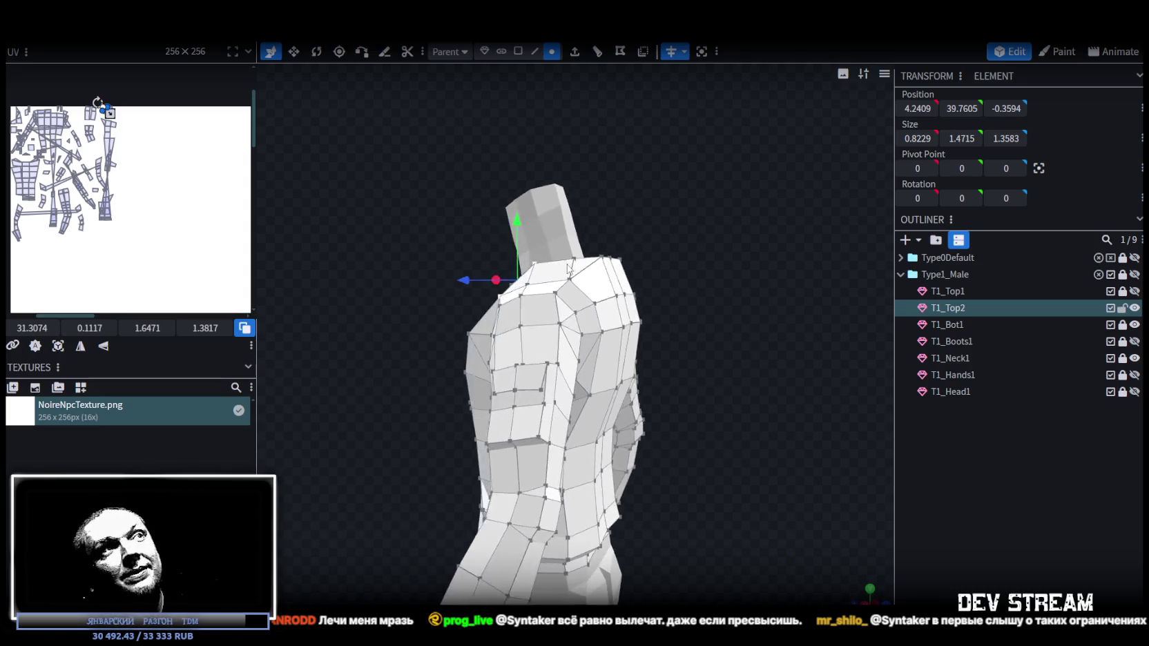
{"action": "scroll", "coordinate": [635, 164], "scroll_direction": "up", "scroll_amount": 3}
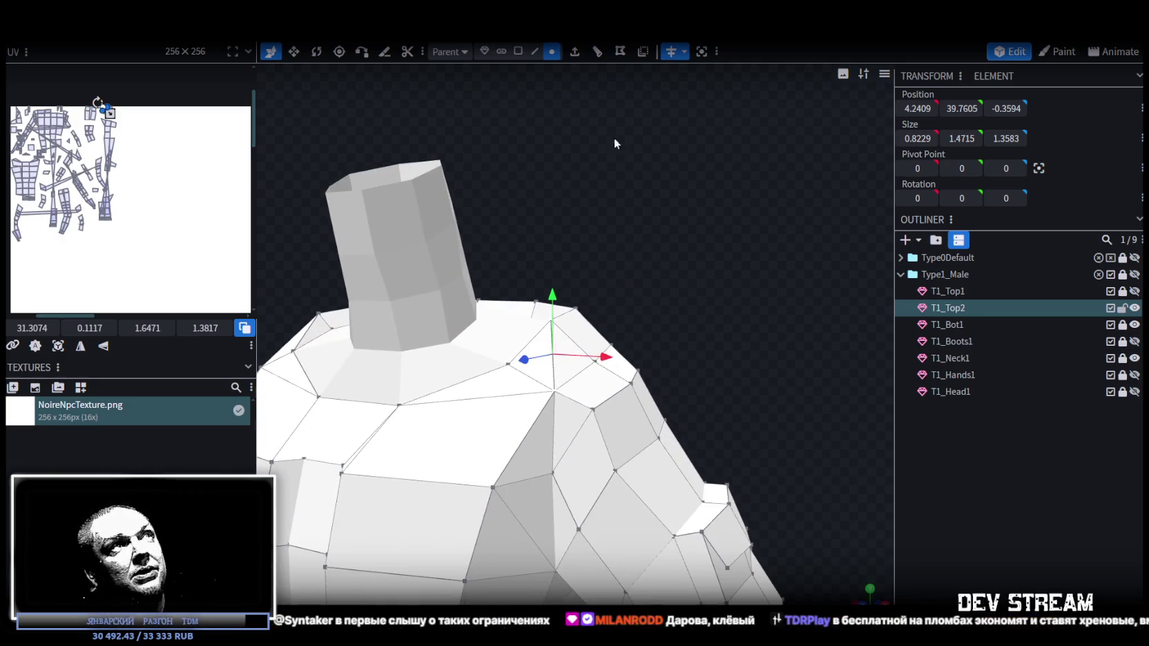
{"action": "mouse_move", "coordinate": [614, 352]}
{"action": "left_mouse_down"}
{"action": "mouse_move", "coordinate": [629, 321]}
{"action": "mouse_move", "coordinate": [616, 339]}
{"action": "mouse_move", "coordinate": [537, 283]}
{"action": "mouse_move", "coordinate": [423, 263]}
{"action": "left_mouse_up"}
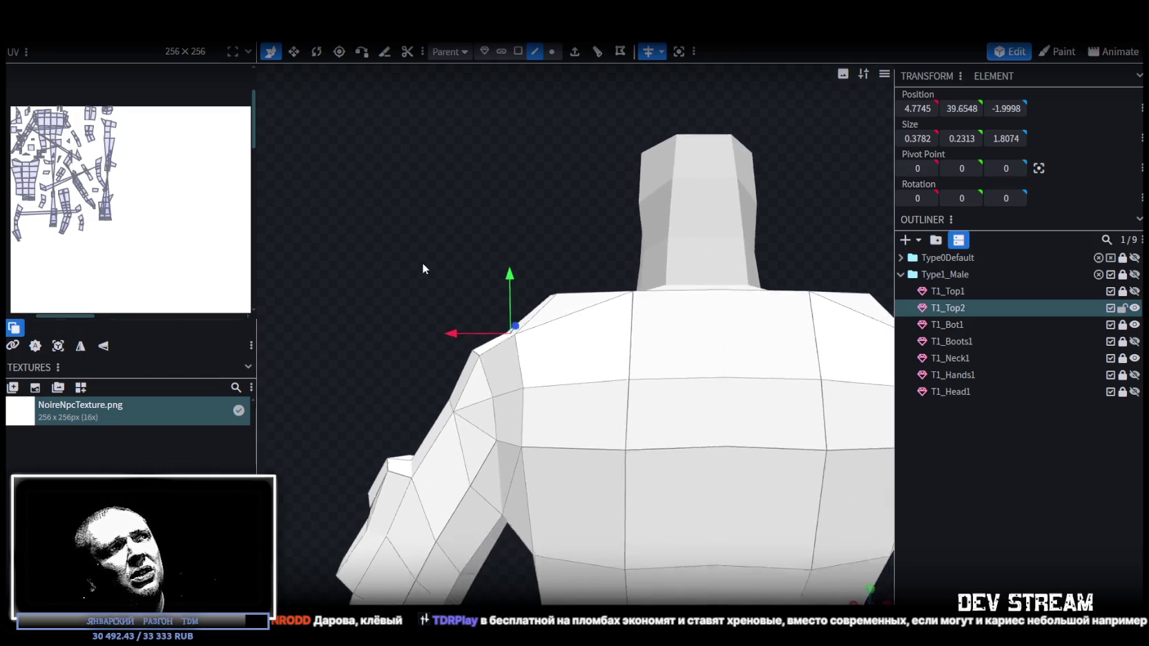
{"action": "mouse_move", "coordinate": [511, 272]}
{"action": "left_mouse_down"}
{"action": "mouse_move", "coordinate": [510, 263]}
{"action": "mouse_move", "coordinate": [676, 281]}
{"action": "mouse_move", "coordinate": [716, 253]}
{"action": "mouse_move", "coordinate": [776, 285]}
{"action": "left_mouse_up"}
{"action": "key", "text": "ctrl+z"}
- Switch to vertex selection and pick a chest vertex on the T1_Top2 shirt
{"action": "mouse_move", "coordinate": [811, 328]}
{"action": "left_mouse_down"}
{"action": "mouse_move", "coordinate": [757, 371]}
{"action": "mouse_move", "coordinate": [507, 371]}
{"action": "mouse_move", "coordinate": [642, 553]}
{"action": "mouse_move", "coordinate": [699, 500]}
{"action": "mouse_move", "coordinate": [778, 476]}
{"action": "mouse_move", "coordinate": [819, 481]}
{"action": "left_mouse_up"}
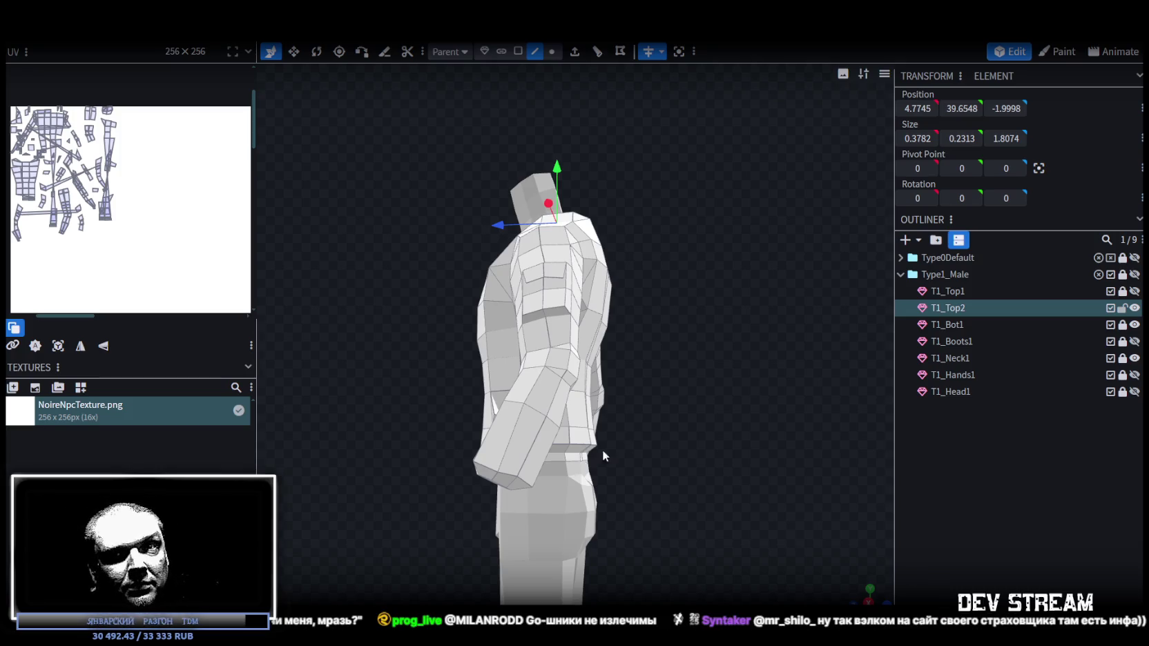
{"action": "mouse_move", "coordinate": [614, 514]}
{"action": "left_mouse_down"}
{"action": "mouse_move", "coordinate": [597, 464]}
{"action": "mouse_move", "coordinate": [590, 476]}
{"action": "mouse_move", "coordinate": [610, 492]}
{"action": "mouse_move", "coordinate": [643, 488]}
{"action": "mouse_move", "coordinate": [581, 488]}
{"action": "mouse_move", "coordinate": [656, 504]}
{"action": "mouse_move", "coordinate": [709, 536]}
{"action": "mouse_move", "coordinate": [775, 521]}
{"action": "mouse_move", "coordinate": [545, 507]}
{"action": "mouse_move", "coordinate": [489, 429]}
{"action": "left_mouse_up"}
{"action": "scroll", "coordinate": [546, 507], "scroll_direction": "up", "scroll_amount": 2}
{"action": "scroll", "coordinate": [540, 487], "scroll_direction": "up", "scroll_amount": 2}
{"action": "scroll", "coordinate": [518, 373], "scroll_direction": "up", "scroll_amount": 3}
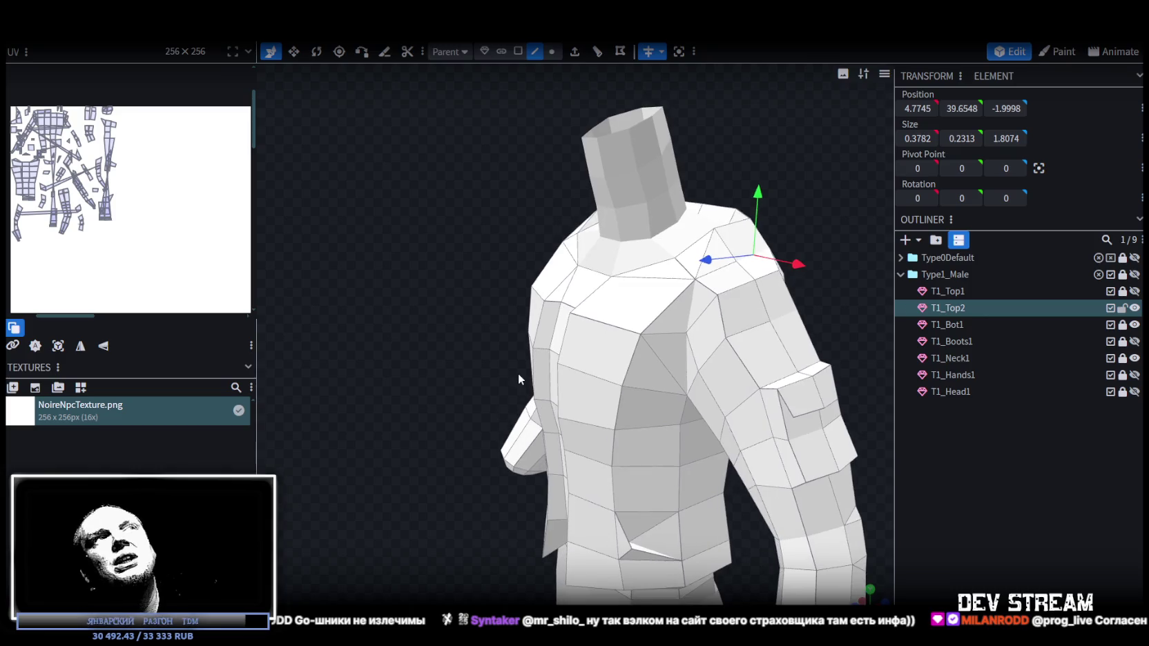
{"action": "left_click", "coordinate": [553, 52]}
{"action": "left_click", "coordinate": [639, 337]}
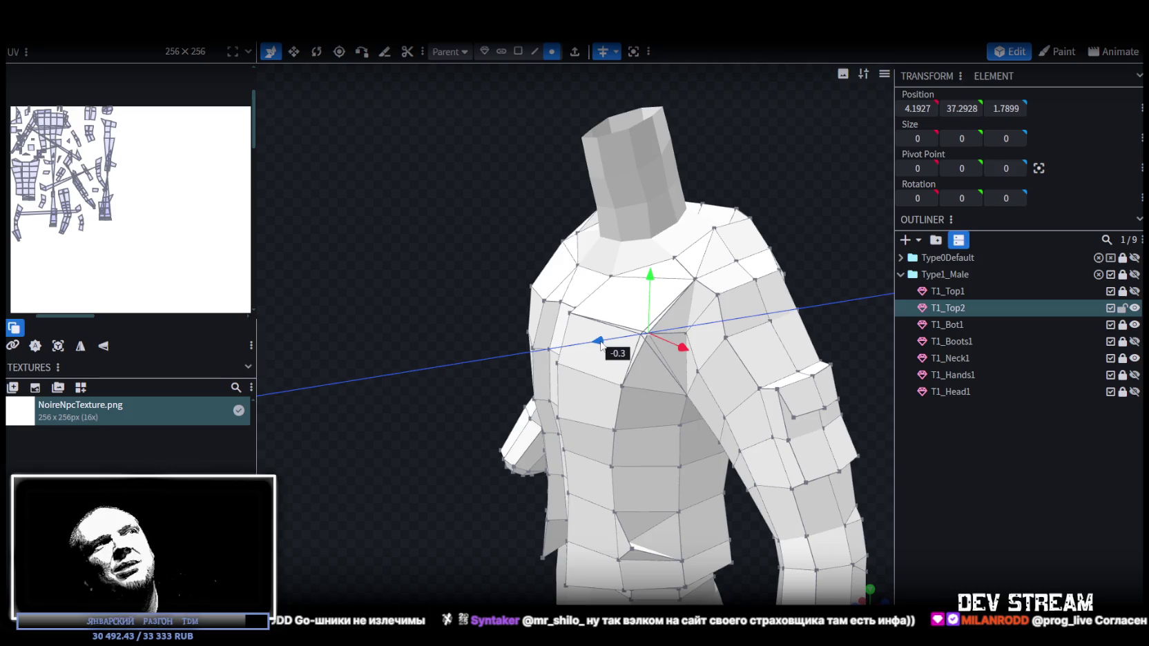
{"action": "left_click_drag", "start_coordinate": [444, 310], "coordinate": [609, 281]}
{"action": "mouse_move", "coordinate": [792, 261]}
{"action": "left_mouse_down"}
{"action": "mouse_move", "coordinate": [668, 240]}
{"action": "mouse_move", "coordinate": [691, 262]}
{"action": "mouse_move", "coordinate": [765, 262]}
{"action": "left_mouse_up"}
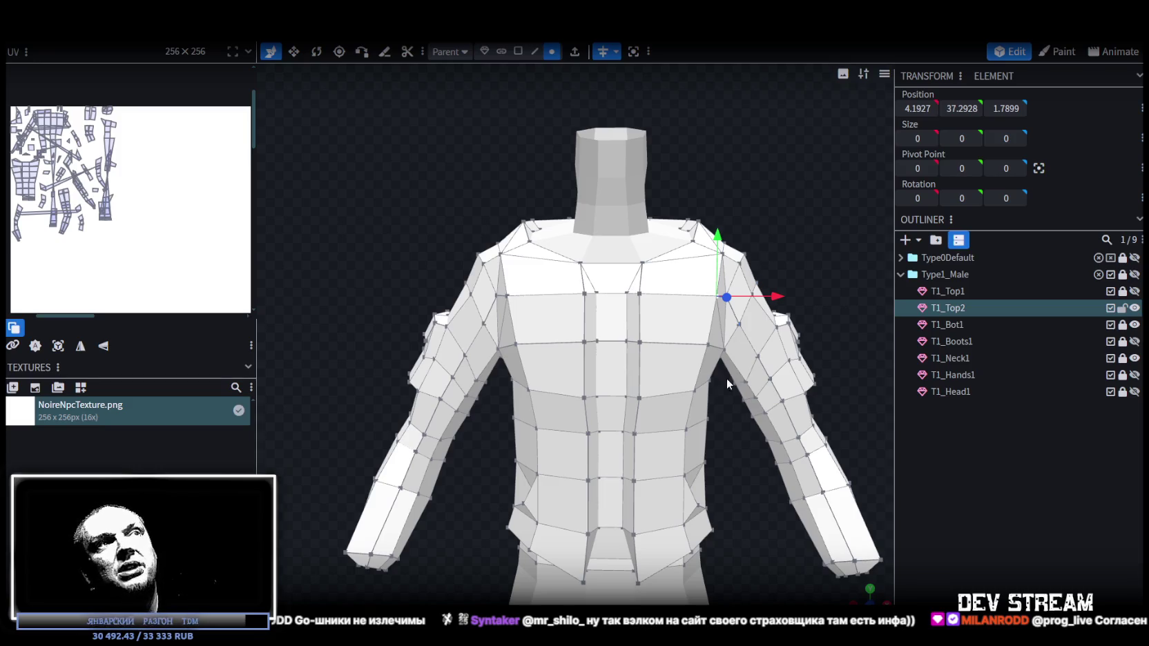
{"action": "mouse_move", "coordinate": [741, 461]}
{"action": "left_mouse_down"}
{"action": "mouse_move", "coordinate": [722, 419]}
{"action": "mouse_move", "coordinate": [679, 420]}
{"action": "mouse_move", "coordinate": [681, 429]}
{"action": "mouse_move", "coordinate": [811, 434]}
{"action": "mouse_move", "coordinate": [852, 418]}
{"action": "mouse_move", "coordinate": [672, 435]}
{"action": "mouse_move", "coordinate": [703, 474]}
{"action": "mouse_move", "coordinate": [696, 406]}
{"action": "mouse_move", "coordinate": [709, 460]}
{"action": "mouse_move", "coordinate": [761, 452]}
{"action": "left_mouse_up"}
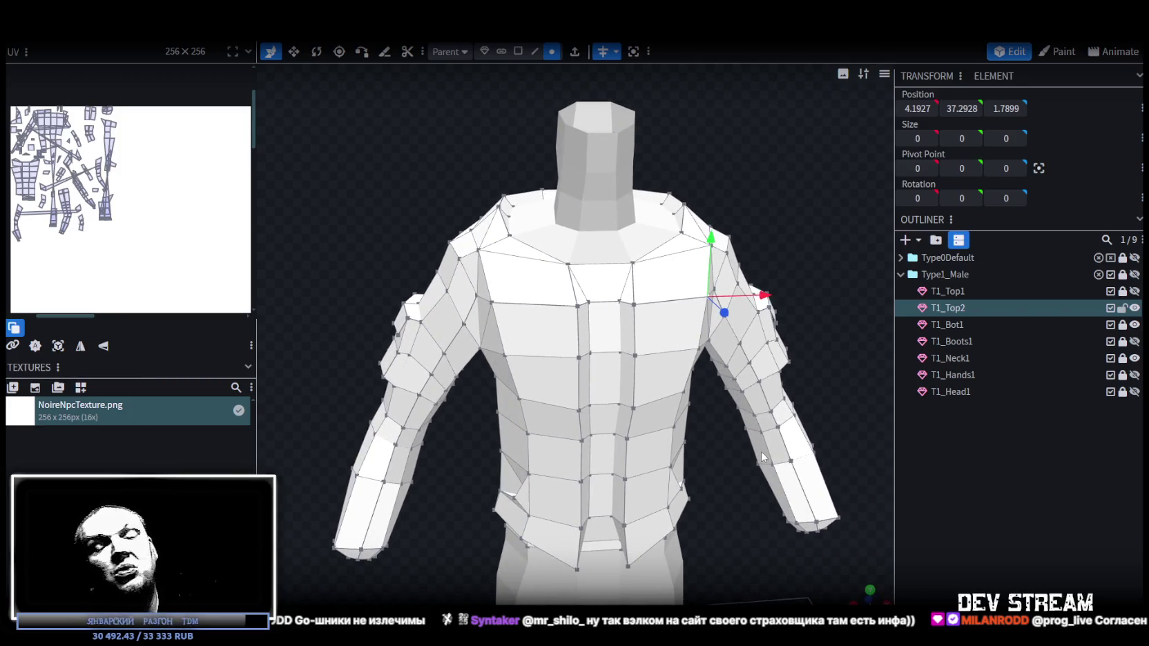
{"action": "mouse_move", "coordinate": [761, 451]}
{"action": "left_mouse_down"}
{"action": "mouse_move", "coordinate": [722, 425]}
{"action": "mouse_move", "coordinate": [738, 518]}
{"action": "mouse_move", "coordinate": [750, 392]}
{"action": "mouse_move", "coordinate": [713, 381]}
{"action": "mouse_move", "coordinate": [706, 399]}
{"action": "mouse_move", "coordinate": [587, 435]}
{"action": "left_mouse_up"}
- Move a shirt vertex along the X and Z axes to refine the shirt's shape
{"action": "left_click", "coordinate": [584, 435]}
{"action": "mouse_move", "coordinate": [540, 440]}
{"action": "left_mouse_down"}
{"action": "mouse_move", "coordinate": [580, 452]}
{"action": "mouse_move", "coordinate": [616, 490]}
{"action": "left_mouse_up"}
{"action": "mouse_move", "coordinate": [550, 459]}
{"action": "left_mouse_down"}
{"action": "mouse_move", "coordinate": [475, 463]}
{"action": "mouse_move", "coordinate": [483, 408]}
{"action": "mouse_move", "coordinate": [593, 387]}
{"action": "left_mouse_up"}
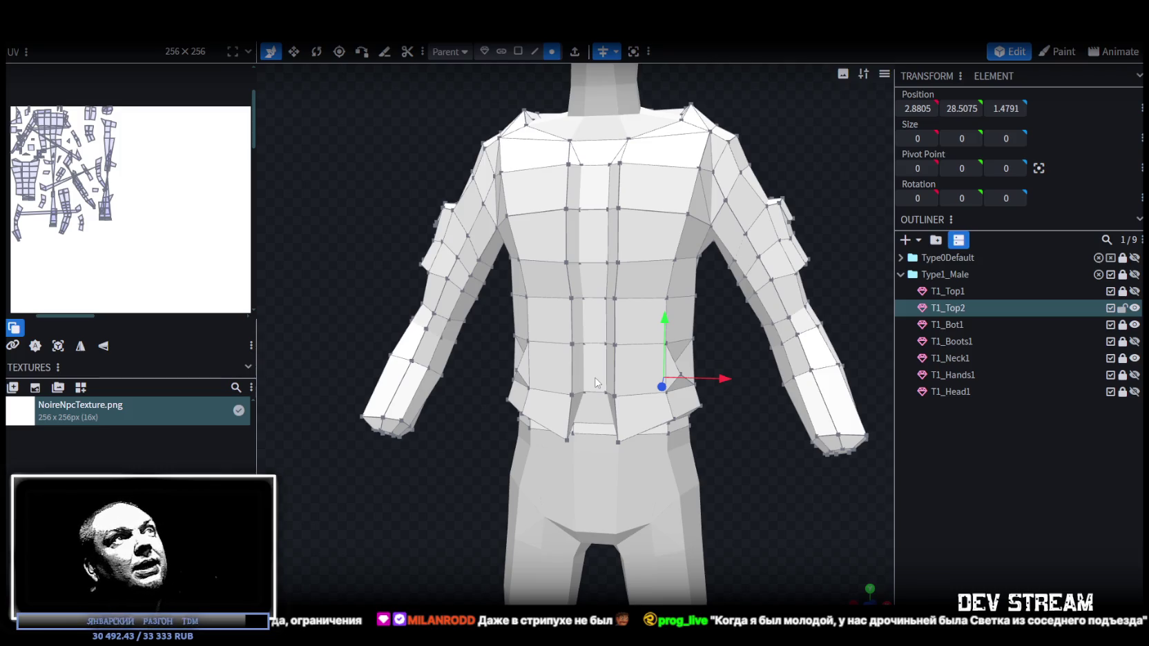
{"action": "left_click_drag", "start_coordinate": [399, 205], "coordinate": [427, 293]}
- In face mode, select the front-centre chest face and the face directly below it
{"action": "scroll", "coordinate": [439, 303], "scroll_direction": "up", "scroll_amount": 2}
{"action": "scroll", "coordinate": [476, 249], "scroll_direction": "up", "scroll_amount": 2}
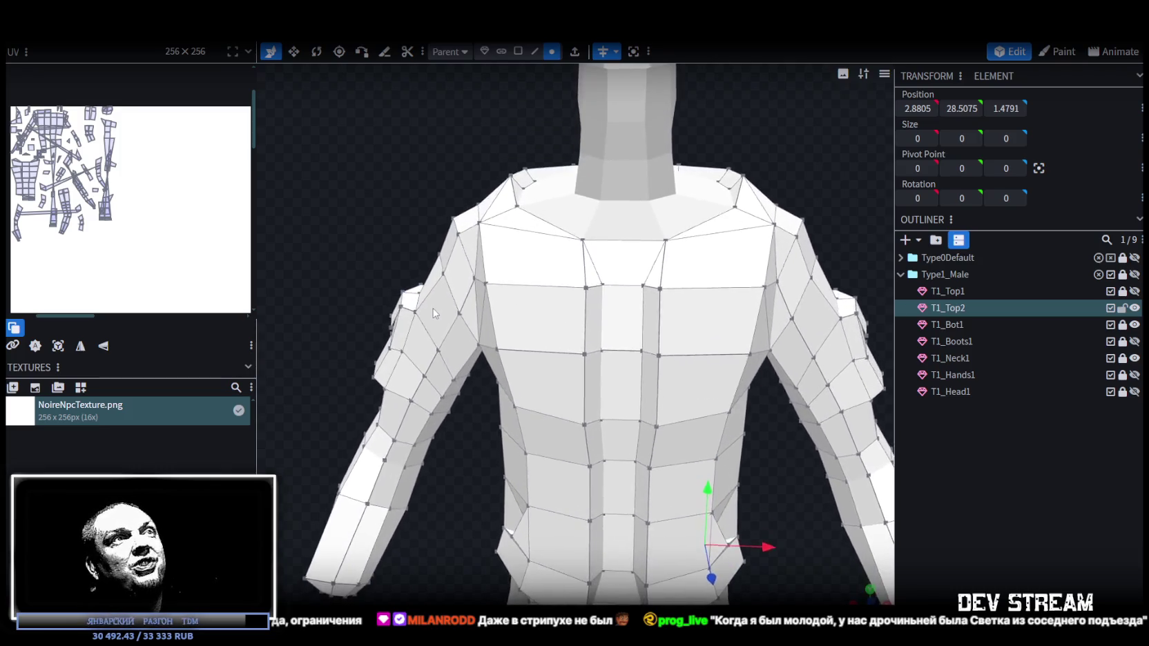
{"action": "scroll", "coordinate": [516, 194], "scroll_direction": "up", "scroll_amount": 2}
{"action": "left_click", "coordinate": [518, 51]}
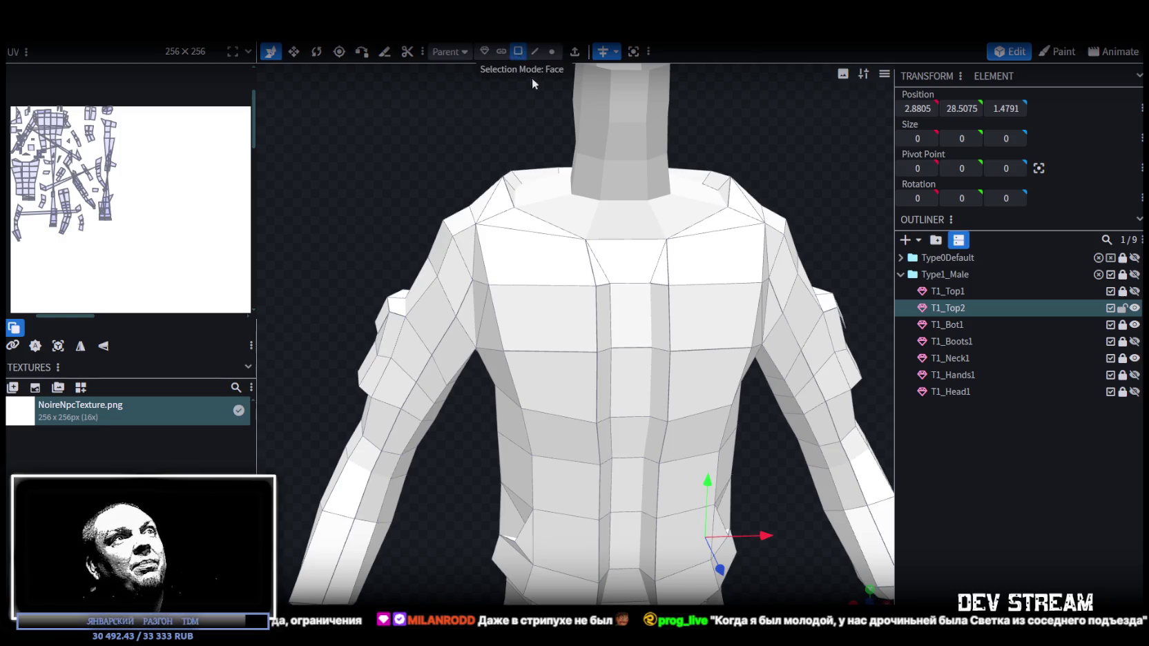
{"action": "left_click", "coordinate": [656, 308]}
{"action": "left_click", "coordinate": [662, 391], "text": "shift"}
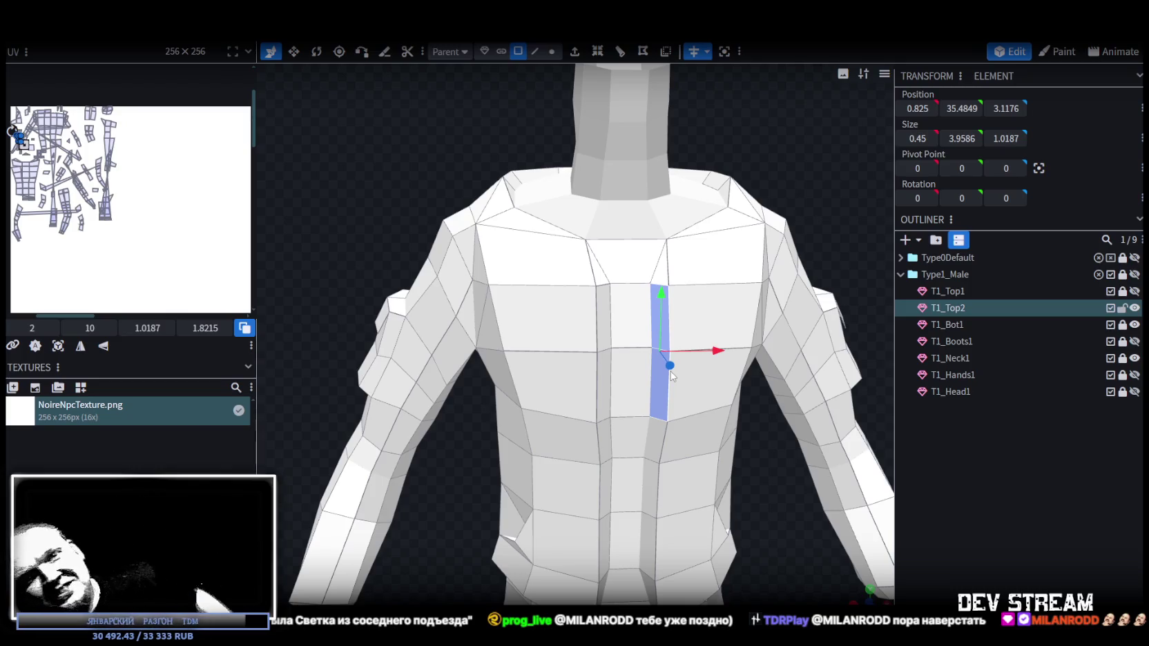
- Duplicate the shirt mesh with Ctrl+D
{"action": "scroll", "coordinate": [671, 374], "scroll_direction": "down", "scroll_amount": 3}
{"action": "mouse_move", "coordinate": [671, 375]}
{"action": "left_mouse_down"}
{"action": "mouse_move", "coordinate": [768, 289]}
{"action": "mouse_move", "coordinate": [927, 334]}
{"action": "left_mouse_up"}
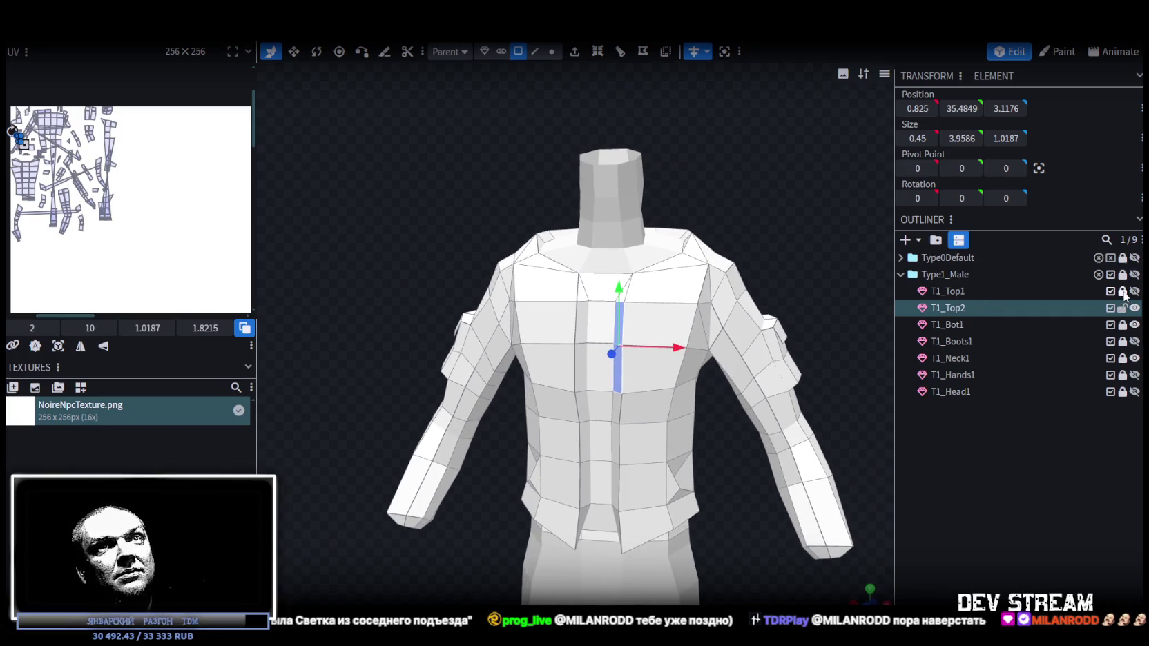
{"action": "key", "text": "ctrl+d"}
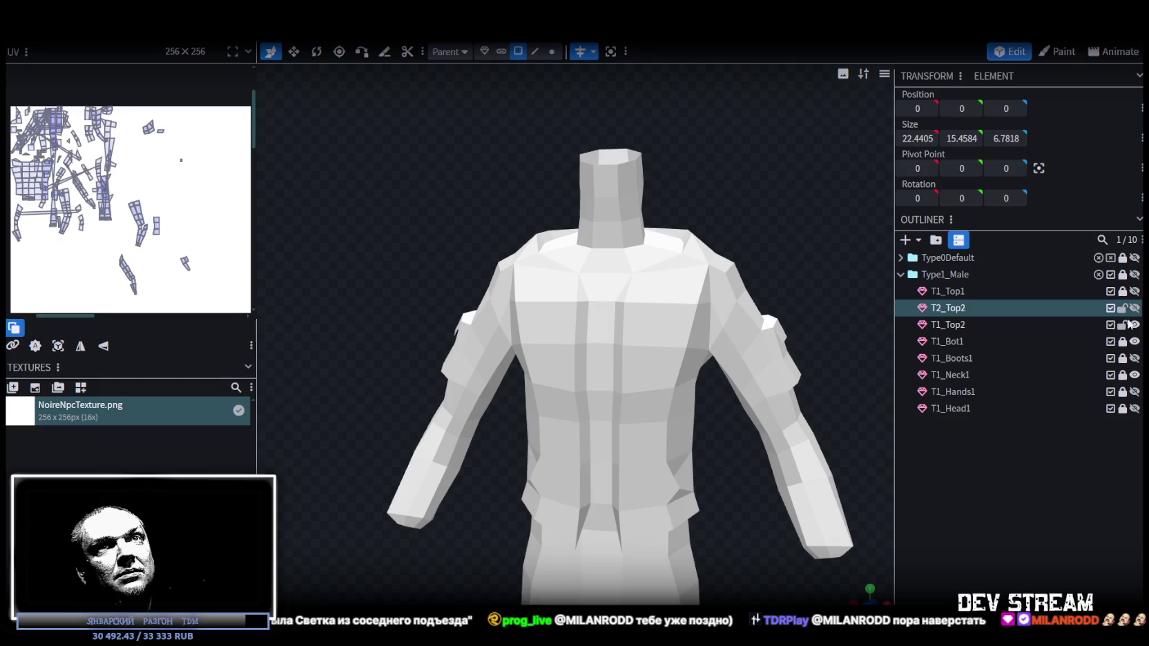
- Move the copied mesh below T1_Top2 and rename it T1_Top3
{"action": "left_click_drag", "start_coordinate": [948, 309], "coordinate": [951, 329]}
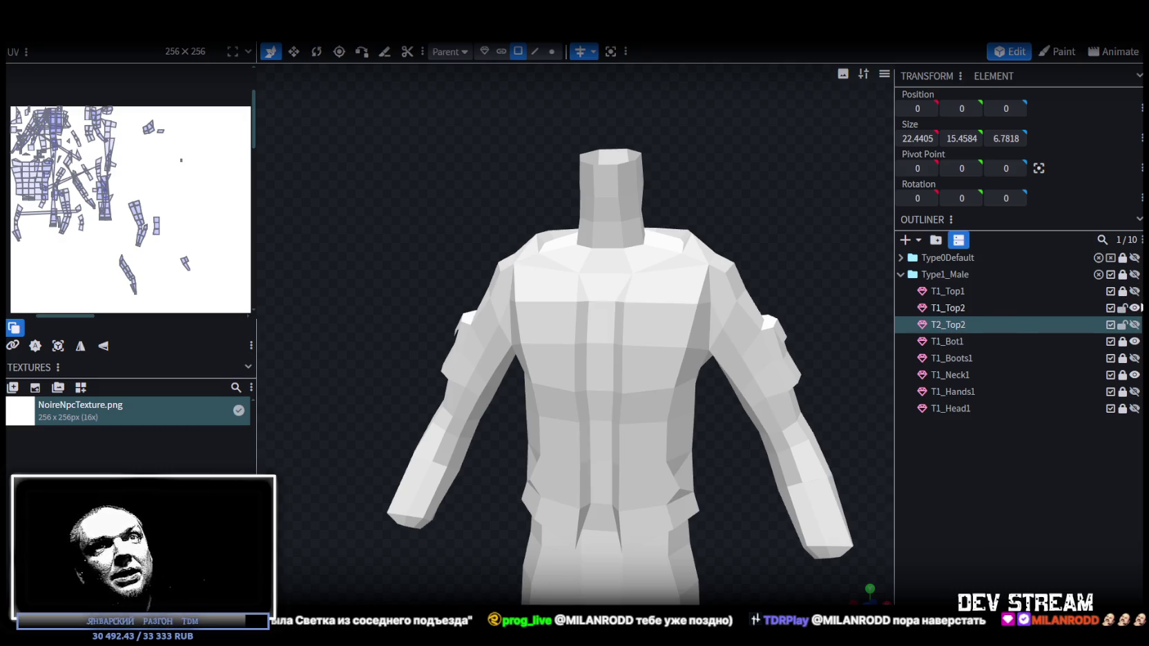
{"action": "double_click", "coordinate": [958, 326]}
{"action": "left_click", "coordinate": [940, 324]}
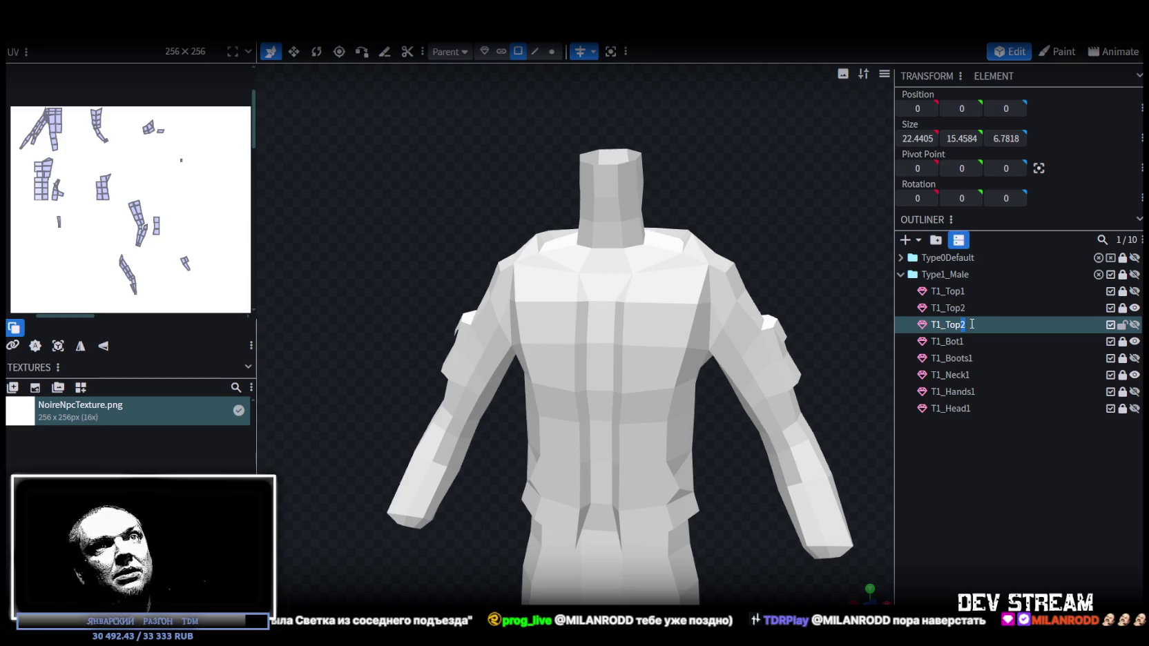
{"action": "type", "text": "3"}
{"action": "key", "text": "Return"}
{"action": "left_click", "coordinate": [963, 322]}
- Hide T1_Top2 so only T1_Top3 shows, and inspect its torso faces
{"action": "left_click_drag", "start_coordinate": [866, 319], "coordinate": [699, 312]}
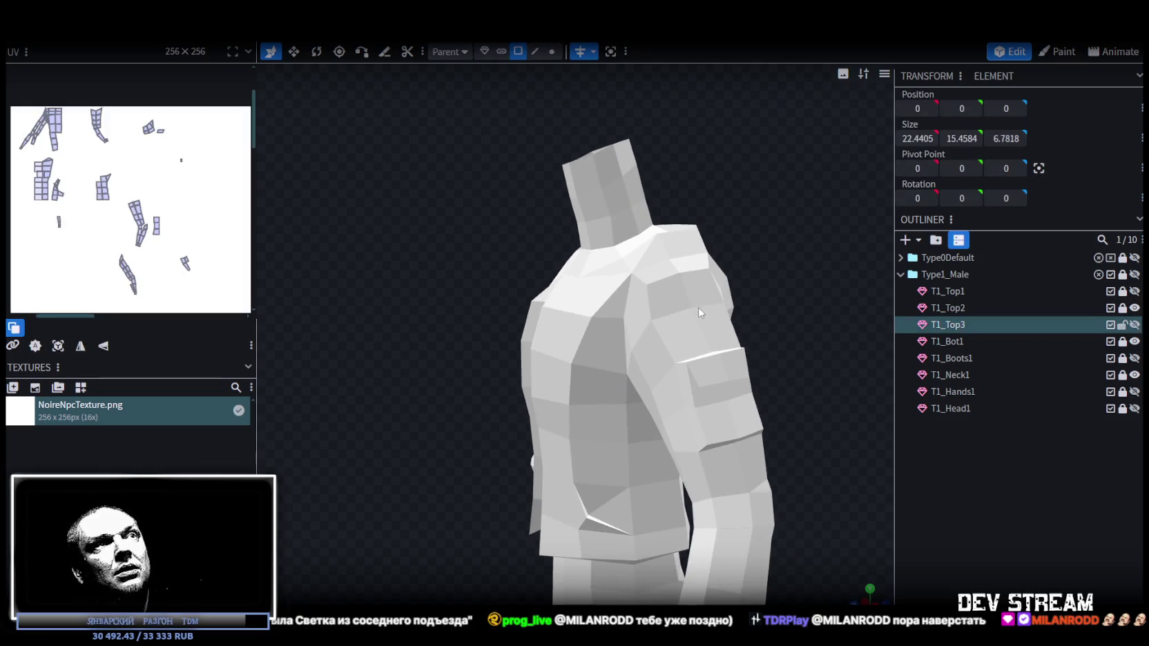
{"action": "left_click", "coordinate": [1134, 308]}
{"action": "left_click", "coordinate": [1134, 325]}
{"action": "scroll", "coordinate": [604, 310], "scroll_direction": "down", "scroll_amount": 2}
{"action": "left_click", "coordinate": [604, 310]}
{"action": "left_click_drag", "start_coordinate": [604, 309], "coordinate": [761, 292]}
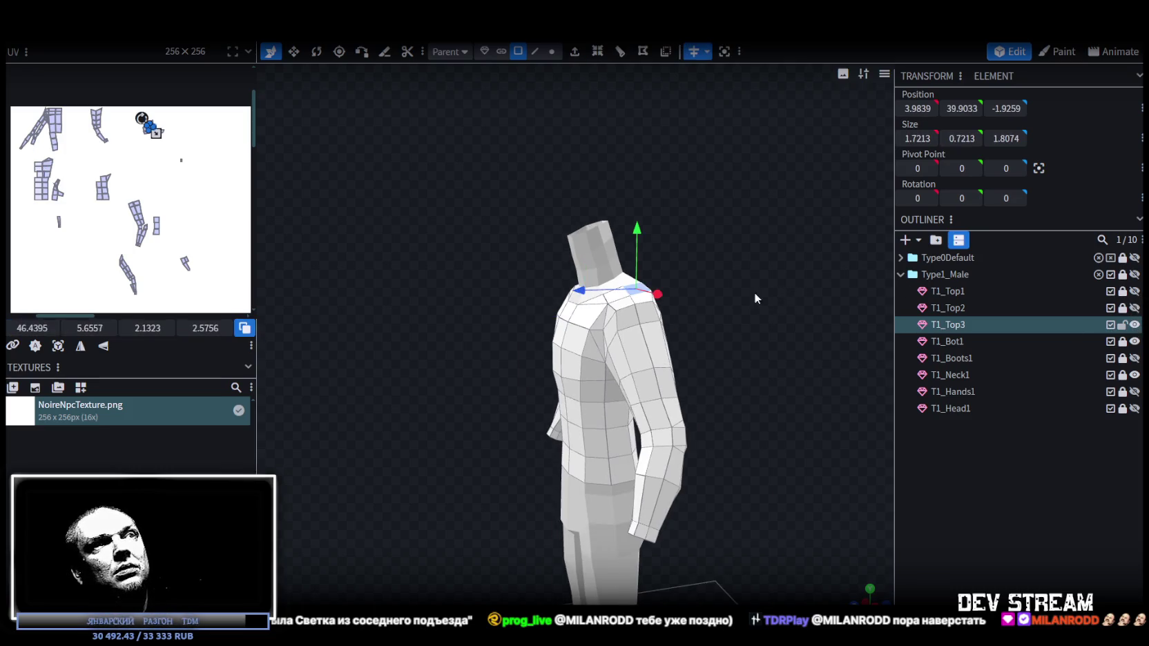
{"action": "scroll", "coordinate": [783, 377], "scroll_direction": "up", "scroll_amount": 2}
{"action": "scroll", "coordinate": [856, 351], "scroll_direction": "up", "scroll_amount": 2}
{"action": "left_click_drag", "start_coordinate": [856, 351], "coordinate": [732, 356]}
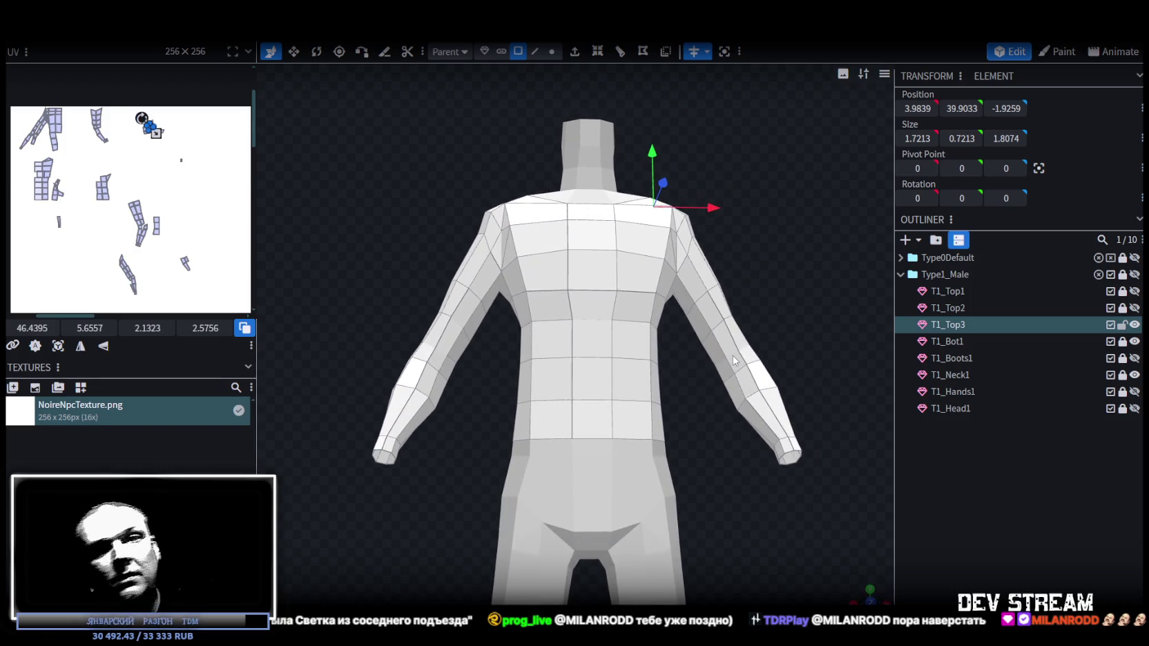
{"action": "left_click", "coordinate": [636, 370]}
{"action": "mouse_move", "coordinate": [689, 466]}
{"action": "left_mouse_down"}
{"action": "mouse_move", "coordinate": [637, 490]}
{"action": "mouse_move", "coordinate": [702, 437]}
{"action": "left_mouse_up"}
{"action": "left_click", "coordinate": [535, 51]}
{"action": "scroll", "coordinate": [671, 337], "scroll_direction": "up", "scroll_amount": 1}
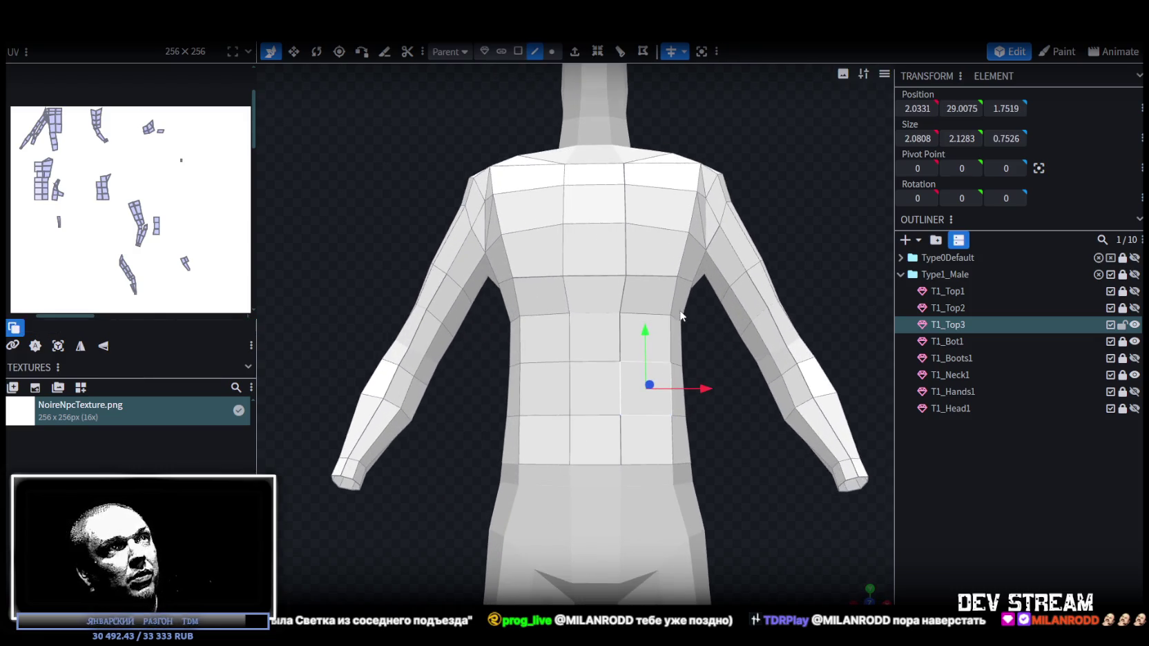
- Add a horizontal loop cut around the T1_Top3 shirt's waist
{"action": "left_click", "coordinate": [671, 337]}
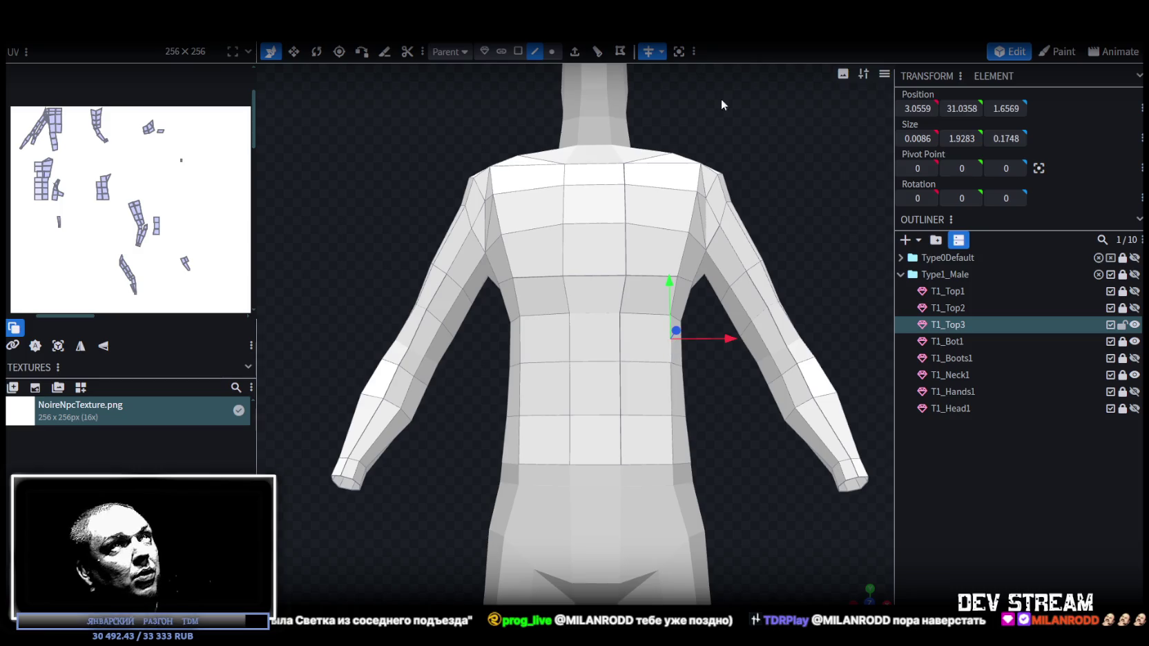
{"action": "left_click", "coordinate": [597, 52]}
{"action": "scroll", "coordinate": [703, 357], "scroll_direction": "up", "scroll_amount": 1}
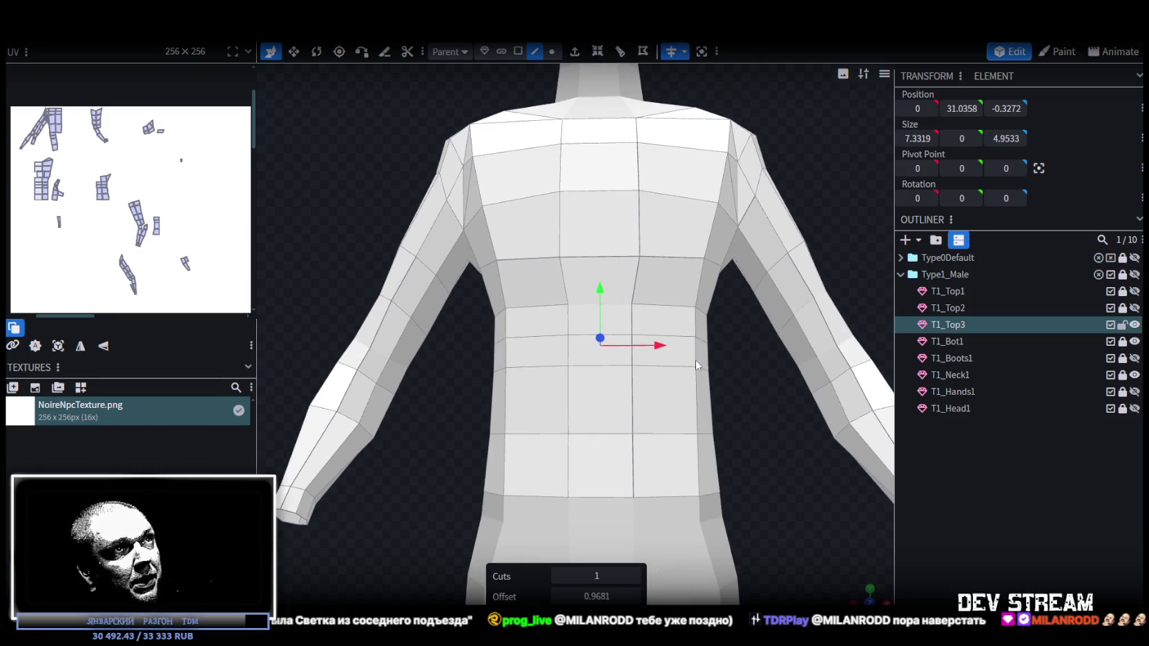
{"action": "left_click", "coordinate": [696, 366]}
{"action": "left_click_drag", "start_coordinate": [722, 365], "coordinate": [707, 414]}
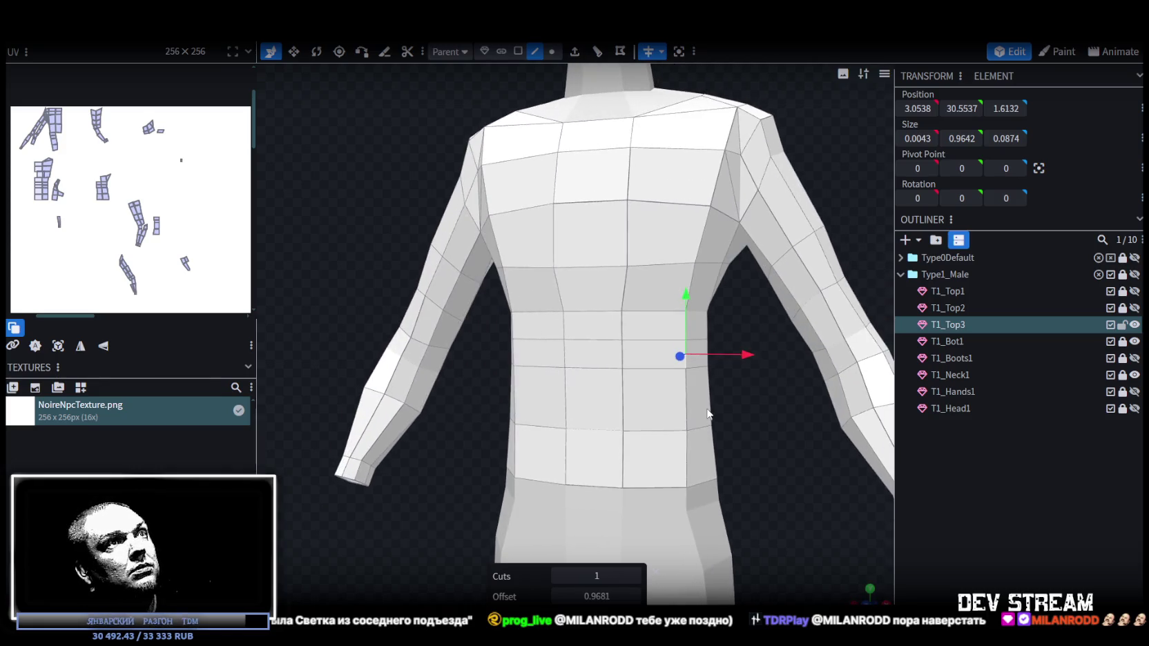
{"action": "left_click_drag", "start_coordinate": [708, 412], "coordinate": [714, 408]}
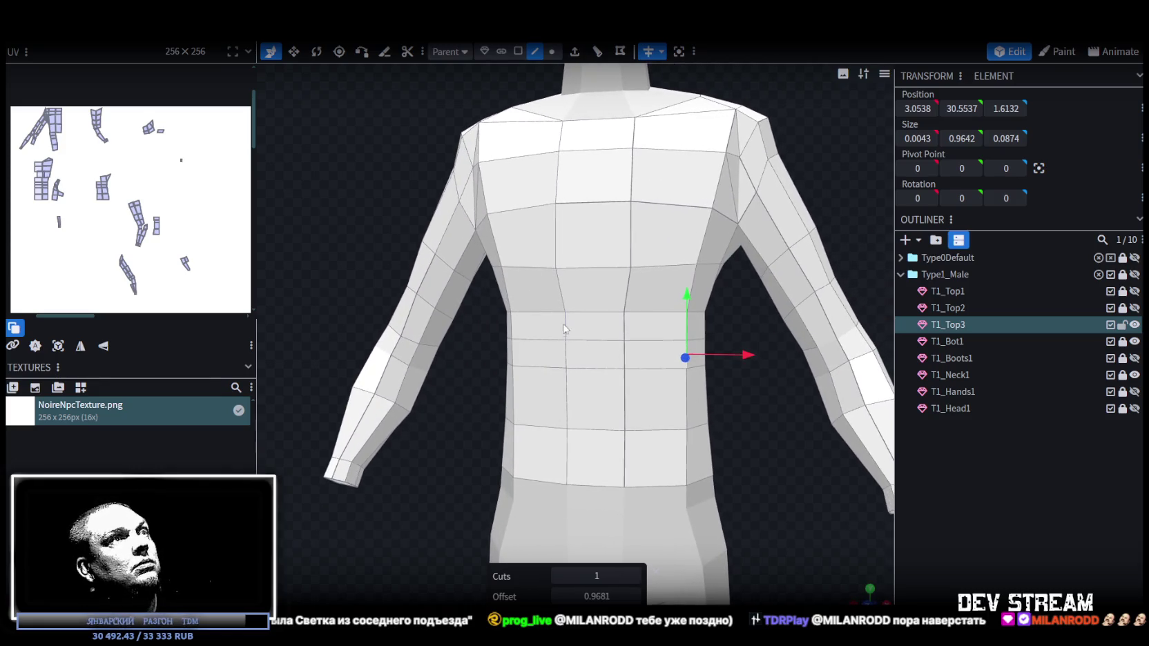
- In front view, box-select the new row of waist vertices
{"action": "left_click", "coordinate": [550, 51]}
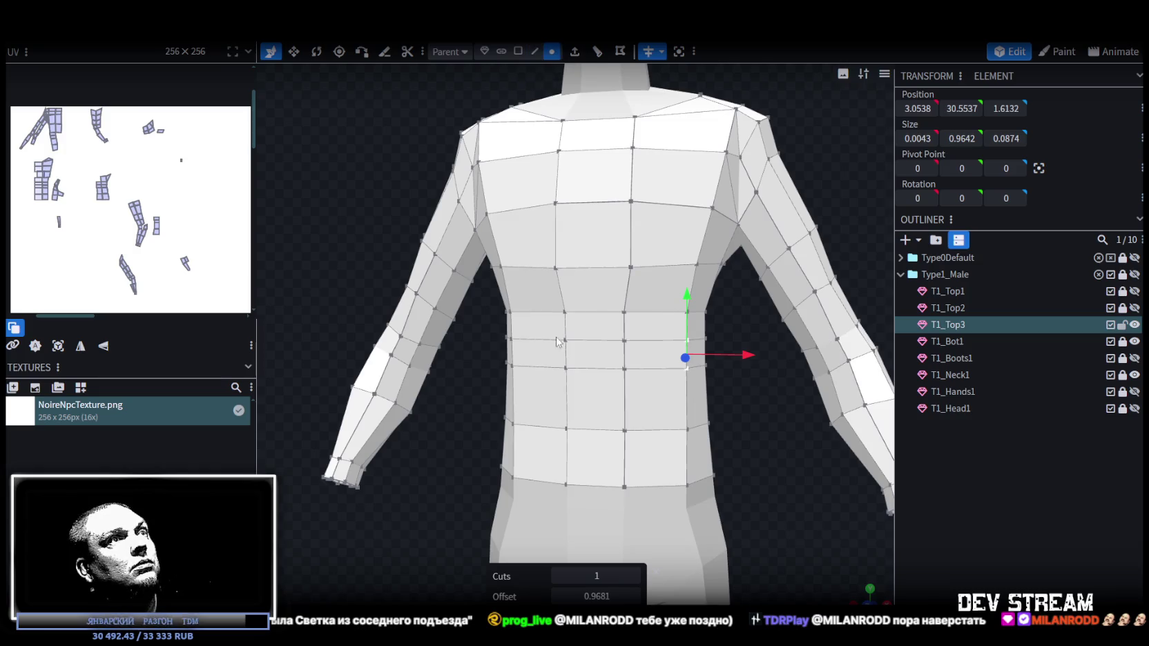
{"action": "left_click_drag", "start_coordinate": [493, 315], "coordinate": [727, 350]}
{"action": "left_click", "coordinate": [871, 592]}
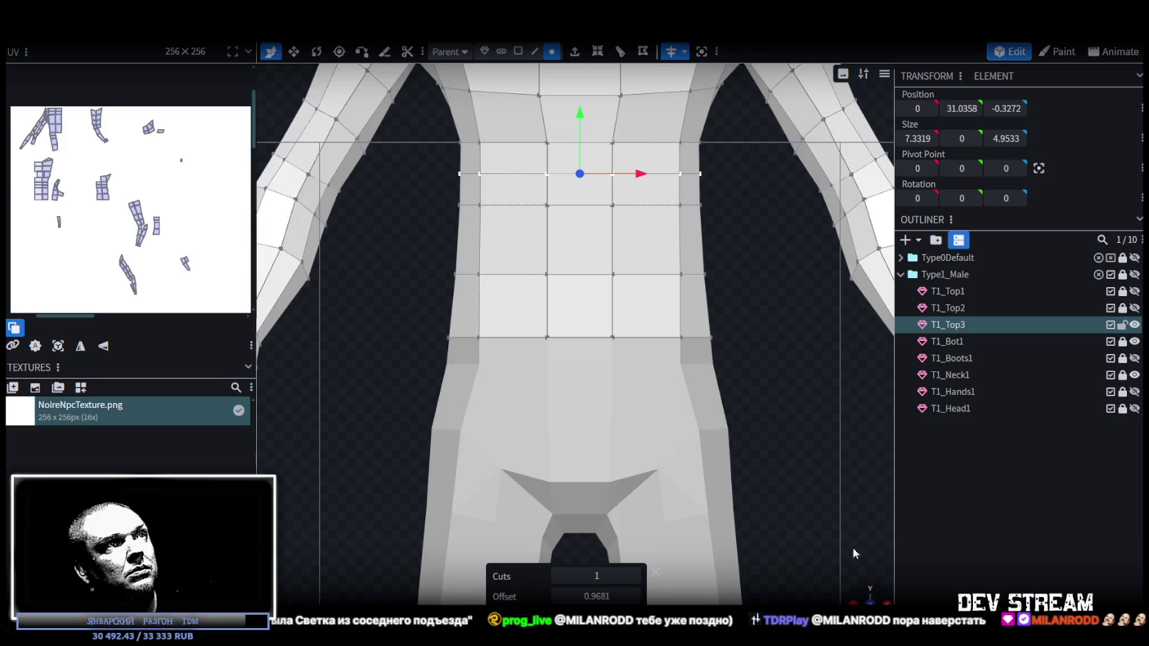
{"action": "scroll", "coordinate": [636, 310], "scroll_direction": "down", "scroll_amount": 3}
{"action": "scroll", "coordinate": [633, 303], "scroll_direction": "up", "scroll_amount": 4}
{"action": "left_click_drag", "start_coordinate": [466, 236], "coordinate": [747, 268]}
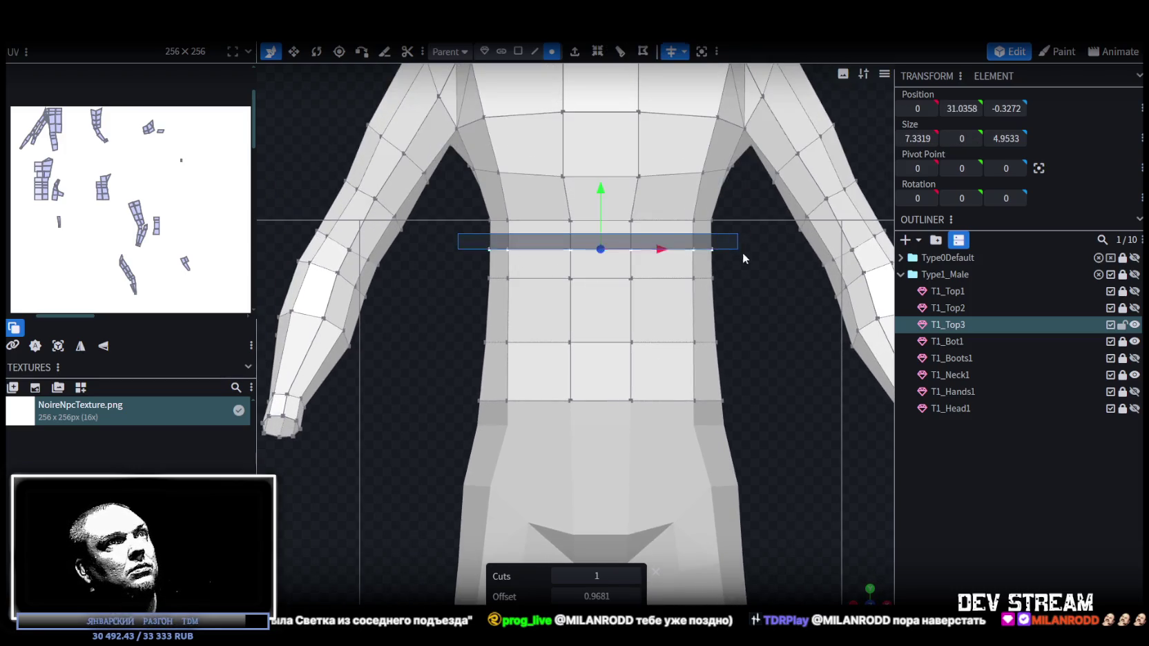
{"action": "mouse_move", "coordinate": [850, 576]}
{"action": "left_mouse_down"}
{"action": "mouse_move", "coordinate": [785, 438]}
{"action": "mouse_move", "coordinate": [635, 278]}
{"action": "mouse_move", "coordinate": [645, 276]}
{"action": "left_mouse_up"}
- Scale the waist vertex row outward into a flared band and lower it slightly
{"action": "key", "text": "v"}
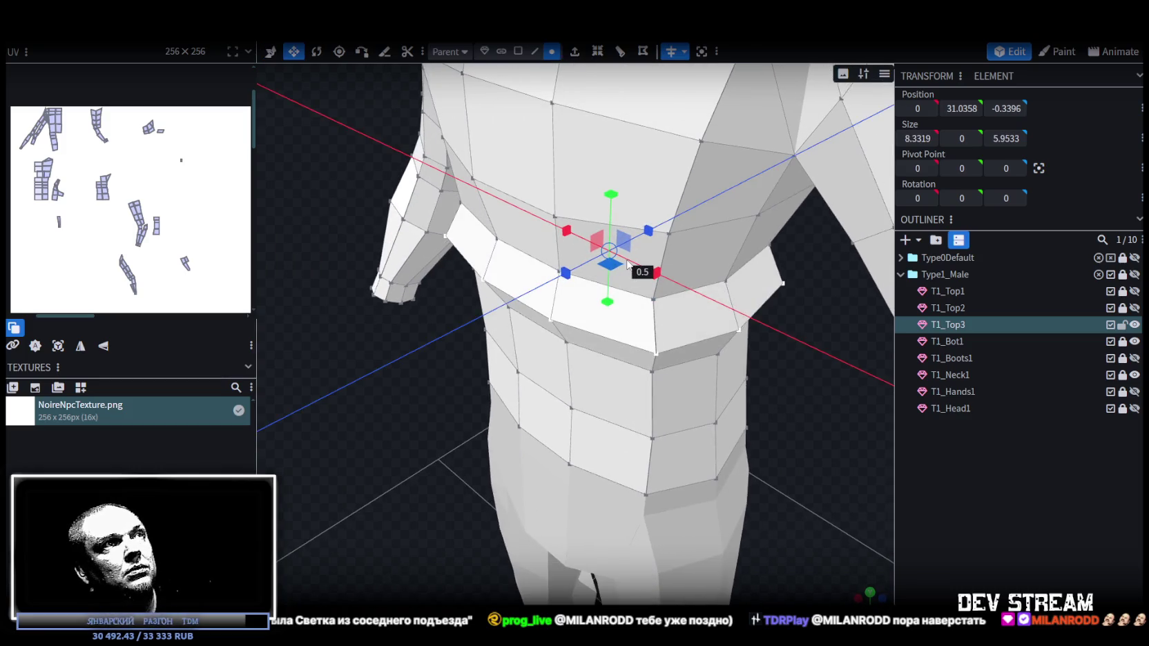
{"action": "left_click", "coordinate": [871, 592]}
{"action": "key", "text": "v"}
{"action": "left_click_drag", "start_coordinate": [609, 173], "coordinate": [616, 197]}
{"action": "scroll", "coordinate": [732, 356], "scroll_direction": "down", "scroll_amount": 3}
{"action": "right_click_drag", "start_coordinate": [783, 356], "coordinate": [742, 392]}
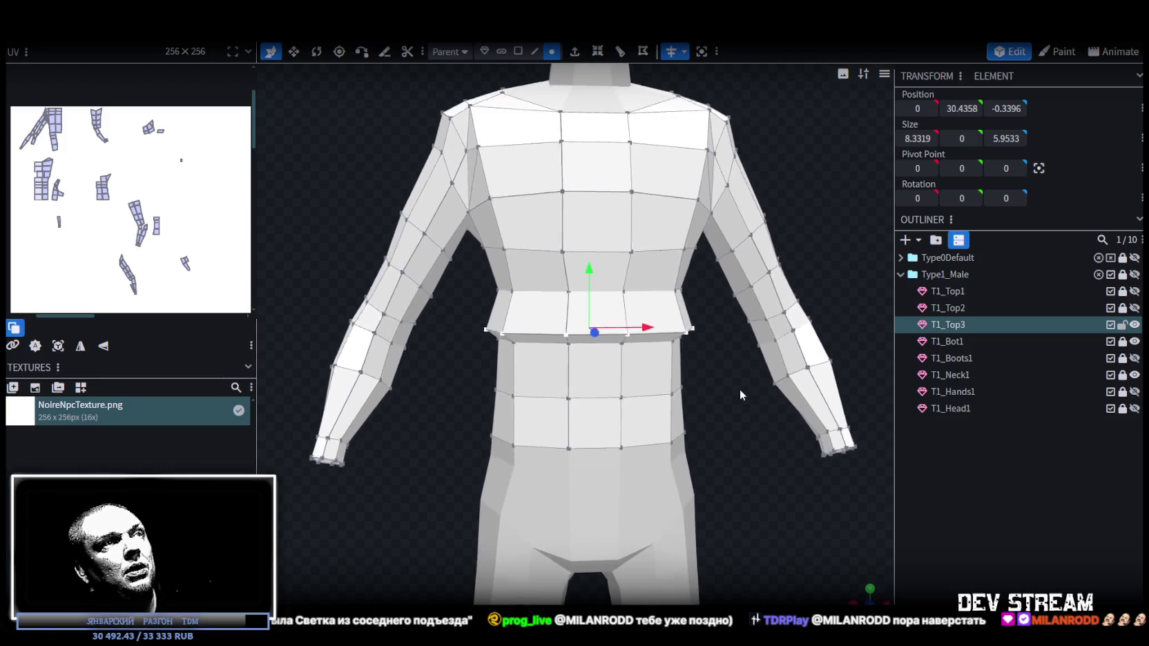
{"action": "left_click_drag", "start_coordinate": [783, 479], "coordinate": [573, 464]}
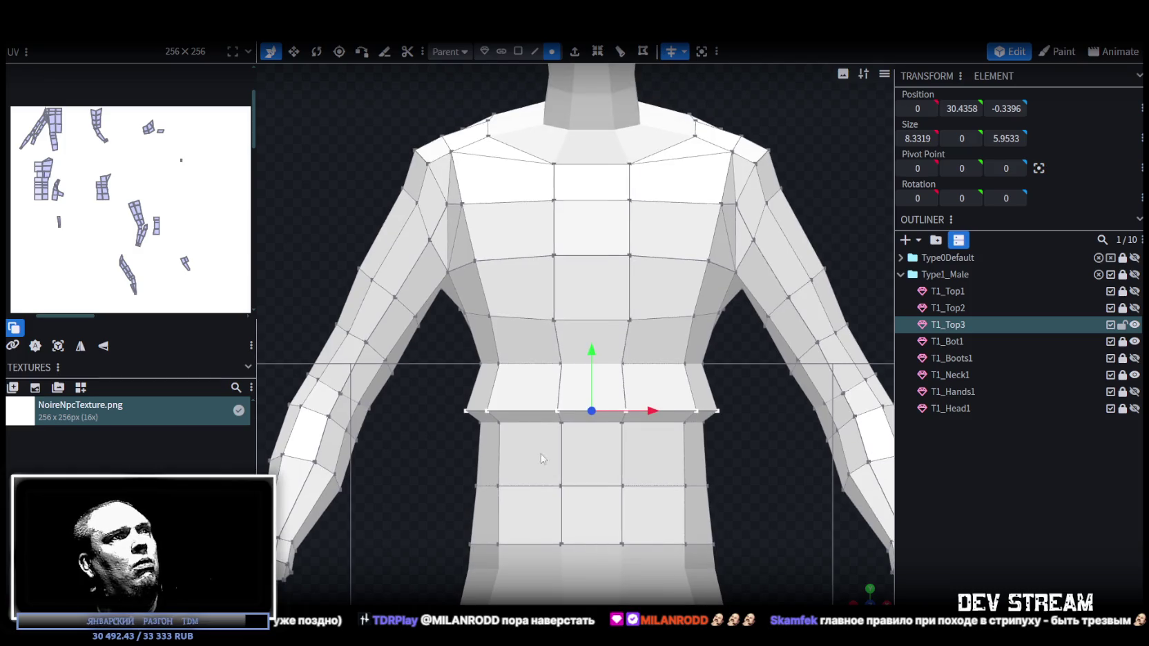
- Select the chest faces from neck to waist plus the left and right side faces
{"action": "left_click_drag", "start_coordinate": [455, 351], "coordinate": [738, 390]}
{"action": "scroll", "coordinate": [737, 388], "scroll_direction": "down", "scroll_amount": 2}
{"action": "scroll", "coordinate": [738, 388], "scroll_direction": "down", "scroll_amount": 2}
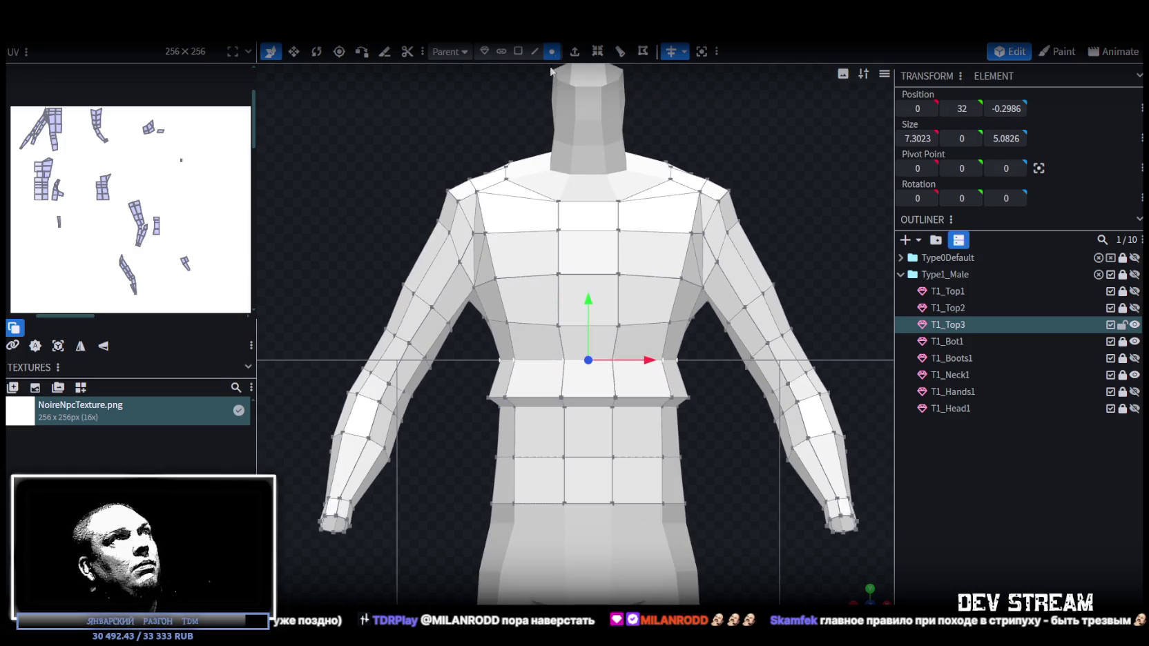
{"action": "left_click", "coordinate": [518, 52]}
{"action": "scroll", "coordinate": [590, 325], "scroll_direction": "down", "scroll_amount": 1}
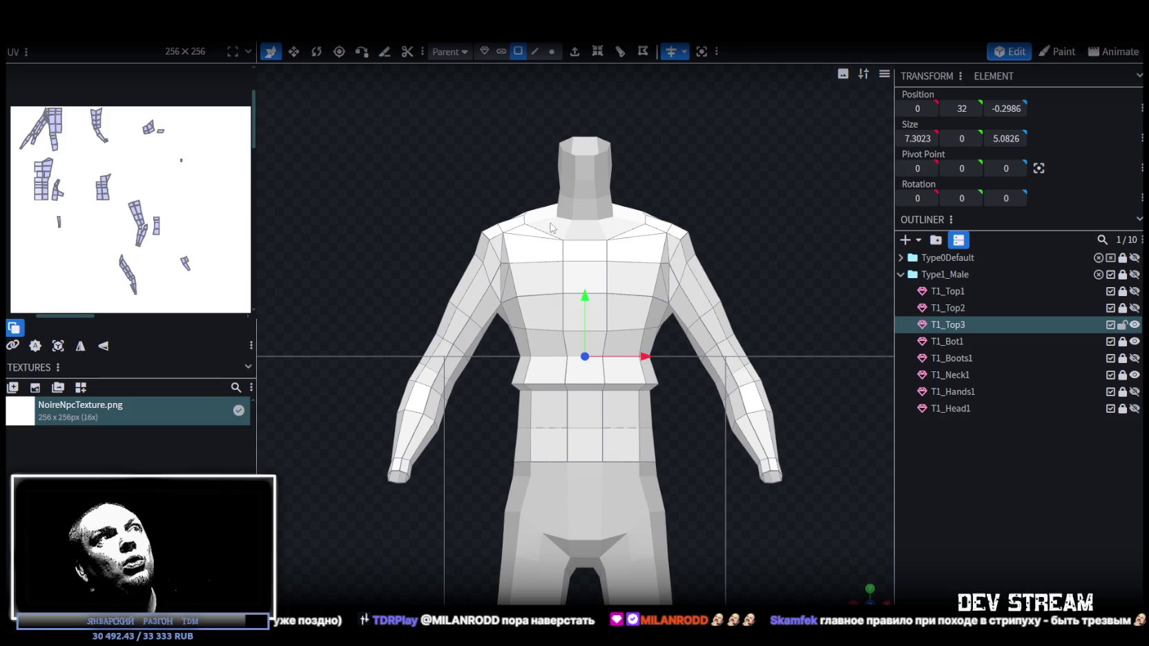
{"action": "left_click_drag", "start_coordinate": [521, 187], "coordinate": [655, 350]}
{"action": "left_click", "coordinate": [509, 285], "text": "shift"}
{"action": "left_click", "coordinate": [668, 265], "text": "shift"}
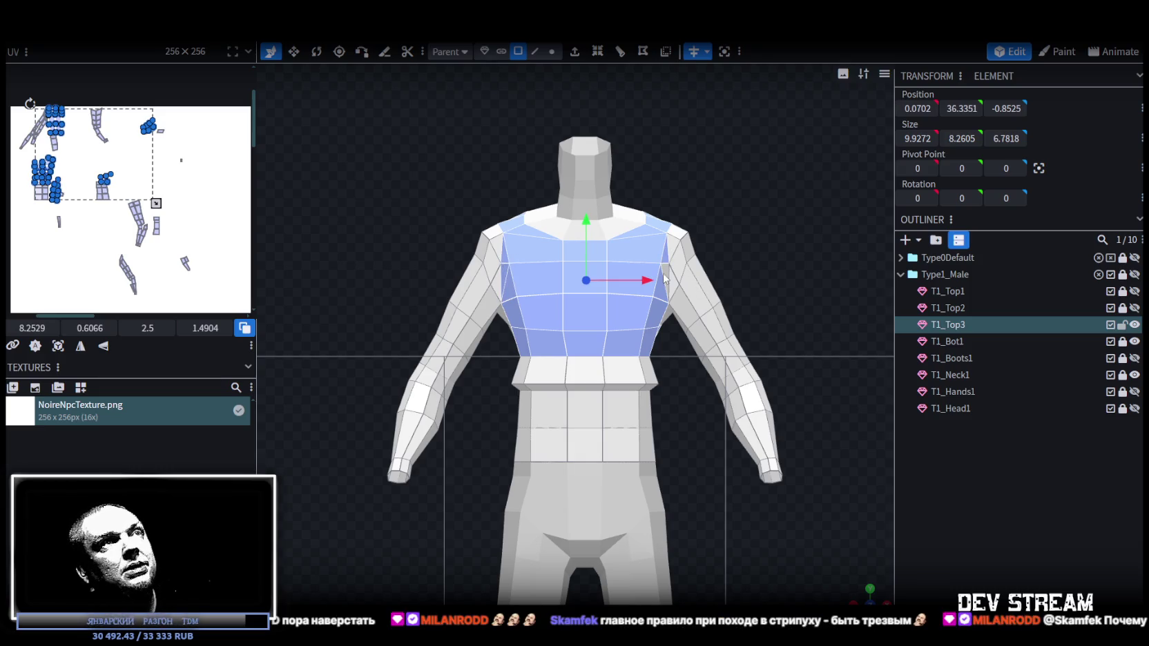
{"action": "left_click", "coordinate": [662, 299], "text": "shift"}
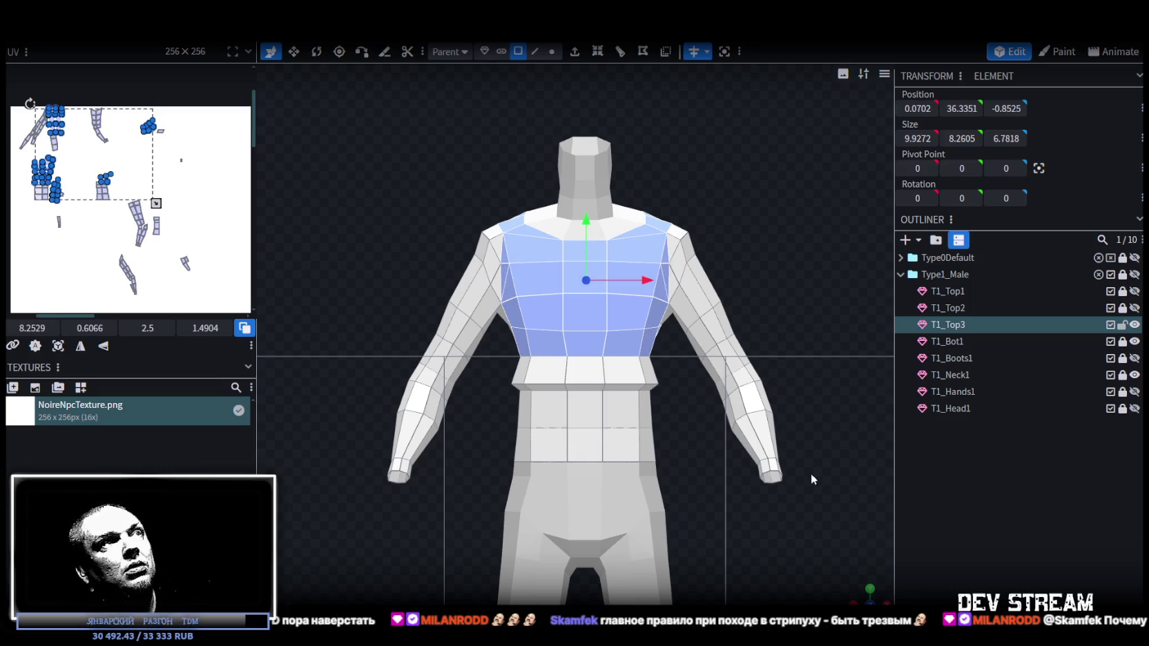
- Add the back side face and orbit around to confirm the full upper-torso selection
{"action": "left_click_drag", "start_coordinate": [868, 592], "coordinate": [524, 580]}
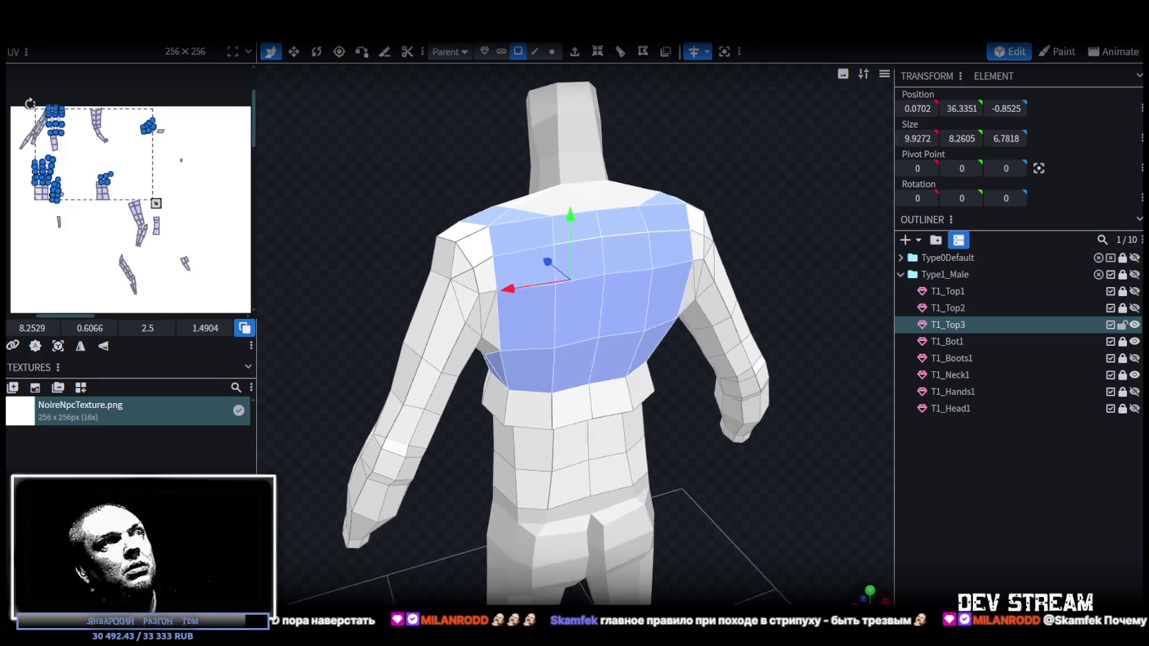
{"action": "left_click_drag", "start_coordinate": [525, 580], "coordinate": [765, 387]}
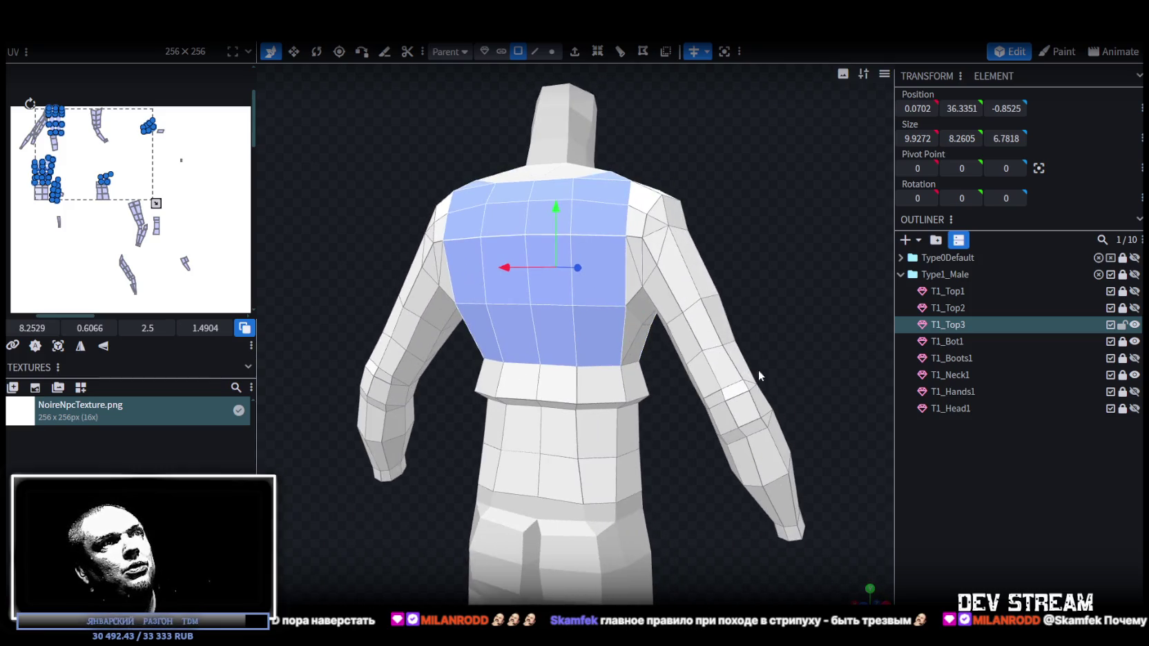
{"action": "left_click", "coordinate": [631, 337], "text": "shift"}
{"action": "left_click_drag", "start_coordinate": [631, 337], "coordinate": [619, 243]}
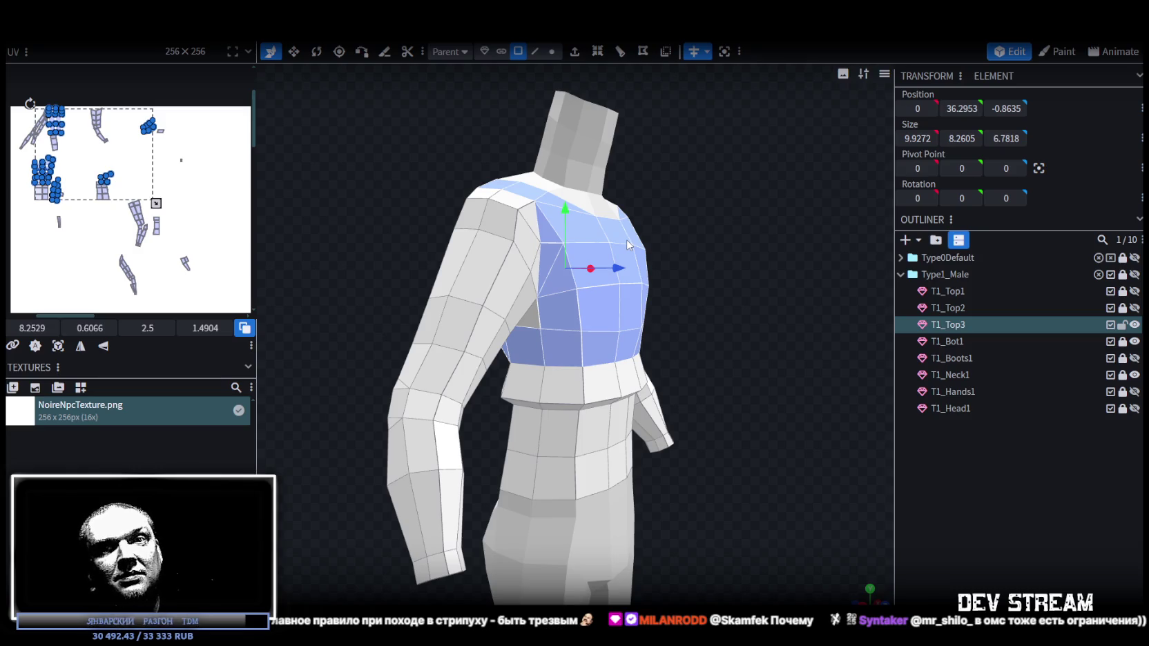
{"action": "mouse_move", "coordinate": [678, 245]}
{"action": "left_mouse_down"}
{"action": "mouse_move", "coordinate": [741, 302]}
{"action": "mouse_move", "coordinate": [690, 316]}
{"action": "left_mouse_up"}
{"action": "scroll", "coordinate": [690, 317], "scroll_direction": "up", "scroll_amount": 3}
{"action": "scroll", "coordinate": [581, 312], "scroll_direction": "up", "scroll_amount": 2}
{"action": "left_click_drag", "start_coordinate": [581, 312], "coordinate": [646, 304]}
{"action": "scroll", "coordinate": [646, 305], "scroll_direction": "down", "scroll_amount": 3}
{"action": "mouse_move", "coordinate": [578, 326]}
{"action": "left_mouse_down"}
{"action": "mouse_move", "coordinate": [530, 314]}
{"action": "mouse_move", "coordinate": [540, 257]}
{"action": "left_mouse_up"}
{"action": "mouse_move", "coordinate": [667, 288]}
{"action": "left_mouse_down"}
{"action": "mouse_move", "coordinate": [738, 196]}
{"action": "mouse_move", "coordinate": [477, 261]}
{"action": "left_mouse_up"}
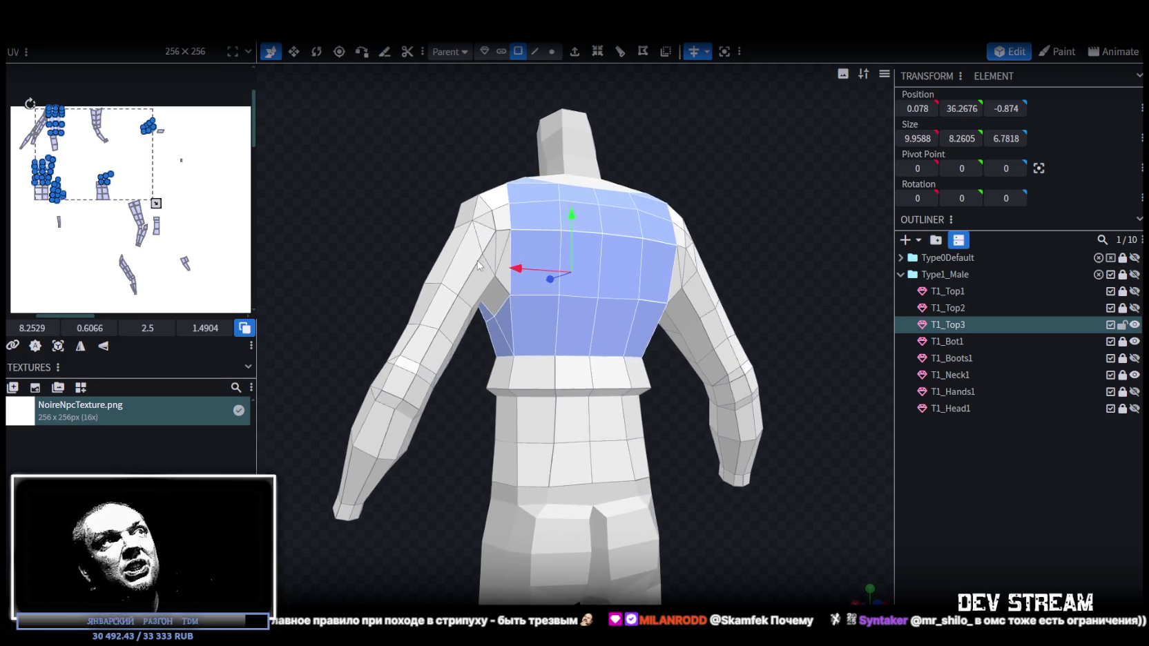
{"action": "mouse_move", "coordinate": [532, 279]}
{"action": "left_mouse_down"}
{"action": "mouse_move", "coordinate": [700, 184]}
{"action": "mouse_move", "coordinate": [625, 241]}
{"action": "left_mouse_up"}
{"action": "mouse_move", "coordinate": [765, 240]}
{"action": "left_mouse_down"}
{"action": "mouse_move", "coordinate": [552, 243]}
{"action": "mouse_move", "coordinate": [530, 255]}
{"action": "left_mouse_up"}
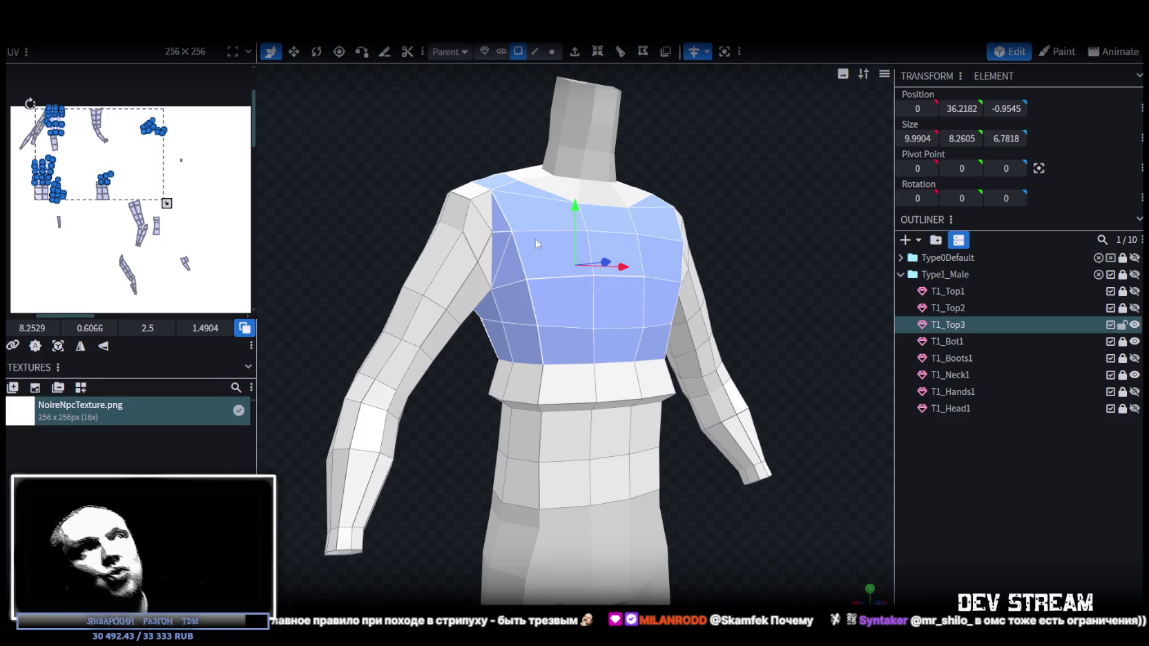
{"action": "mouse_move", "coordinate": [744, 243]}
{"action": "left_mouse_down"}
{"action": "mouse_move", "coordinate": [664, 285]}
{"action": "mouse_move", "coordinate": [751, 292]}
{"action": "mouse_move", "coordinate": [599, 294]}
{"action": "left_mouse_up"}
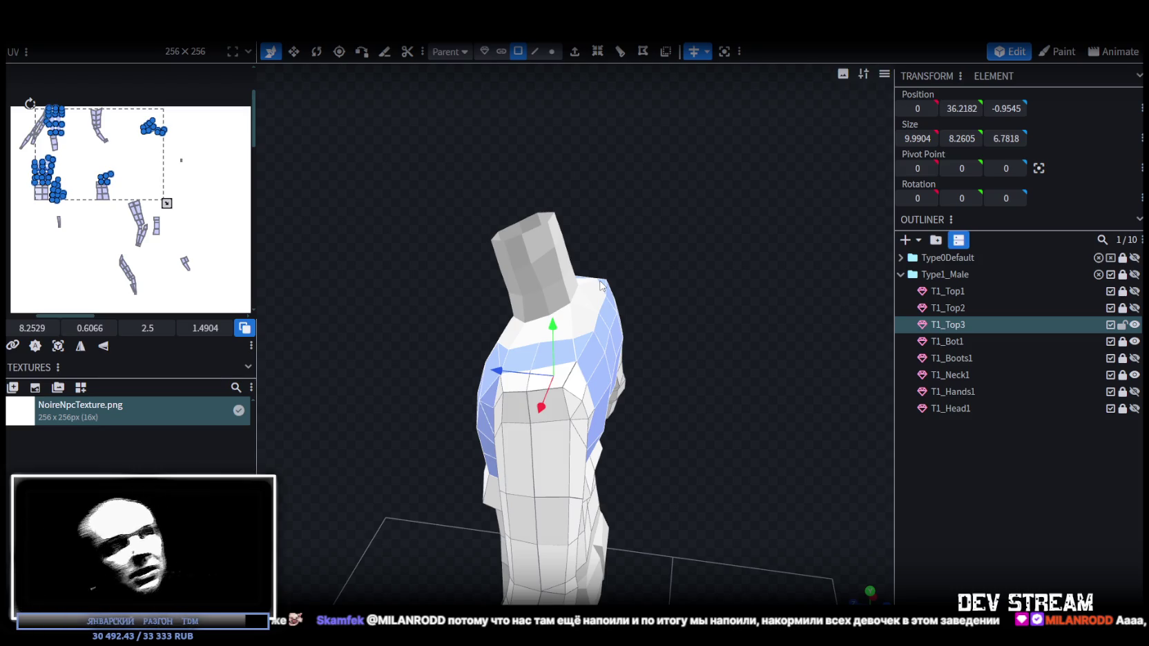
{"action": "mouse_move", "coordinate": [397, 323]}
{"action": "left_mouse_down"}
{"action": "mouse_move", "coordinate": [370, 353]}
{"action": "mouse_move", "coordinate": [371, 337]}
{"action": "mouse_move", "coordinate": [433, 317]}
{"action": "mouse_move", "coordinate": [442, 328]}
{"action": "left_mouse_up"}
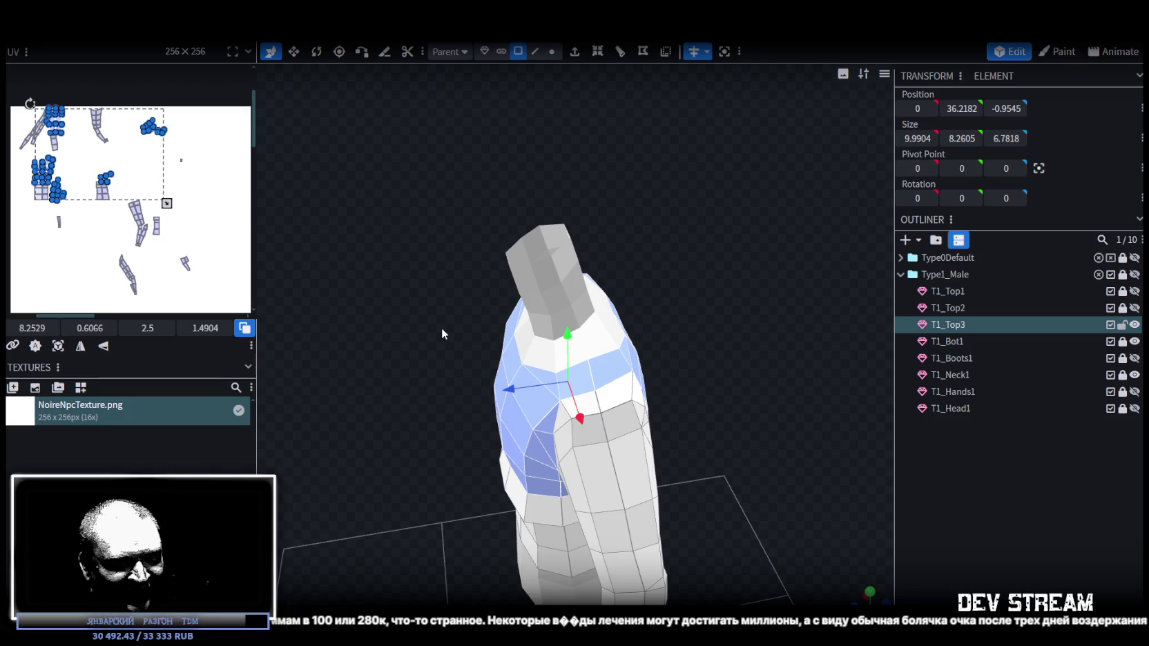
{"action": "mouse_move", "coordinate": [442, 328]}
{"action": "left_mouse_down"}
{"action": "mouse_move", "coordinate": [559, 333]}
{"action": "mouse_move", "coordinate": [714, 301]}
{"action": "mouse_move", "coordinate": [792, 219]}
{"action": "mouse_move", "coordinate": [775, 196]}
{"action": "mouse_move", "coordinate": [783, 200]}
{"action": "left_mouse_up"}
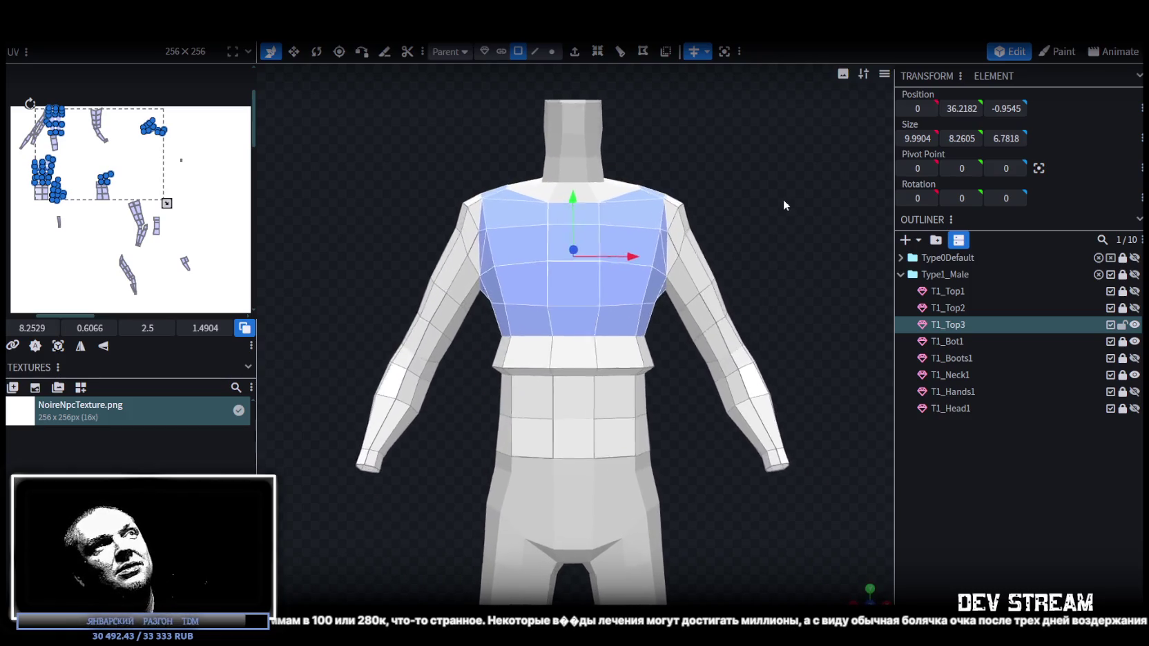
- Extrude the selected upper-torso faces outwards with an extend distance of 0.5
{"action": "left_click", "coordinate": [575, 53]}
{"action": "mouse_move", "coordinate": [717, 169]}
{"action": "left_mouse_down"}
{"action": "mouse_move", "coordinate": [595, 200]}
{"action": "mouse_move", "coordinate": [625, 214]}
{"action": "left_mouse_up"}
{"action": "left_click", "coordinate": [573, 575]}
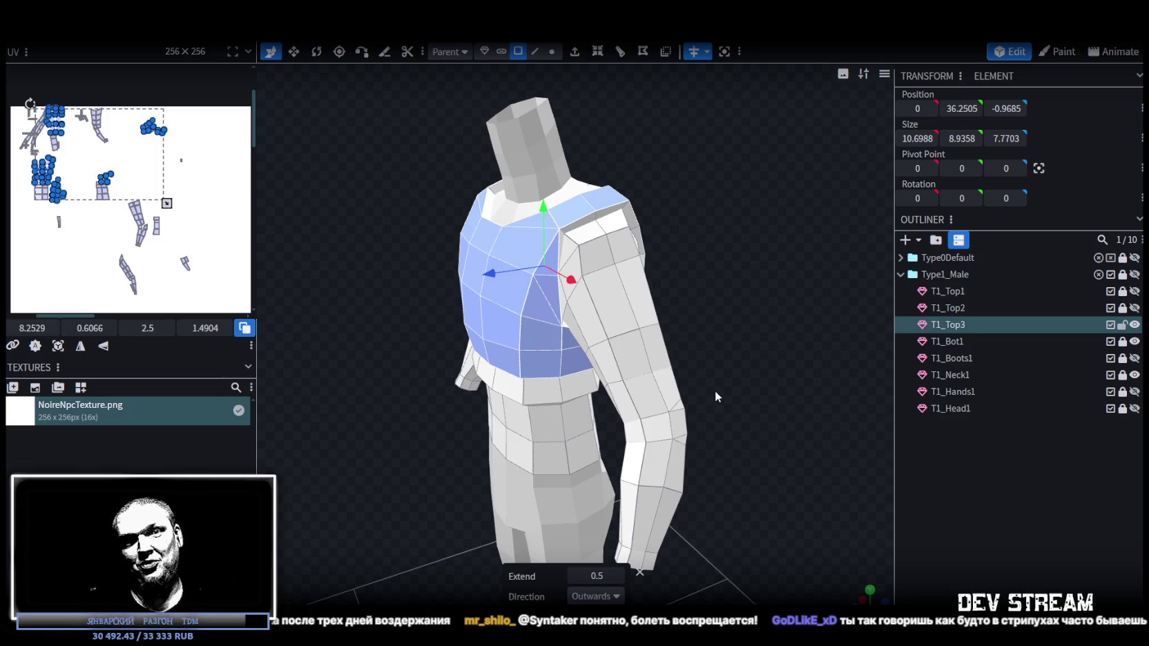
{"action": "mouse_move", "coordinate": [722, 392]}
{"action": "left_mouse_down"}
{"action": "mouse_move", "coordinate": [621, 344]}
{"action": "mouse_move", "coordinate": [739, 352]}
{"action": "mouse_move", "coordinate": [754, 314]}
{"action": "mouse_move", "coordinate": [660, 138]}
{"action": "left_mouse_up"}
{"action": "left_click", "coordinate": [552, 51]}
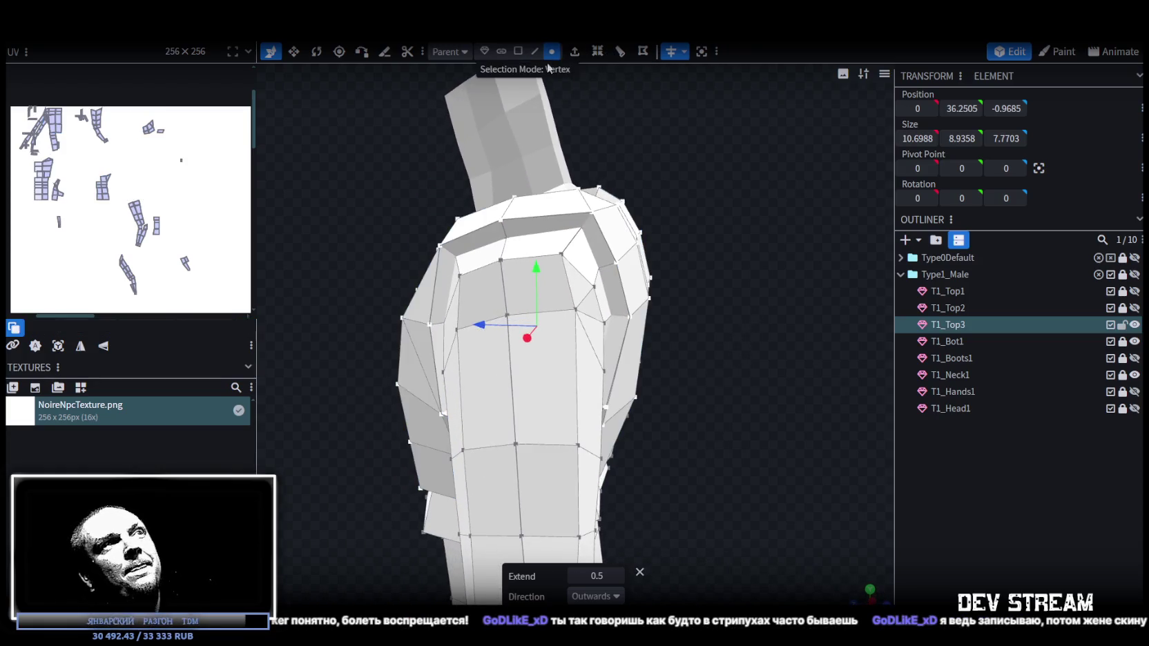
- Merge the overlapping vertex pairs at the shoulder edge, removing the thin sliver face
{"action": "left_click", "coordinate": [581, 223]}
{"action": "left_click", "coordinate": [592, 217], "text": "shift"}
{"action": "right_click", "coordinate": [591, 214]}
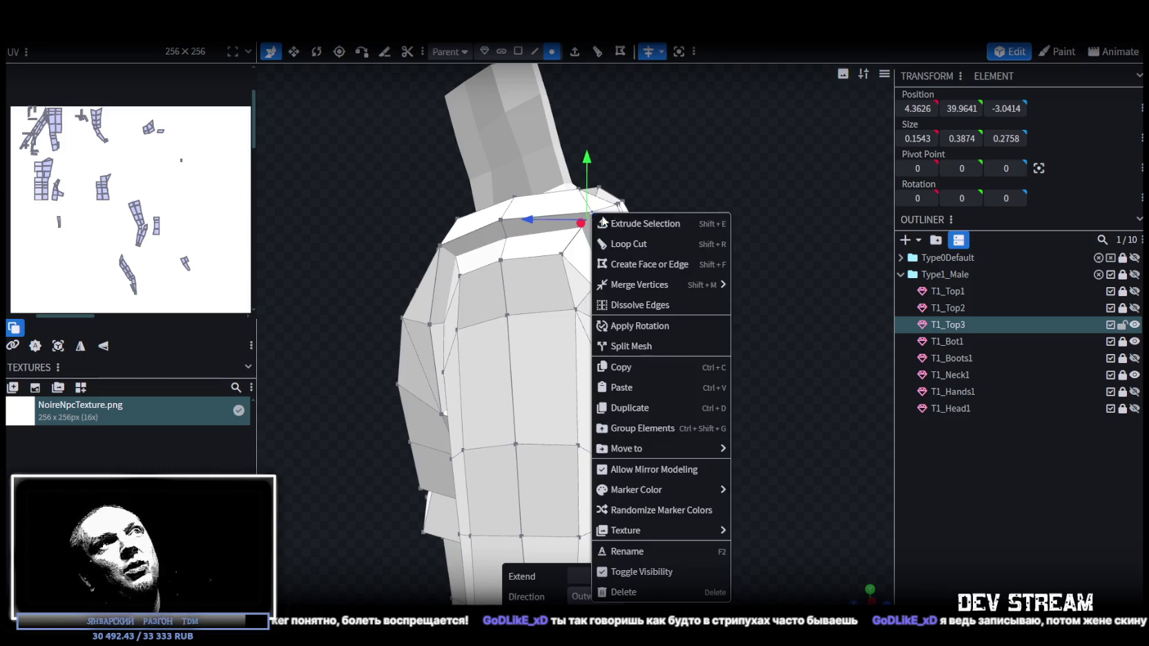
{"action": "left_click", "coordinate": [753, 286]}
{"action": "left_click_drag", "start_coordinate": [769, 261], "coordinate": [623, 273]}
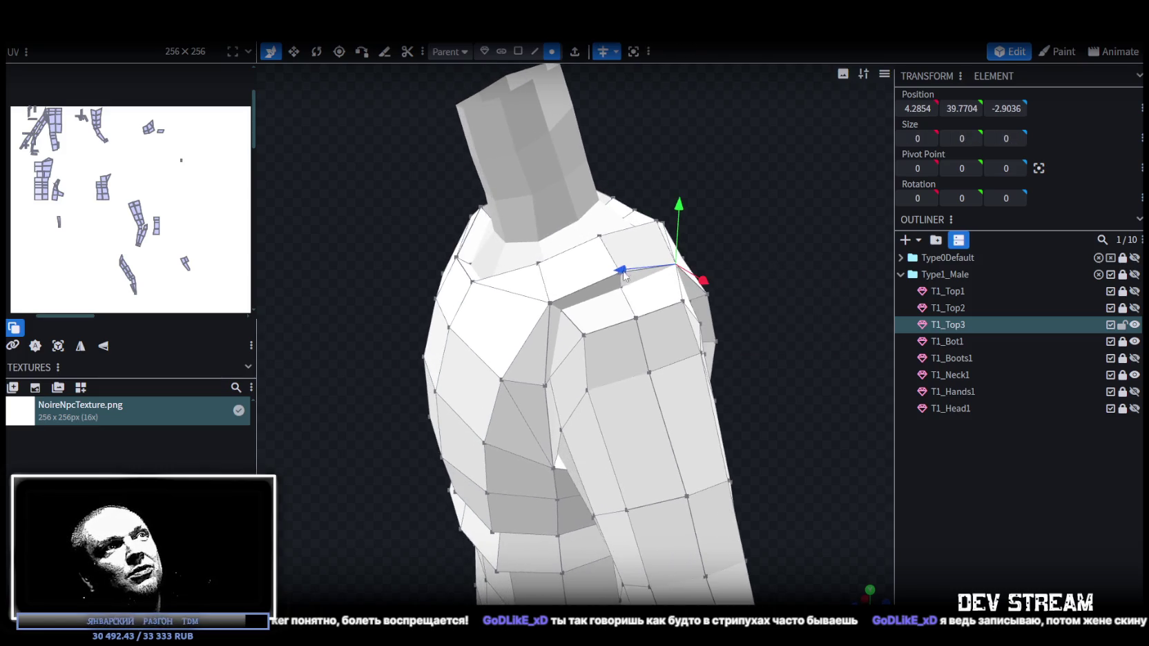
{"action": "scroll", "coordinate": [623, 276], "scroll_direction": "up", "scroll_amount": 2}
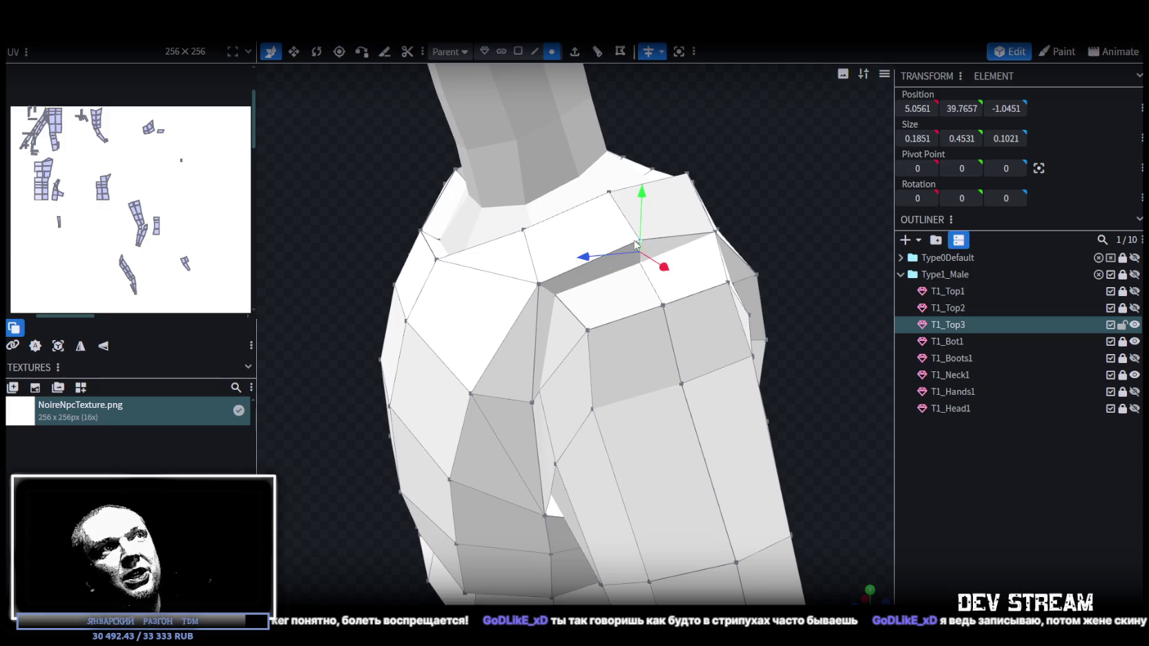
{"action": "right_click", "coordinate": [638, 244]}
{"action": "left_click", "coordinate": [787, 312]}
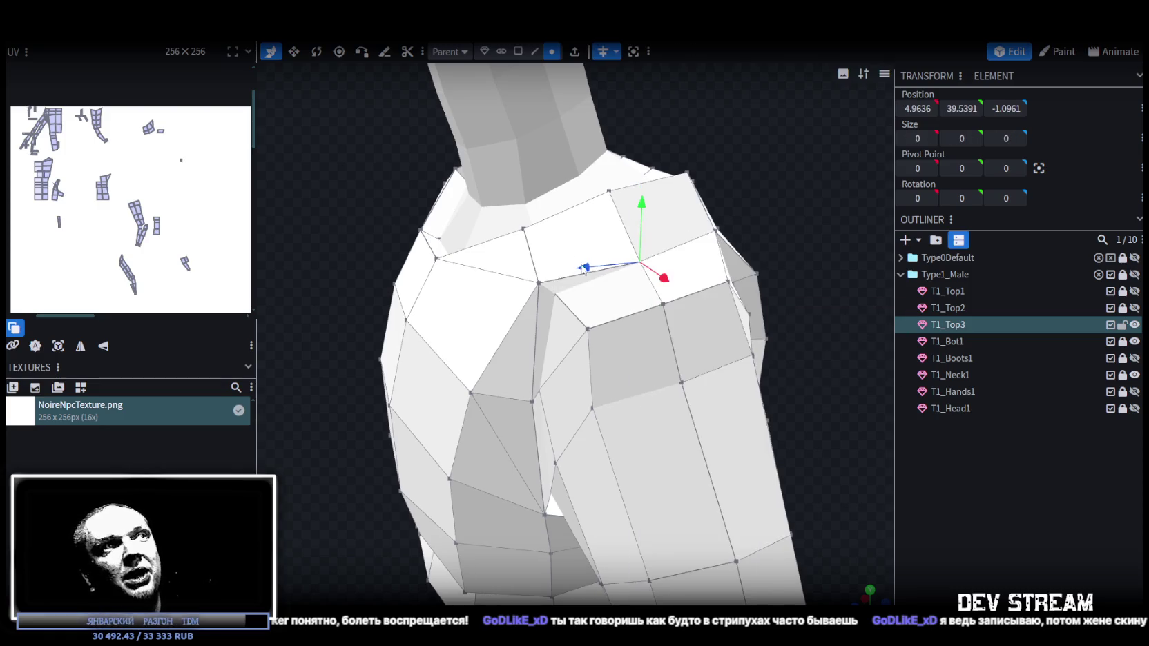
- Merge the further stray vertex pairs found around the shoulder
{"action": "left_click", "coordinate": [555, 297]}
{"action": "right_click", "coordinate": [538, 243]}
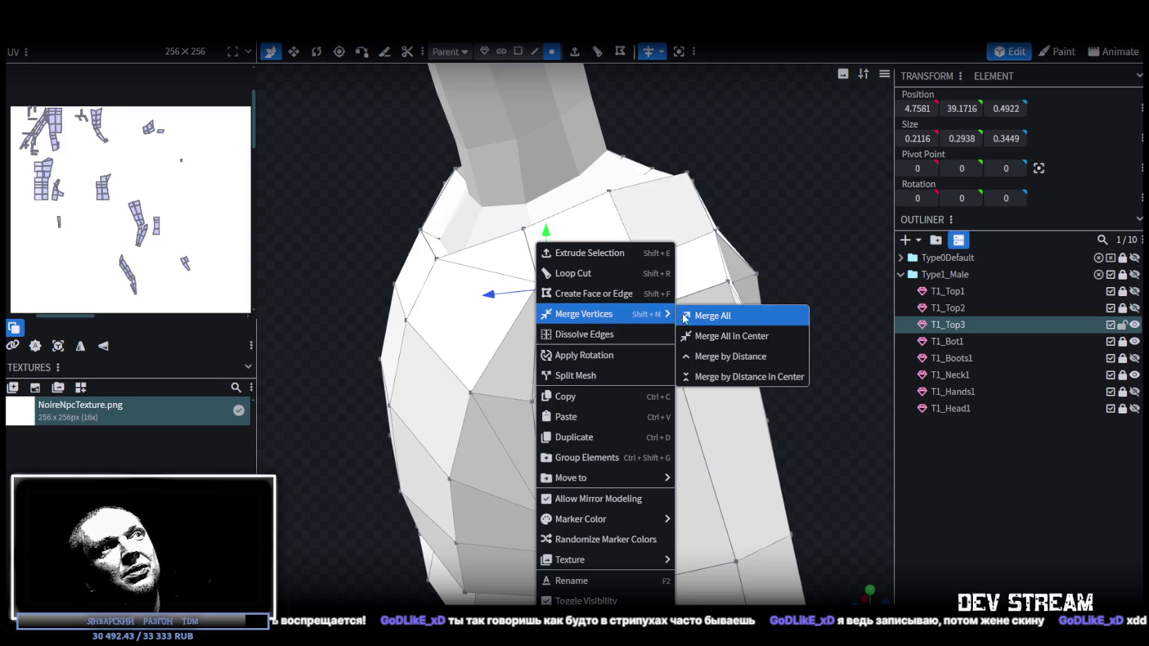
{"action": "left_click", "coordinate": [684, 318]}
{"action": "mouse_move", "coordinate": [684, 318]}
{"action": "left_mouse_down"}
{"action": "mouse_move", "coordinate": [345, 361]}
{"action": "mouse_move", "coordinate": [433, 389]}
{"action": "left_mouse_up"}
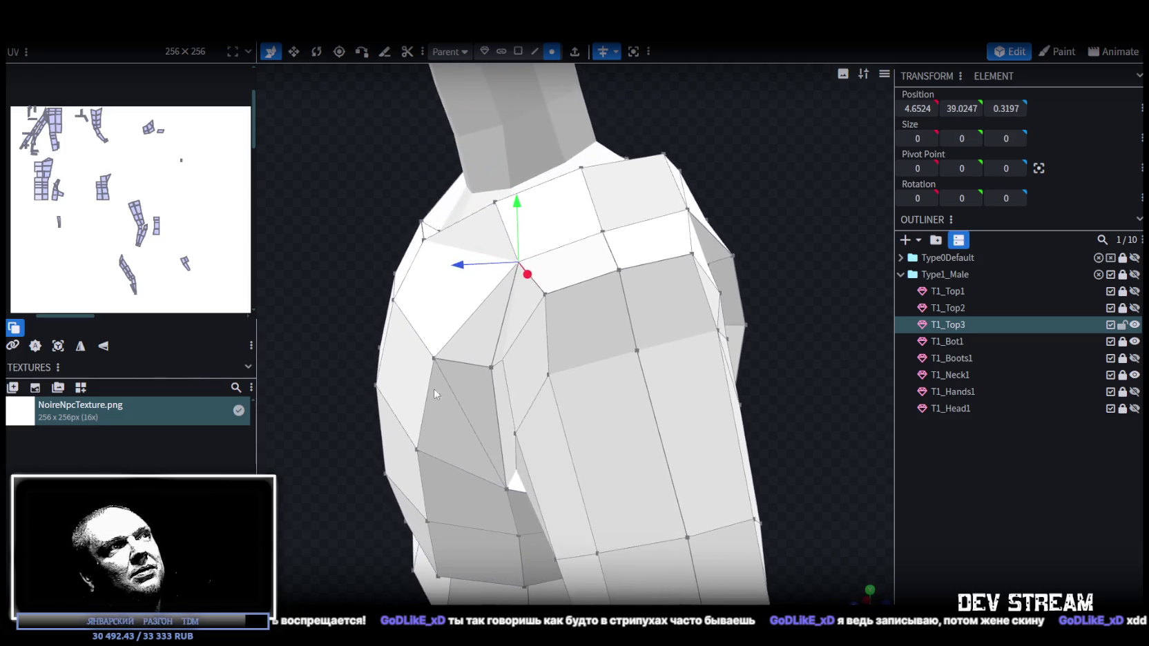
{"action": "right_click", "coordinate": [494, 379]}
{"action": "left_click", "coordinate": [724, 352]}
{"action": "left_click_drag", "start_coordinate": [724, 351], "coordinate": [780, 338]}
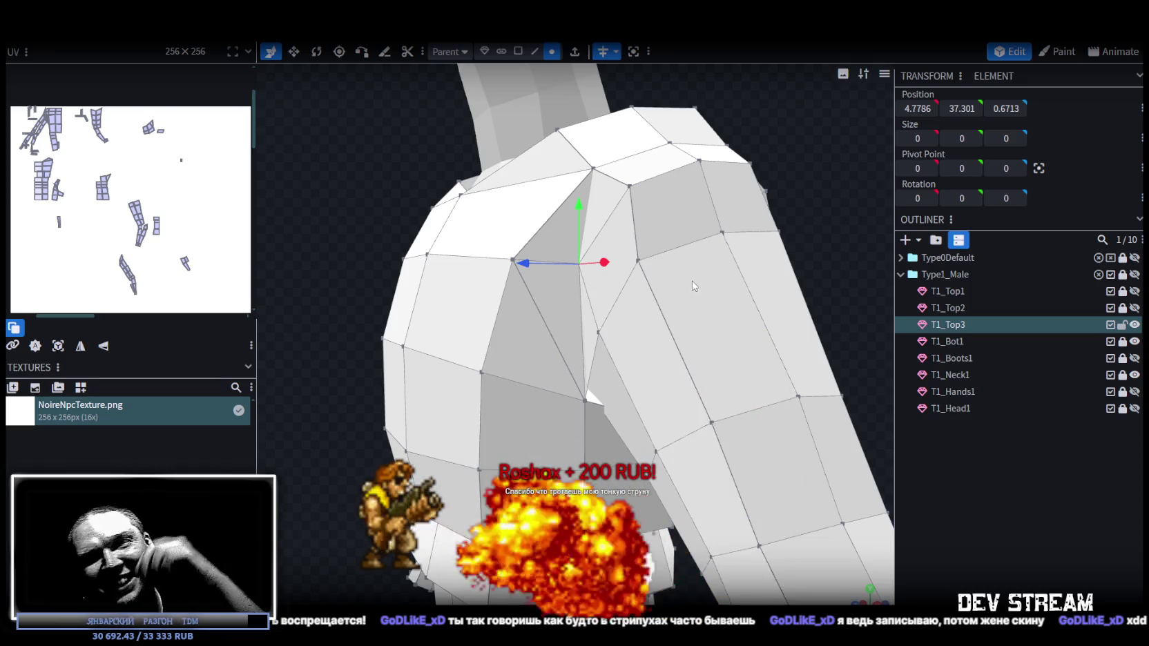
{"action": "right_click_drag", "start_coordinate": [334, 386], "coordinate": [429, 404]}
{"action": "mouse_move", "coordinate": [429, 404]}
{"action": "left_mouse_down"}
{"action": "mouse_move", "coordinate": [375, 371]}
{"action": "mouse_move", "coordinate": [391, 380]}
{"action": "mouse_move", "coordinate": [577, 359]}
{"action": "left_mouse_up"}
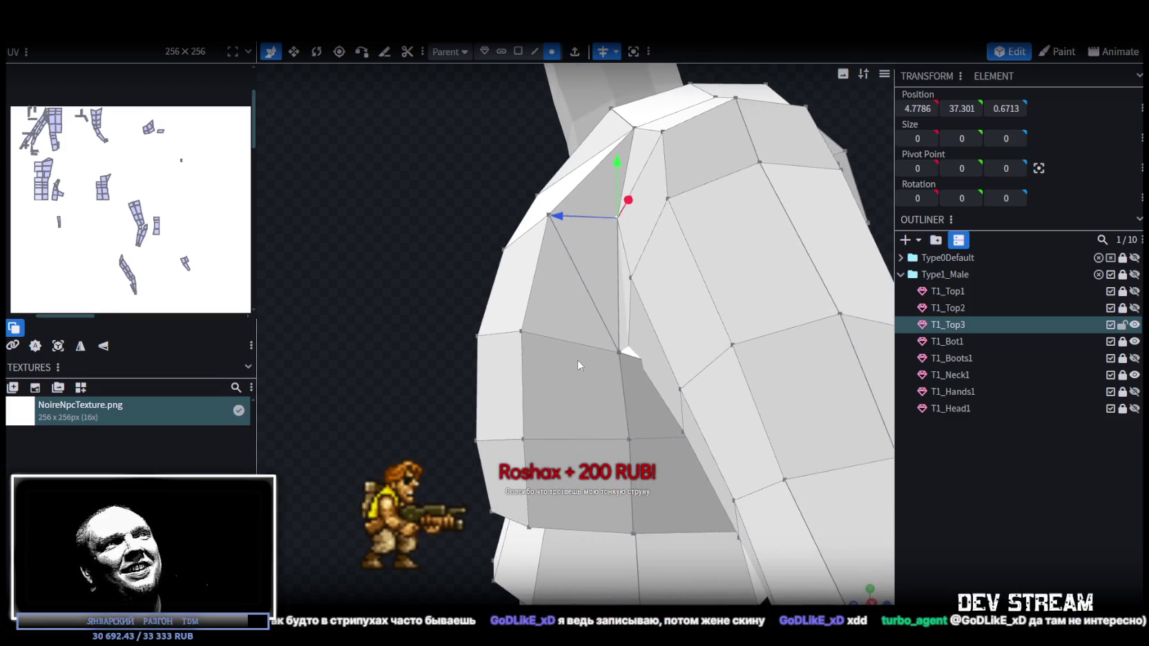
{"action": "left_click", "coordinate": [618, 352], "text": "shift"}
{"action": "right_click", "coordinate": [619, 355]}
{"action": "mouse_move", "coordinate": [665, 314]}
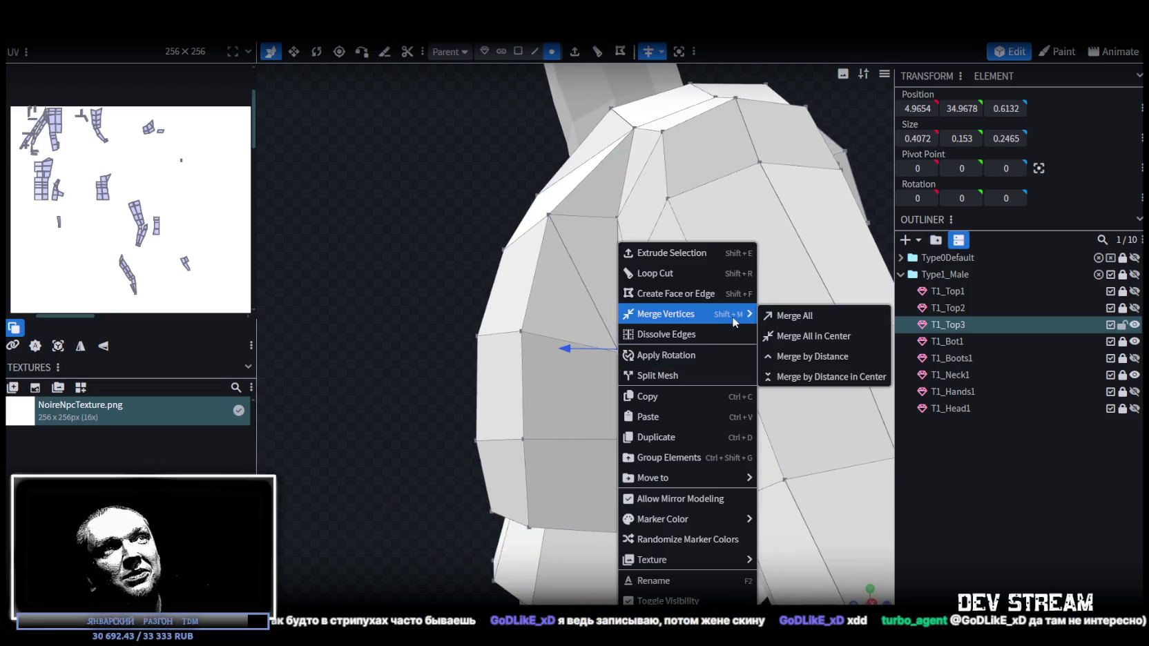
{"action": "left_click", "coordinate": [784, 314]}
- Close the remaining shoulder seam gap by merging its vertices
{"action": "scroll", "coordinate": [421, 417], "scroll_direction": "up", "scroll_amount": 3}
{"action": "mouse_move", "coordinate": [422, 417]}
{"action": "left_mouse_down"}
{"action": "mouse_move", "coordinate": [407, 377]}
{"action": "mouse_move", "coordinate": [511, 396]}
{"action": "left_mouse_up"}
{"action": "mouse_move", "coordinate": [828, 377]}
{"action": "left_mouse_down"}
{"action": "mouse_move", "coordinate": [783, 427]}
{"action": "mouse_move", "coordinate": [750, 424]}
{"action": "left_mouse_up"}
{"action": "key", "text": "ctrl+z"}
{"action": "scroll", "coordinate": [748, 424], "scroll_direction": "down", "scroll_amount": 5}
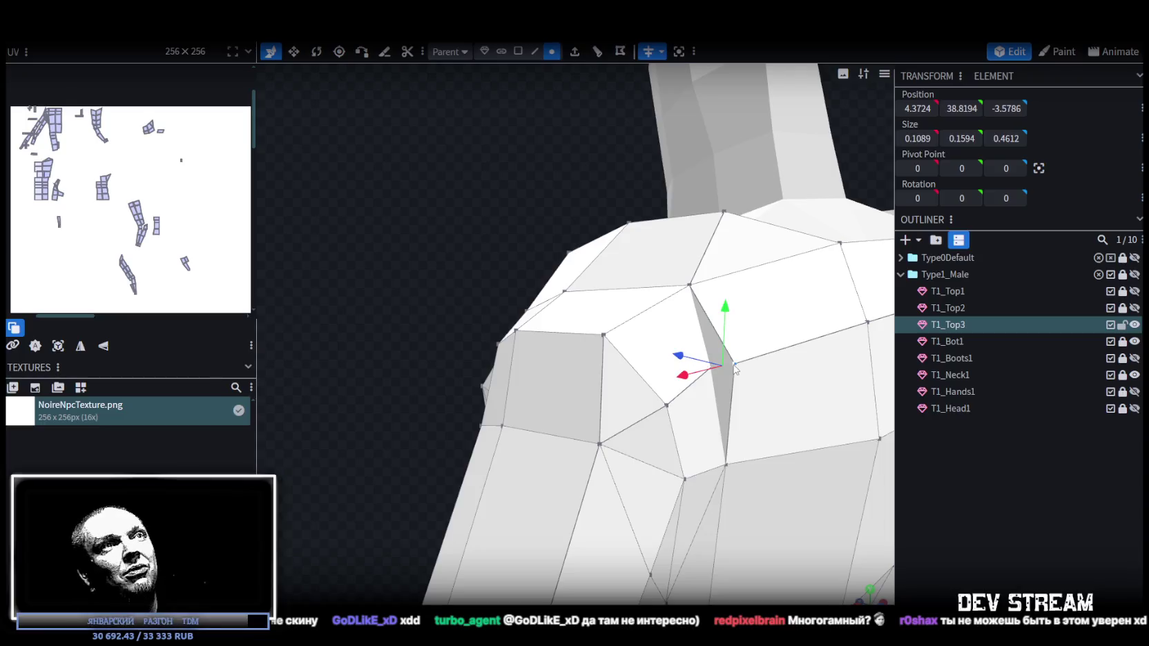
{"action": "right_click", "coordinate": [734, 243]}
{"action": "left_click", "coordinate": [890, 314]}
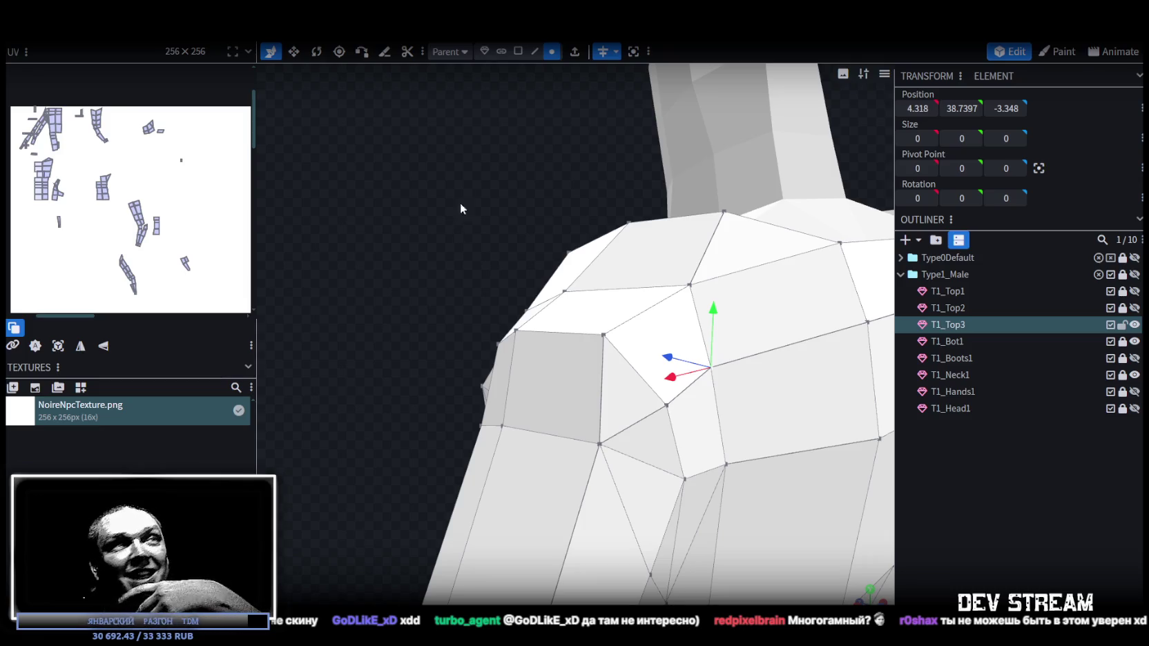
{"action": "scroll", "coordinate": [457, 237], "scroll_direction": "down", "scroll_amount": 5}
{"action": "mouse_move", "coordinate": [553, 331]}
{"action": "left_mouse_down"}
{"action": "mouse_move", "coordinate": [666, 442]}
{"action": "mouse_move", "coordinate": [704, 421]}
{"action": "mouse_move", "coordinate": [663, 482]}
{"action": "mouse_move", "coordinate": [698, 485]}
{"action": "left_mouse_up"}
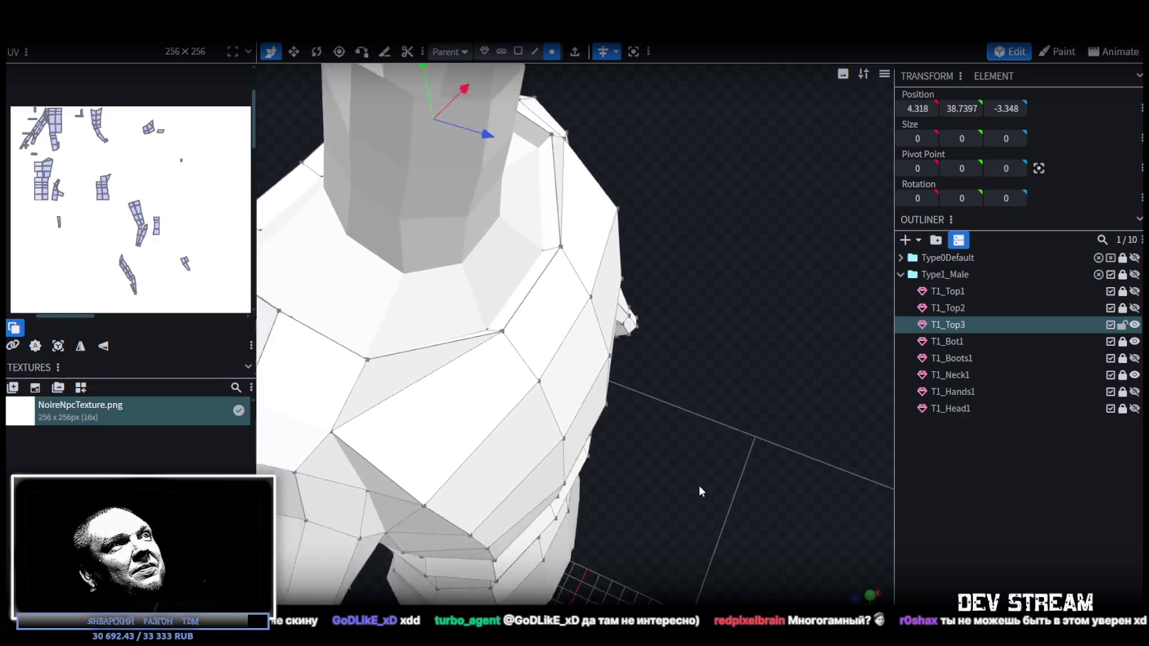
- Merge the stray duplicate vertex pair near the neck
{"action": "scroll", "coordinate": [715, 479], "scroll_direction": "up", "scroll_amount": 3}
{"action": "left_click", "coordinate": [557, 238], "text": "shift"}
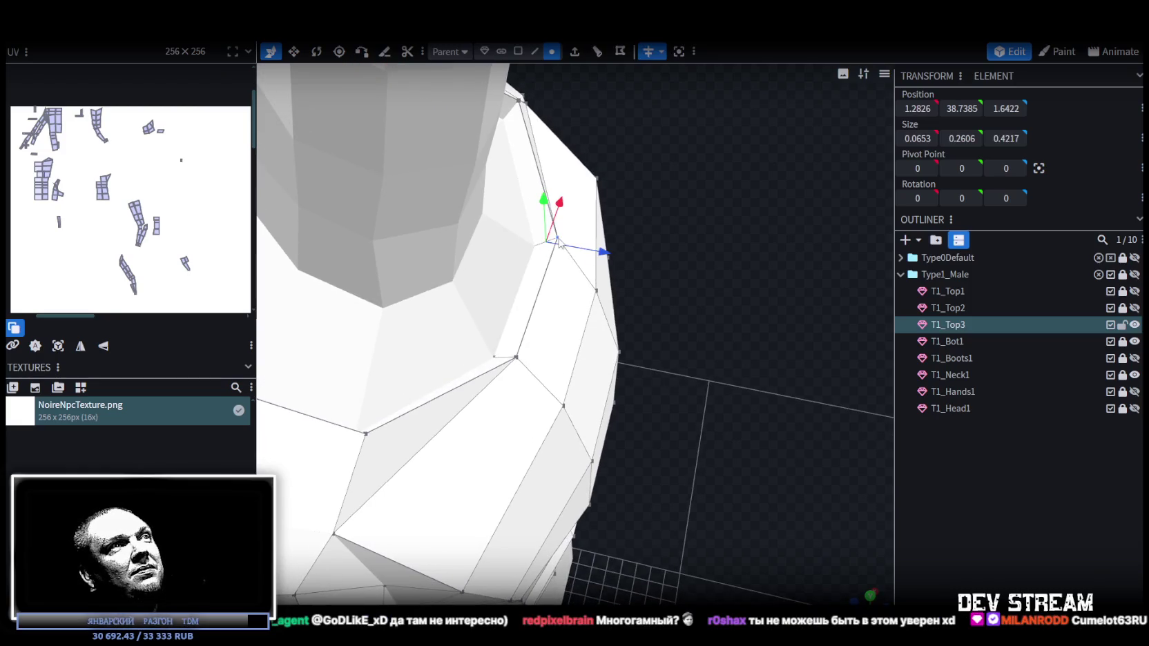
{"action": "right_click", "coordinate": [559, 238]}
{"action": "left_click", "coordinate": [718, 312]}
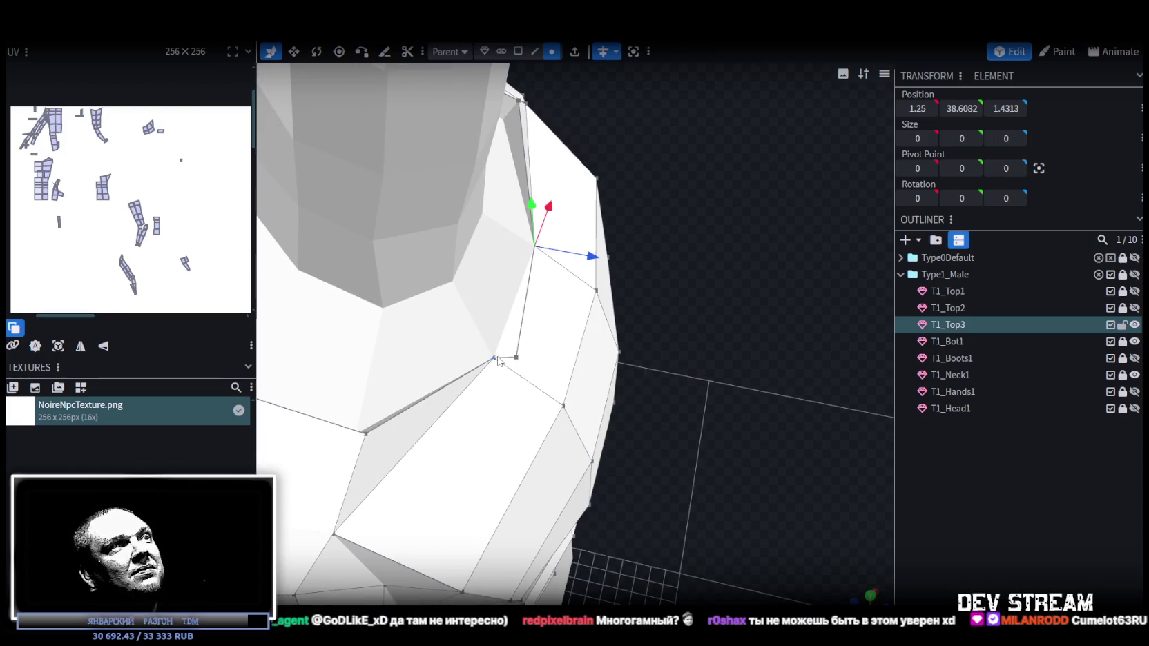
{"action": "scroll", "coordinate": [519, 358], "scroll_direction": "down", "scroll_amount": 5}
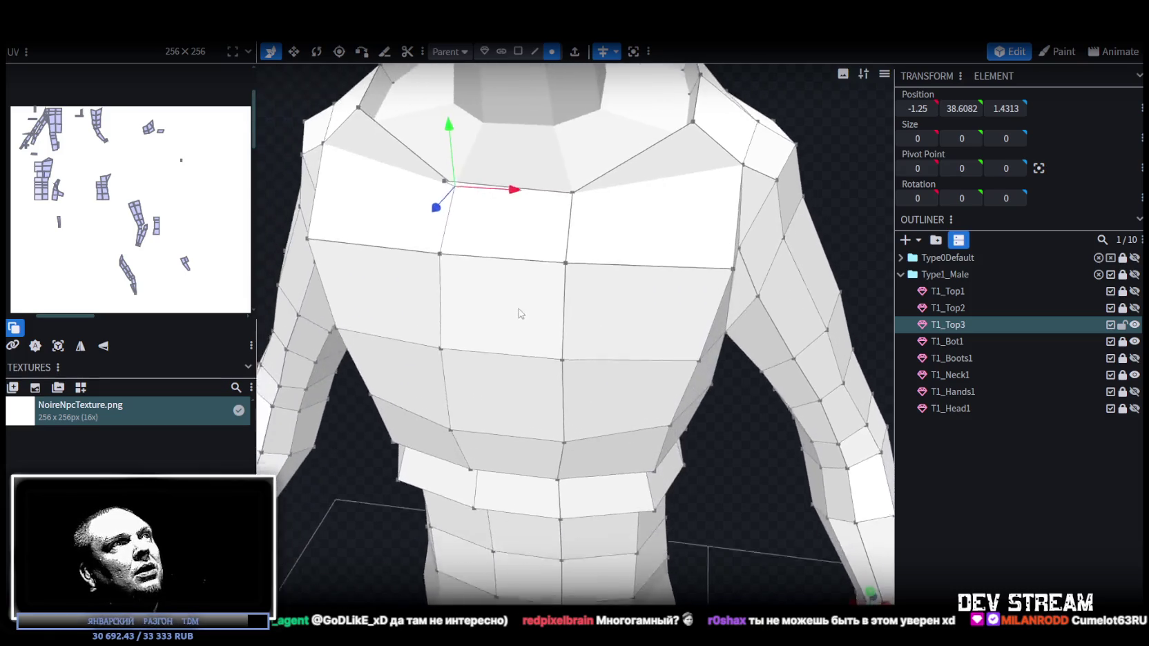
{"action": "left_click_drag", "start_coordinate": [520, 315], "coordinate": [585, 402]}
- Merge the extra shoulder vertex into its neighbour, then check the back of the torso
{"action": "scroll", "coordinate": [584, 402], "scroll_direction": "up", "scroll_amount": 5}
{"action": "left_click_drag", "start_coordinate": [263, 239], "coordinate": [551, 288]}
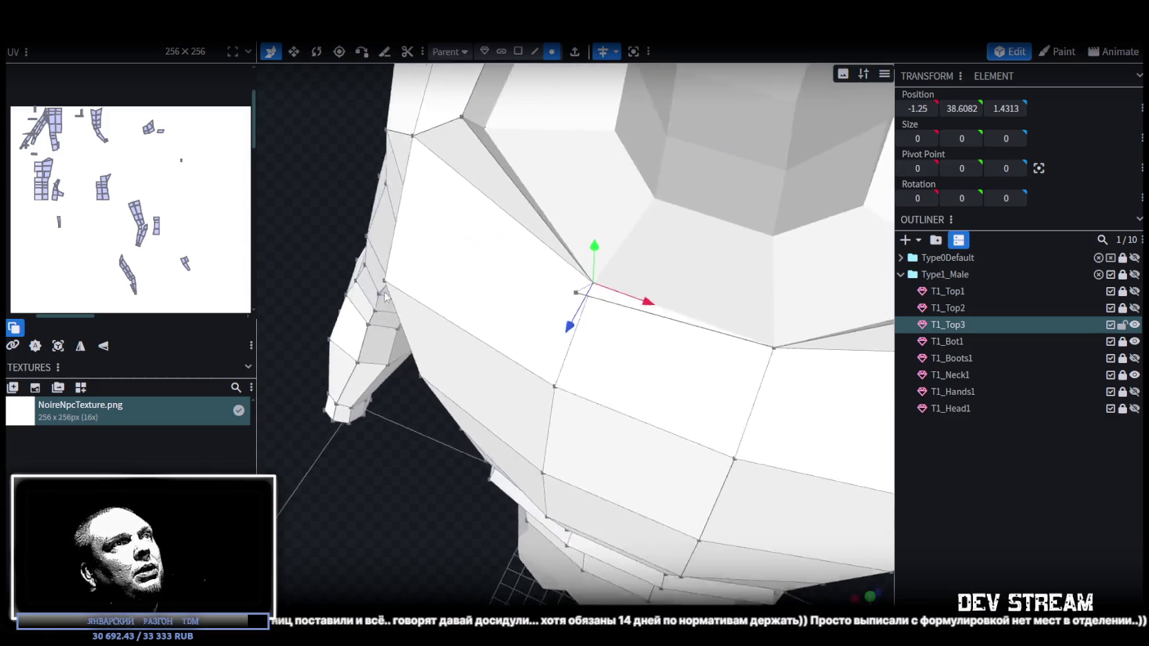
{"action": "left_click", "coordinate": [585, 299], "text": "shift"}
{"action": "right_click", "coordinate": [584, 301]}
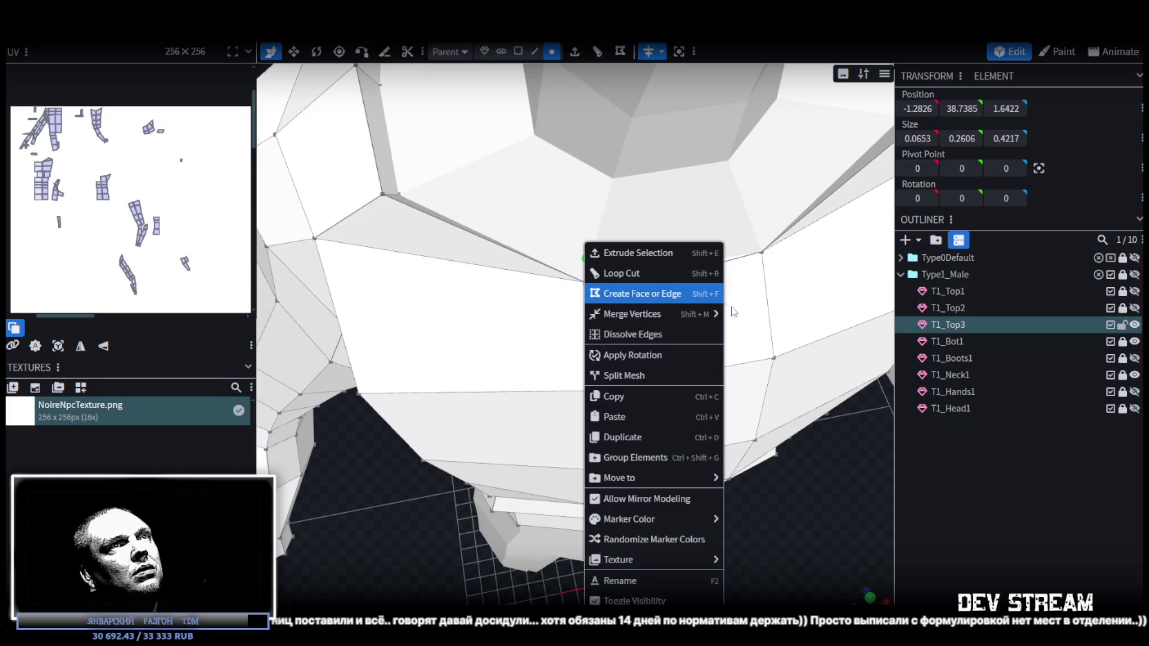
{"action": "left_click", "coordinate": [752, 316]}
{"action": "scroll", "coordinate": [751, 393], "scroll_direction": "down", "scroll_amount": 5}
{"action": "mouse_move", "coordinate": [774, 533]}
{"action": "left_mouse_down"}
{"action": "mouse_move", "coordinate": [427, 456]}
{"action": "mouse_move", "coordinate": [642, 414]}
{"action": "mouse_move", "coordinate": [718, 275]}
{"action": "mouse_move", "coordinate": [732, 304]}
{"action": "mouse_move", "coordinate": [722, 309]}
{"action": "left_mouse_up"}
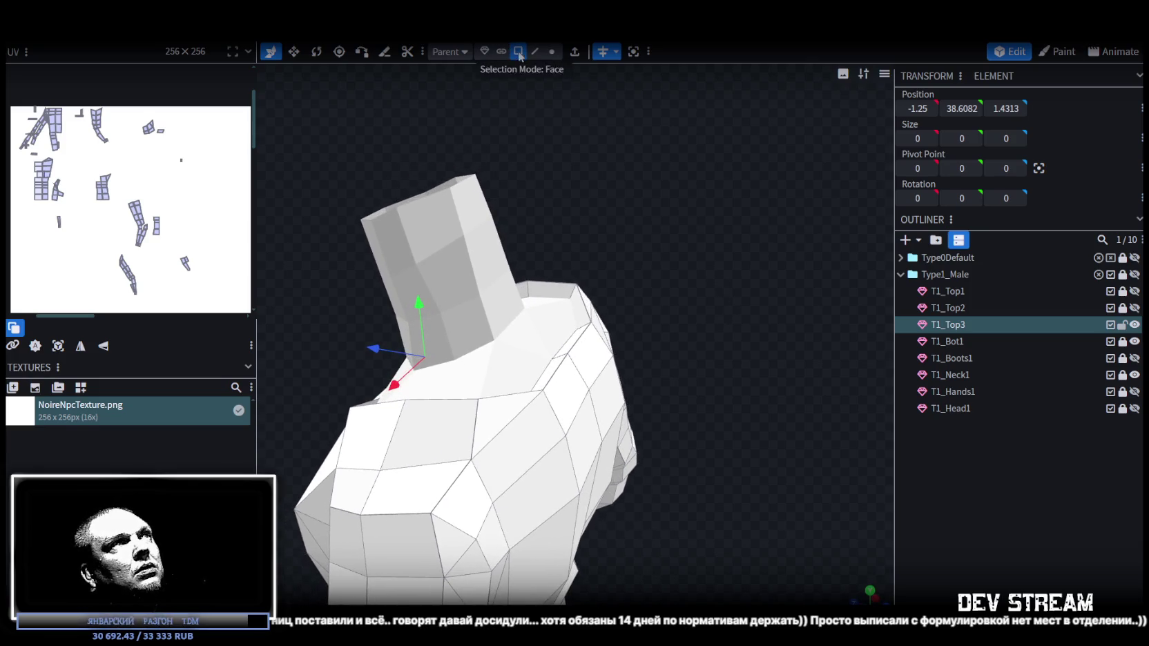
- Move the shoulder-top edge up 0.1, 0.6 along Z, and 0.3 outward along X
{"action": "left_click", "coordinate": [568, 357]}
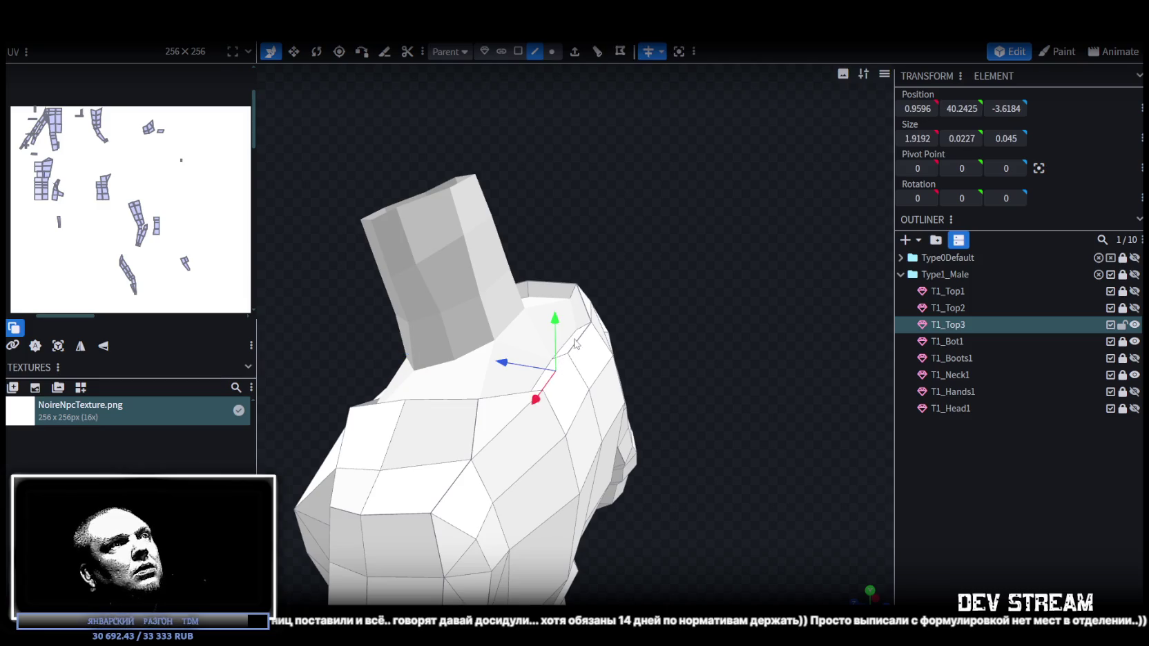
{"action": "left_click_drag", "start_coordinate": [625, 324], "coordinate": [714, 283]}
{"action": "mouse_move", "coordinate": [613, 269]}
{"action": "left_mouse_down"}
{"action": "mouse_move", "coordinate": [631, 266]}
{"action": "mouse_move", "coordinate": [613, 251]}
{"action": "left_mouse_up"}
{"action": "left_click_drag", "start_coordinate": [553, 313], "coordinate": [573, 320]}
{"action": "mouse_move", "coordinate": [694, 343]}
{"action": "left_mouse_down"}
{"action": "mouse_move", "coordinate": [774, 357]}
{"action": "mouse_move", "coordinate": [810, 310]}
{"action": "mouse_move", "coordinate": [793, 183]}
{"action": "mouse_move", "coordinate": [768, 163]}
{"action": "mouse_move", "coordinate": [657, 207]}
{"action": "mouse_move", "coordinate": [743, 235]}
{"action": "left_mouse_up"}
{"action": "mouse_move", "coordinate": [705, 274]}
{"action": "left_mouse_down"}
{"action": "mouse_move", "coordinate": [725, 271]}
{"action": "mouse_move", "coordinate": [781, 198]}
{"action": "mouse_move", "coordinate": [640, 134]}
{"action": "left_mouse_up"}
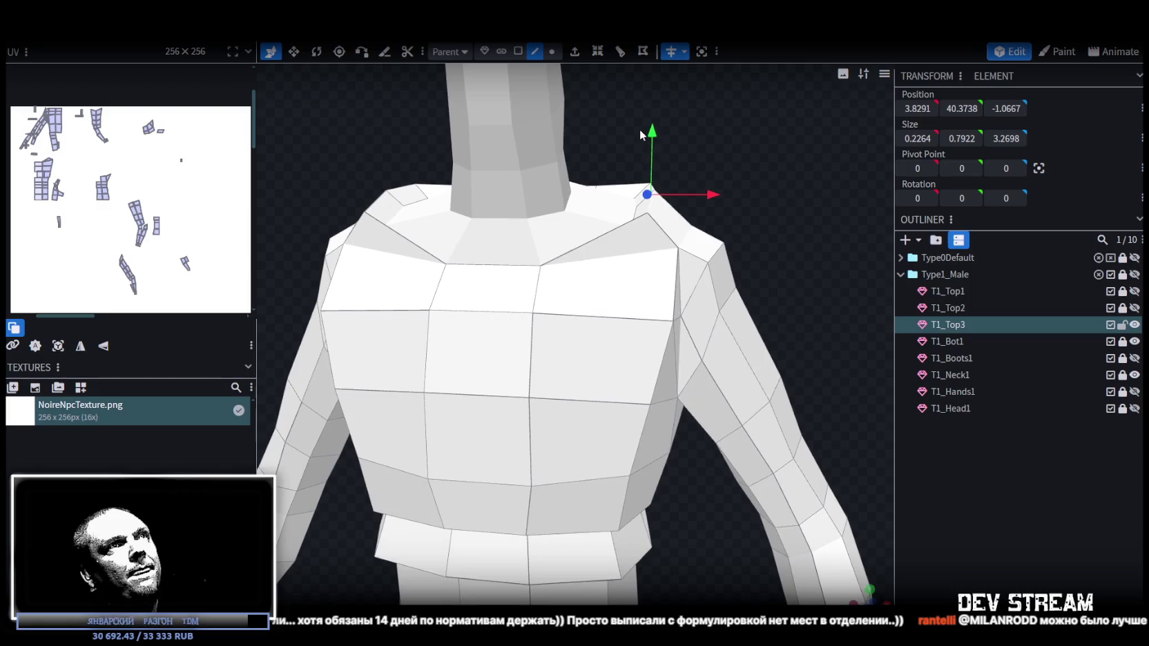
- Zoom and orbit around the torso to review the reshaped shoulder from behind
{"action": "scroll", "coordinate": [743, 255], "scroll_direction": "down", "scroll_amount": 3}
{"action": "mouse_move", "coordinate": [743, 254]}
{"action": "left_mouse_down"}
{"action": "mouse_move", "coordinate": [436, 270]}
{"action": "mouse_move", "coordinate": [514, 257]}
{"action": "mouse_move", "coordinate": [717, 396]}
{"action": "mouse_move", "coordinate": [727, 304]}
{"action": "mouse_move", "coordinate": [803, 278]}
{"action": "mouse_move", "coordinate": [753, 279]}
{"action": "mouse_move", "coordinate": [680, 313]}
{"action": "mouse_move", "coordinate": [713, 390]}
{"action": "mouse_move", "coordinate": [672, 410]}
{"action": "mouse_move", "coordinate": [795, 360]}
{"action": "mouse_move", "coordinate": [768, 376]}
{"action": "mouse_move", "coordinate": [759, 323]}
{"action": "mouse_move", "coordinate": [457, 332]}
{"action": "mouse_move", "coordinate": [401, 308]}
{"action": "mouse_move", "coordinate": [689, 406]}
{"action": "mouse_move", "coordinate": [762, 411]}
{"action": "mouse_move", "coordinate": [717, 371]}
{"action": "mouse_move", "coordinate": [734, 356]}
{"action": "mouse_move", "coordinate": [725, 283]}
{"action": "mouse_move", "coordinate": [733, 338]}
{"action": "mouse_move", "coordinate": [760, 373]}
{"action": "mouse_move", "coordinate": [835, 409]}
{"action": "mouse_move", "coordinate": [818, 398]}
{"action": "mouse_move", "coordinate": [784, 429]}
{"action": "mouse_move", "coordinate": [696, 450]}
{"action": "mouse_move", "coordinate": [619, 214]}
{"action": "left_mouse_up"}
{"action": "scroll", "coordinate": [672, 410], "scroll_direction": "down", "scroll_amount": 2}
{"action": "scroll", "coordinate": [758, 323], "scroll_direction": "up", "scroll_amount": 3}
{"action": "scroll", "coordinate": [684, 319], "scroll_direction": "down", "scroll_amount": 3}
{"action": "scroll", "coordinate": [689, 406], "scroll_direction": "down", "scroll_amount": 2}
{"action": "scroll", "coordinate": [734, 356], "scroll_direction": "up", "scroll_amount": 2}
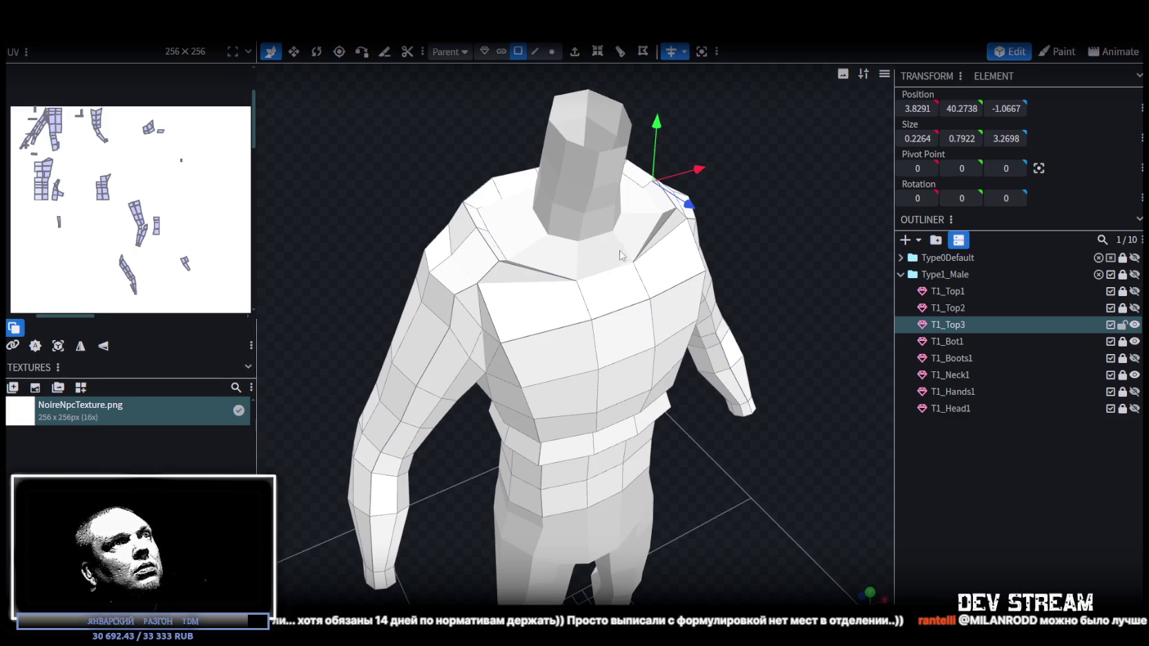
- Select the four centre-torso faces and extrude them by 1 in the Z- direction
{"action": "left_click", "coordinate": [621, 306]}
{"action": "left_click", "coordinate": [621, 346], "text": "shift"}
{"action": "left_click", "coordinate": [625, 393], "text": "shift"}
{"action": "left_click", "coordinate": [623, 418], "text": "shift"}
{"action": "mouse_move", "coordinate": [623, 418]}
{"action": "left_mouse_down"}
{"action": "mouse_move", "coordinate": [729, 440]}
{"action": "mouse_move", "coordinate": [725, 354]}
{"action": "mouse_move", "coordinate": [742, 343]}
{"action": "mouse_move", "coordinate": [748, 355]}
{"action": "left_mouse_up"}
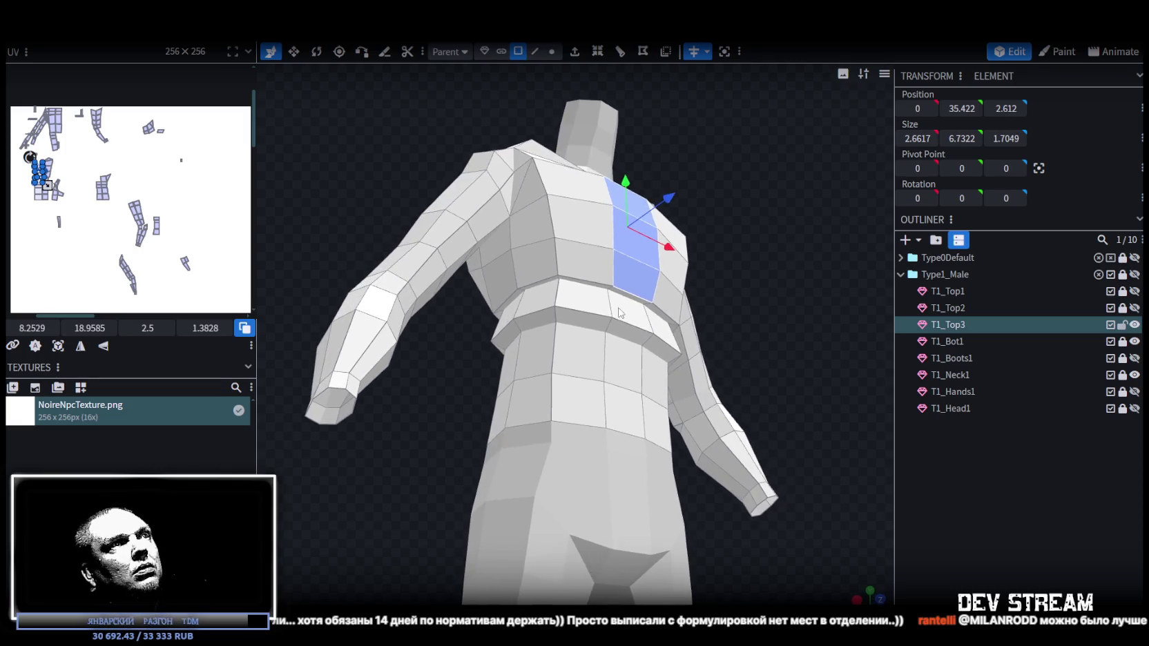
{"action": "left_click_drag", "start_coordinate": [729, 292], "coordinate": [773, 312]}
{"action": "mouse_move", "coordinate": [732, 331]}
{"action": "left_mouse_down"}
{"action": "mouse_move", "coordinate": [769, 413]}
{"action": "mouse_move", "coordinate": [732, 331]}
{"action": "left_mouse_up"}
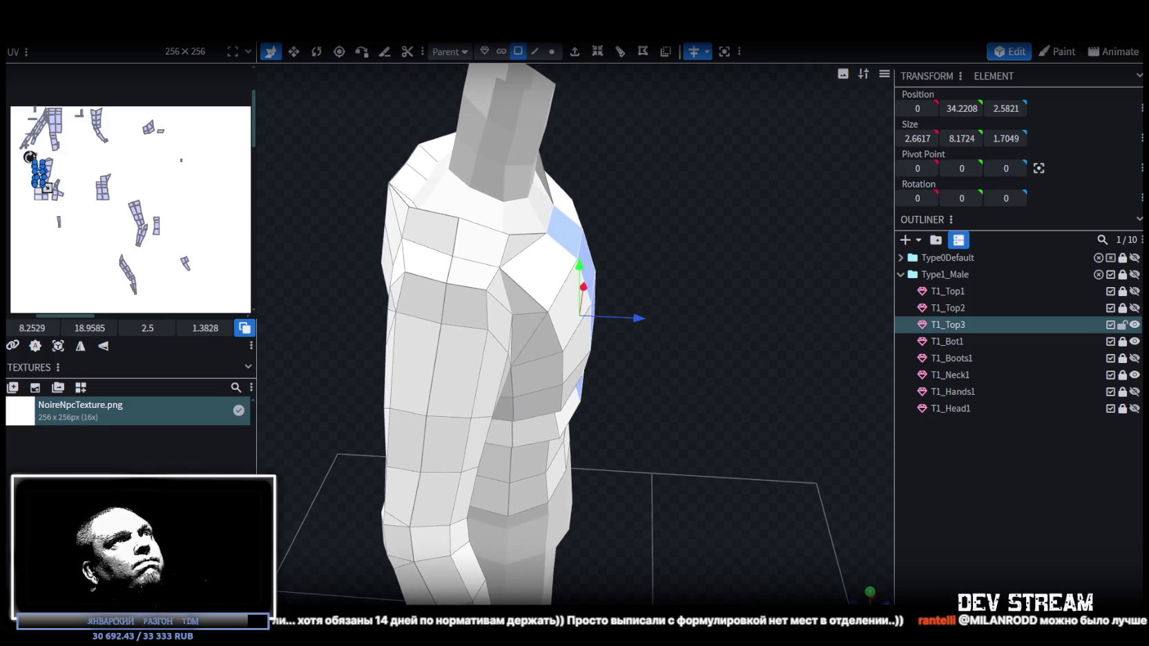
{"action": "left_click", "coordinate": [575, 51]}
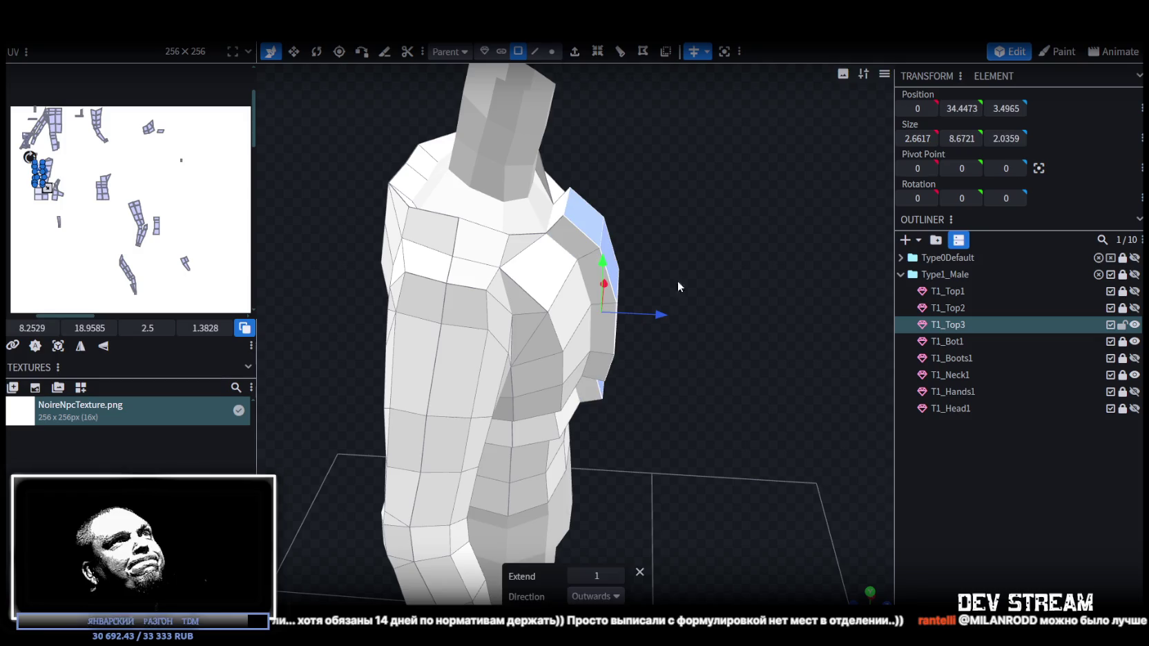
{"action": "left_click", "coordinate": [616, 597]}
{"action": "left_click", "coordinate": [591, 576]}
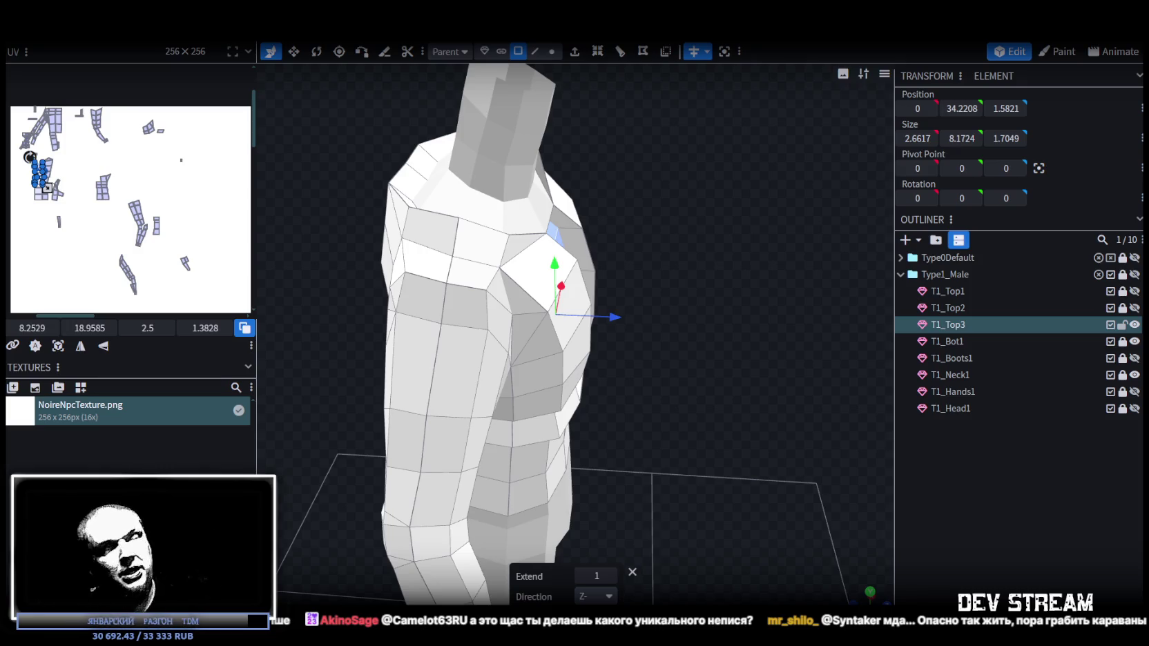
{"action": "mouse_move", "coordinate": [663, 428]}
{"action": "left_mouse_down"}
{"action": "mouse_move", "coordinate": [644, 346]}
{"action": "mouse_move", "coordinate": [666, 305]}
{"action": "mouse_move", "coordinate": [639, 265]}
{"action": "mouse_move", "coordinate": [612, 449]}
{"action": "mouse_move", "coordinate": [637, 384]}
{"action": "mouse_move", "coordinate": [634, 412]}
{"action": "mouse_move", "coordinate": [612, 434]}
{"action": "mouse_move", "coordinate": [679, 439]}
{"action": "mouse_move", "coordinate": [615, 478]}
{"action": "left_mouse_up"}
- Shrink the extruded strip's width by 1, from 2.6617 to 1.6617
{"action": "key", "text": "v"}
{"action": "left_click_drag", "start_coordinate": [534, 286], "coordinate": [536, 290]}
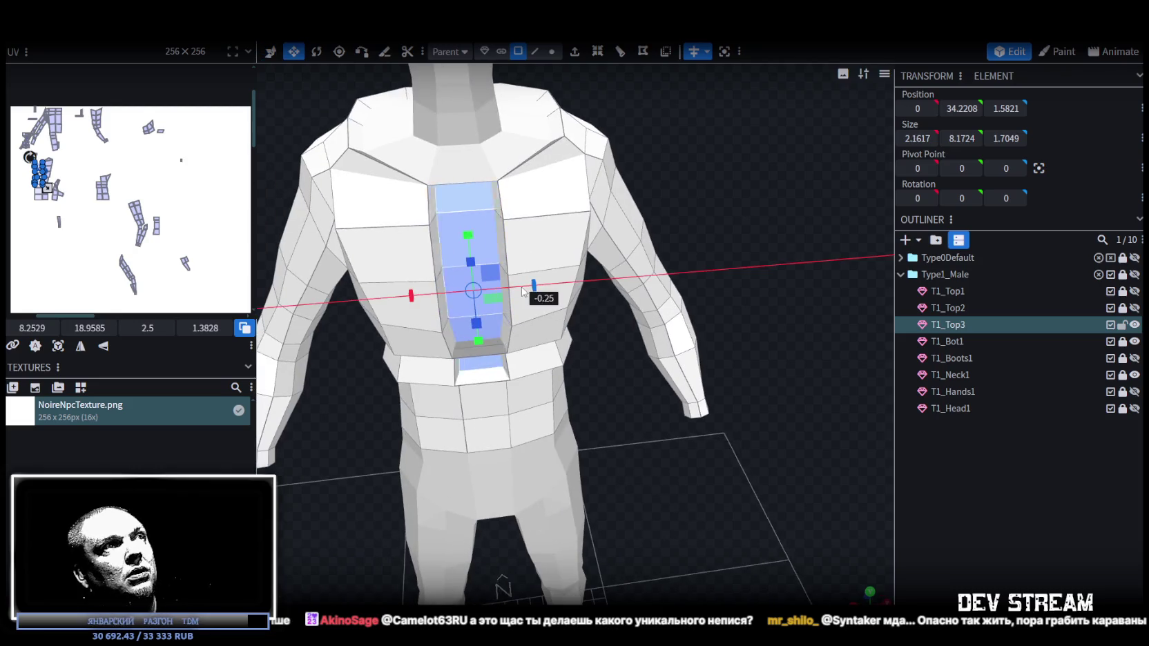
{"action": "left_click_drag", "start_coordinate": [619, 441], "coordinate": [783, 212]}
{"action": "scroll", "coordinate": [748, 218], "scroll_direction": "up", "scroll_amount": 3}
- Inspect a shoulder-top vertex in vertex mode, leaving it unmerged
{"action": "left_click", "coordinate": [551, 51]}
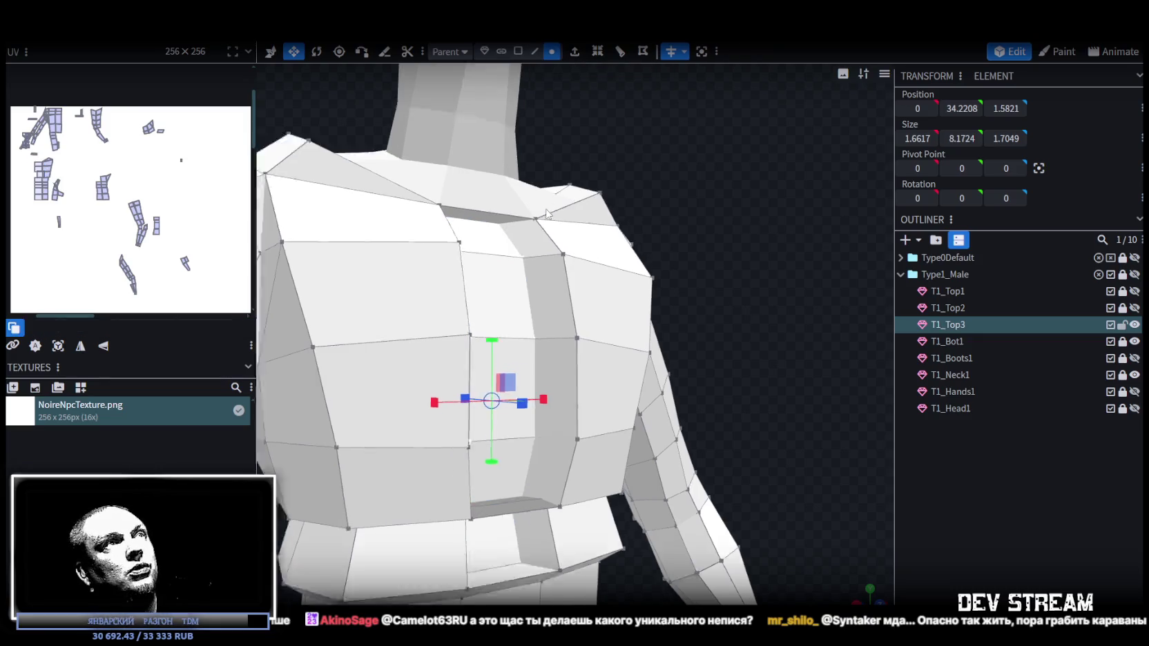
{"action": "scroll", "coordinate": [525, 187], "scroll_direction": "up", "scroll_amount": 2}
{"action": "left_click", "coordinate": [523, 180]}
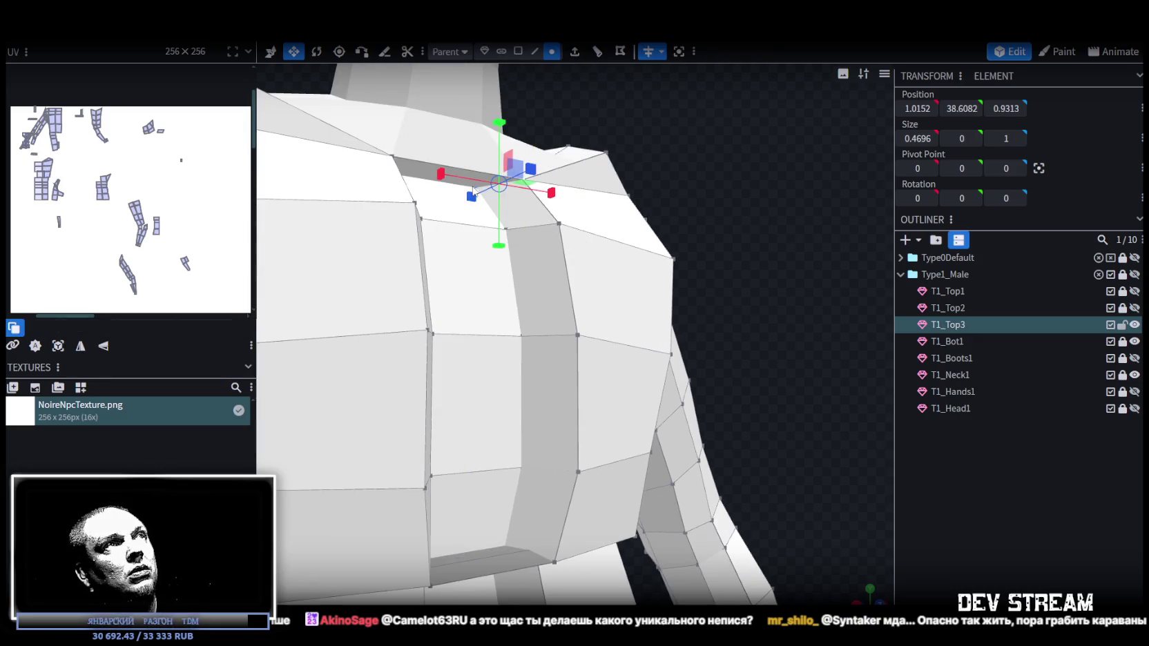
{"action": "right_click", "coordinate": [473, 188]}
{"action": "left_click", "coordinate": [667, 321]}
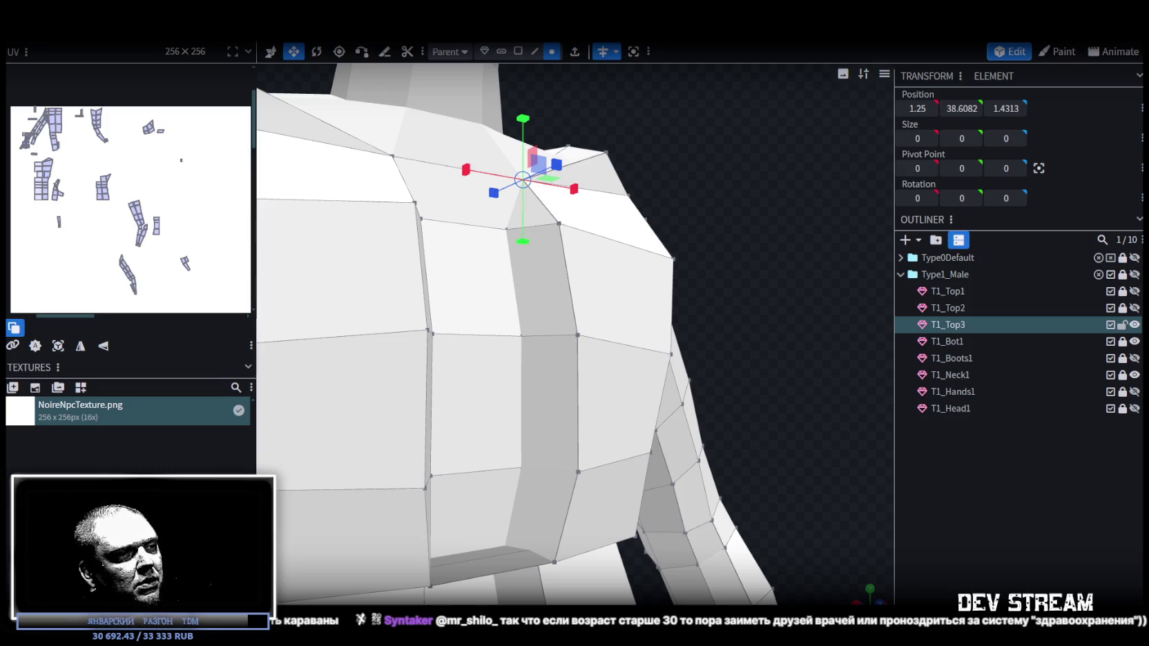
{"action": "scroll", "coordinate": [661, 266], "scroll_direction": "down", "scroll_amount": 5}
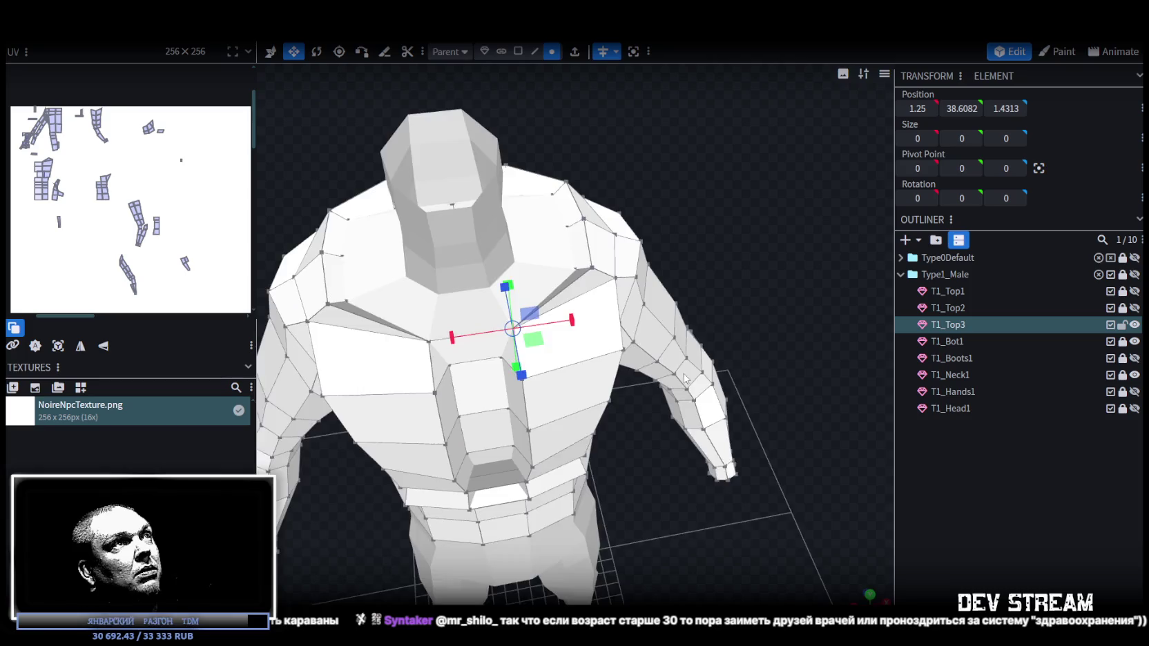
{"action": "mouse_move", "coordinate": [660, 266]}
{"action": "left_mouse_down"}
{"action": "mouse_move", "coordinate": [778, 313]}
{"action": "mouse_move", "coordinate": [680, 315]}
{"action": "mouse_move", "coordinate": [704, 335]}
{"action": "mouse_move", "coordinate": [731, 279]}
{"action": "mouse_move", "coordinate": [689, 279]}
{"action": "mouse_move", "coordinate": [684, 301]}
{"action": "left_mouse_up"}
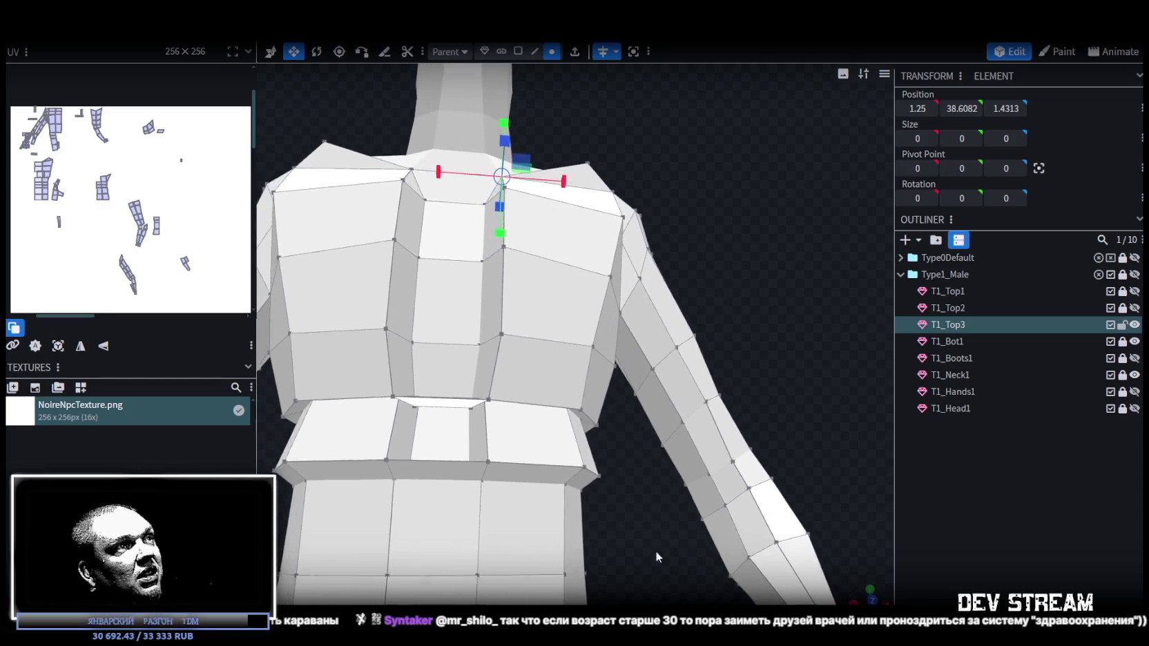
- Realign the face inside the gap below the strip to depth 1 and height 32
{"action": "scroll", "coordinate": [689, 506], "scroll_direction": "up", "scroll_amount": 3}
{"action": "scroll", "coordinate": [701, 520], "scroll_direction": "up", "scroll_amount": 2}
{"action": "left_click_drag", "start_coordinate": [701, 520], "coordinate": [676, 447]}
{"action": "left_click", "coordinate": [518, 51]}
{"action": "left_click", "coordinate": [509, 338]}
{"action": "left_click_drag", "start_coordinate": [509, 340], "coordinate": [690, 386]}
{"action": "left_click_drag", "start_coordinate": [510, 181], "coordinate": [521, 207]}
{"action": "left_click", "coordinate": [686, 189]}
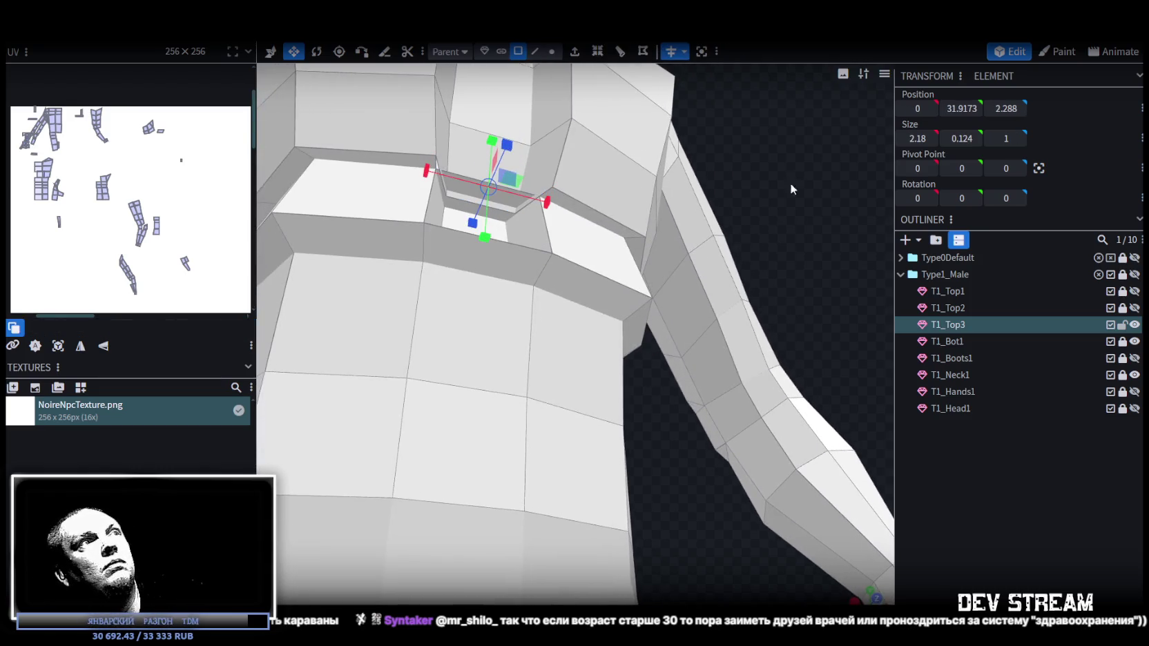
{"action": "left_click_drag", "start_coordinate": [790, 183], "coordinate": [809, 292]}
{"action": "left_click_drag", "start_coordinate": [480, 380], "coordinate": [461, 392]}
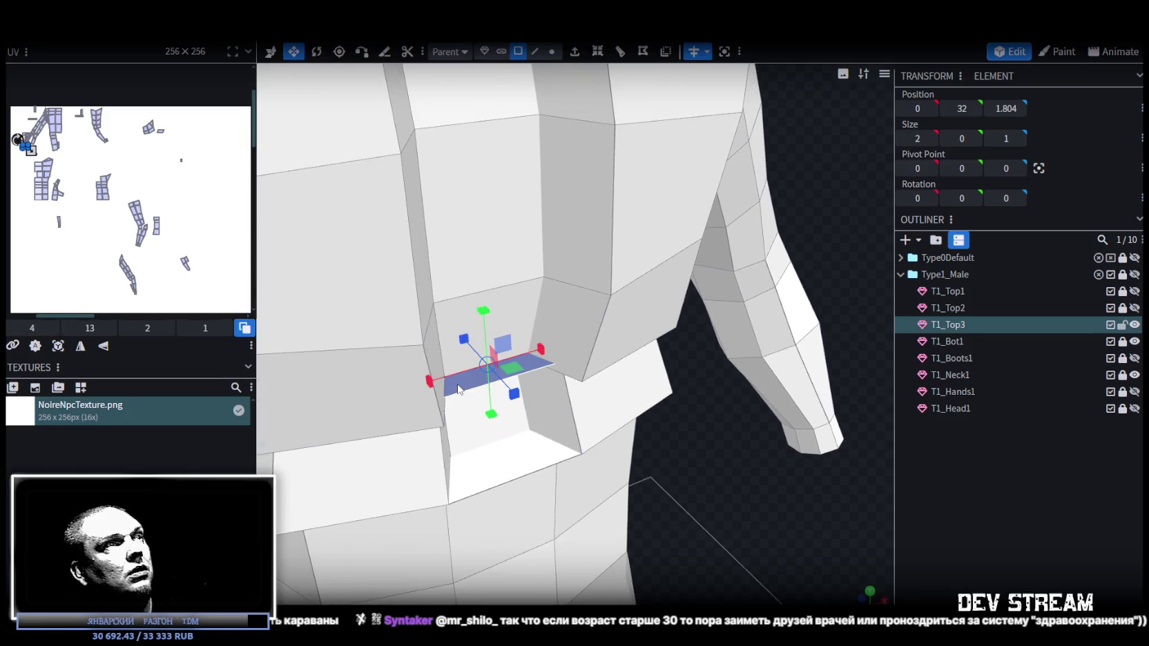
{"action": "mouse_move", "coordinate": [725, 496]}
{"action": "left_mouse_down"}
{"action": "mouse_move", "coordinate": [731, 426]}
{"action": "mouse_move", "coordinate": [869, 335]}
{"action": "mouse_move", "coordinate": [810, 270]}
{"action": "mouse_move", "coordinate": [837, 282]}
{"action": "mouse_move", "coordinate": [848, 309]}
{"action": "mouse_move", "coordinate": [776, 258]}
{"action": "left_mouse_up"}
- Merge the three loose vertices in the gap into one with Merge All
{"action": "left_click", "coordinate": [552, 51]}
{"action": "left_click", "coordinate": [531, 266]}
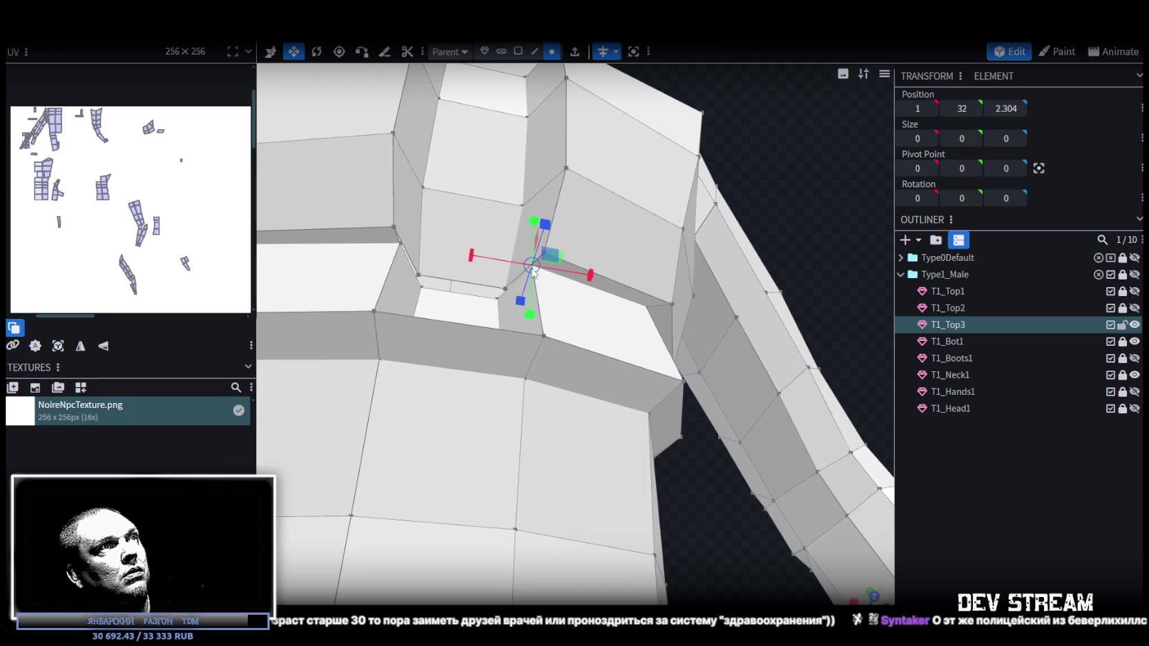
{"action": "left_click", "coordinate": [503, 291], "text": "shift"}
{"action": "left_click", "coordinate": [494, 299], "text": "shift"}
{"action": "right_click", "coordinate": [496, 303]}
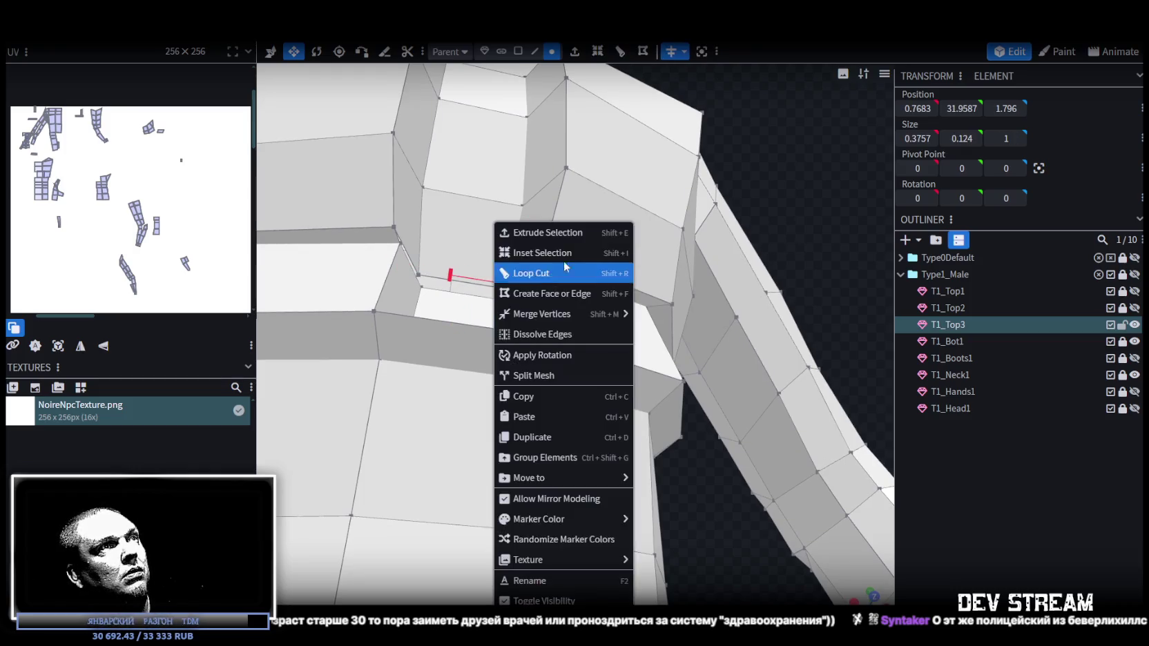
{"action": "left_click", "coordinate": [663, 316]}
{"action": "mouse_move", "coordinate": [663, 316]}
{"action": "left_mouse_down"}
{"action": "mouse_move", "coordinate": [686, 485]}
{"action": "mouse_move", "coordinate": [649, 483]}
{"action": "mouse_move", "coordinate": [667, 507]}
{"action": "left_mouse_up"}
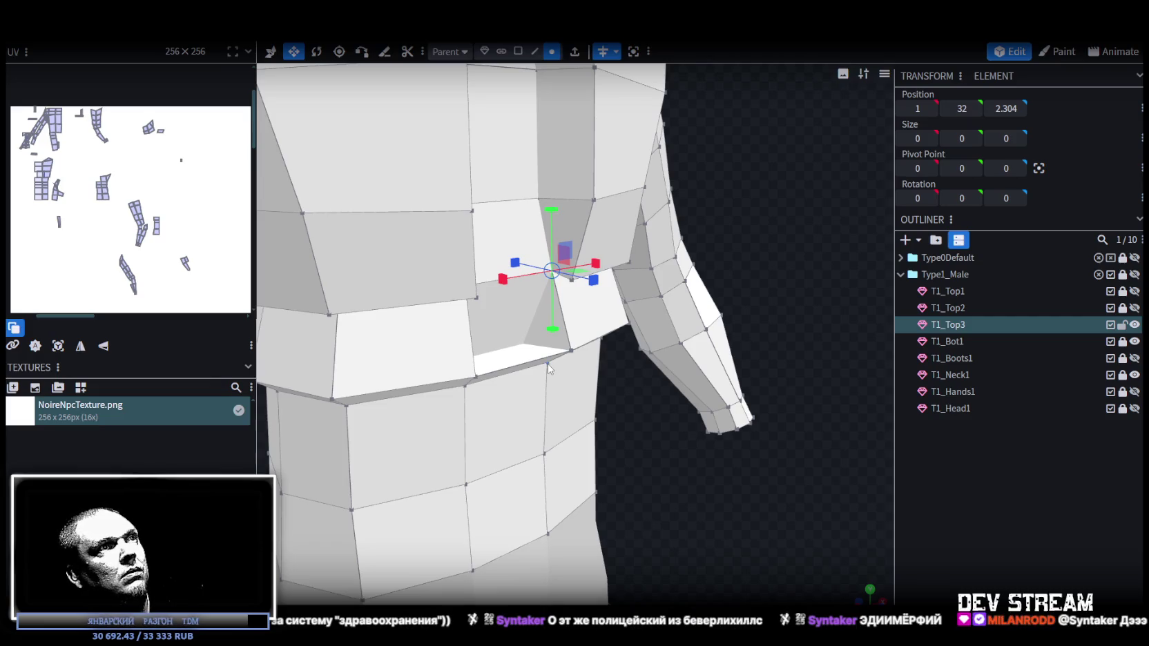
- Merge the leftover vertices at the base of the centre strip
{"action": "left_click_drag", "start_coordinate": [550, 368], "coordinate": [651, 407]}
{"action": "left_click", "coordinate": [518, 52]}
{"action": "left_click", "coordinate": [476, 312]}
{"action": "mouse_move", "coordinate": [556, 359]}
{"action": "left_mouse_down"}
{"action": "mouse_move", "coordinate": [661, 415]}
{"action": "mouse_move", "coordinate": [662, 465]}
{"action": "left_mouse_up"}
{"action": "left_click", "coordinate": [493, 397]}
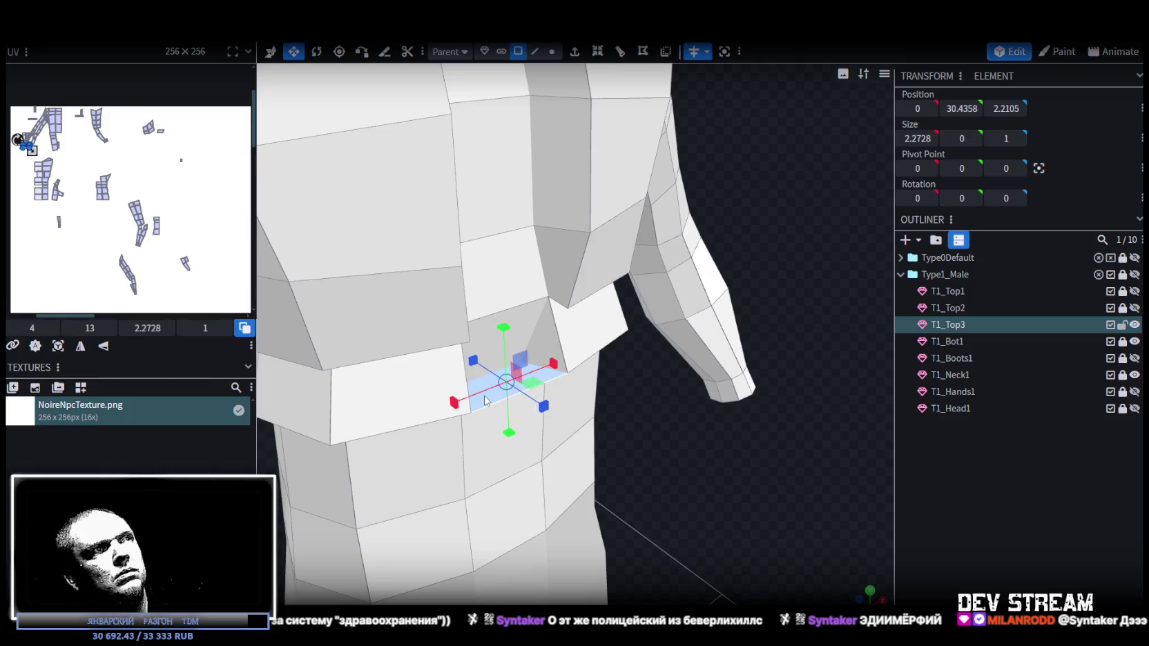
{"action": "left_click", "coordinate": [551, 51]}
{"action": "left_click_drag", "start_coordinate": [663, 483], "coordinate": [652, 420]}
{"action": "left_click", "coordinate": [528, 359]}
{"action": "key", "text": "x"}
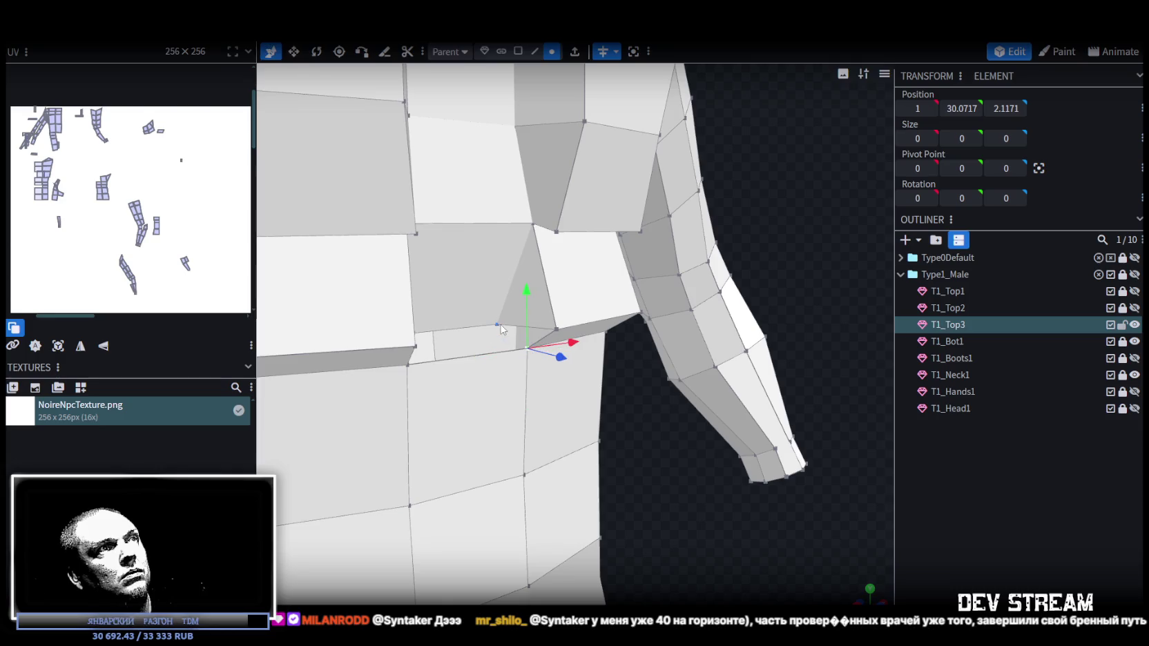
{"action": "right_click", "coordinate": [497, 329]}
{"action": "left_click", "coordinate": [667, 330]}
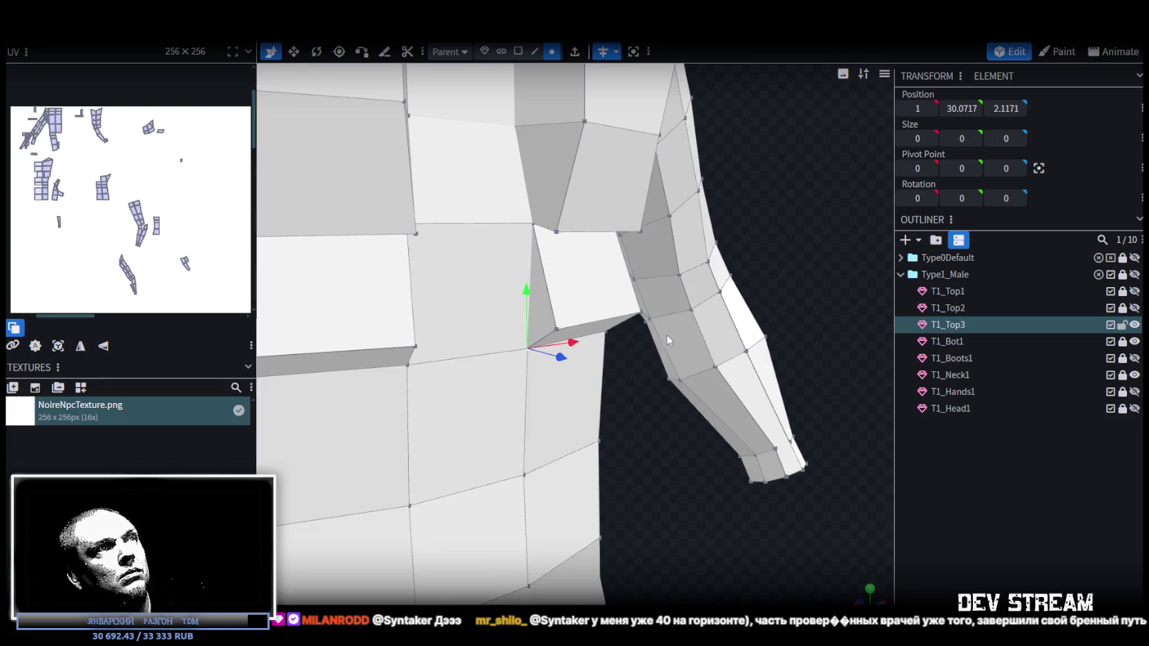
{"action": "left_click_drag", "start_coordinate": [639, 453], "coordinate": [587, 421]}
{"action": "right_click_drag", "start_coordinate": [584, 419], "coordinate": [653, 500]}
- Push the strip's bottom edge 0.2 inward along Z and lower it by 0.1
{"action": "left_click", "coordinate": [649, 507]}
{"action": "mouse_move", "coordinate": [682, 467]}
{"action": "left_mouse_down"}
{"action": "mouse_move", "coordinate": [769, 491]}
{"action": "mouse_move", "coordinate": [556, 333]}
{"action": "left_mouse_up"}
{"action": "left_click", "coordinate": [534, 51]}
{"action": "left_click", "coordinate": [516, 327]}
{"action": "left_click_drag", "start_coordinate": [696, 521], "coordinate": [718, 387]}
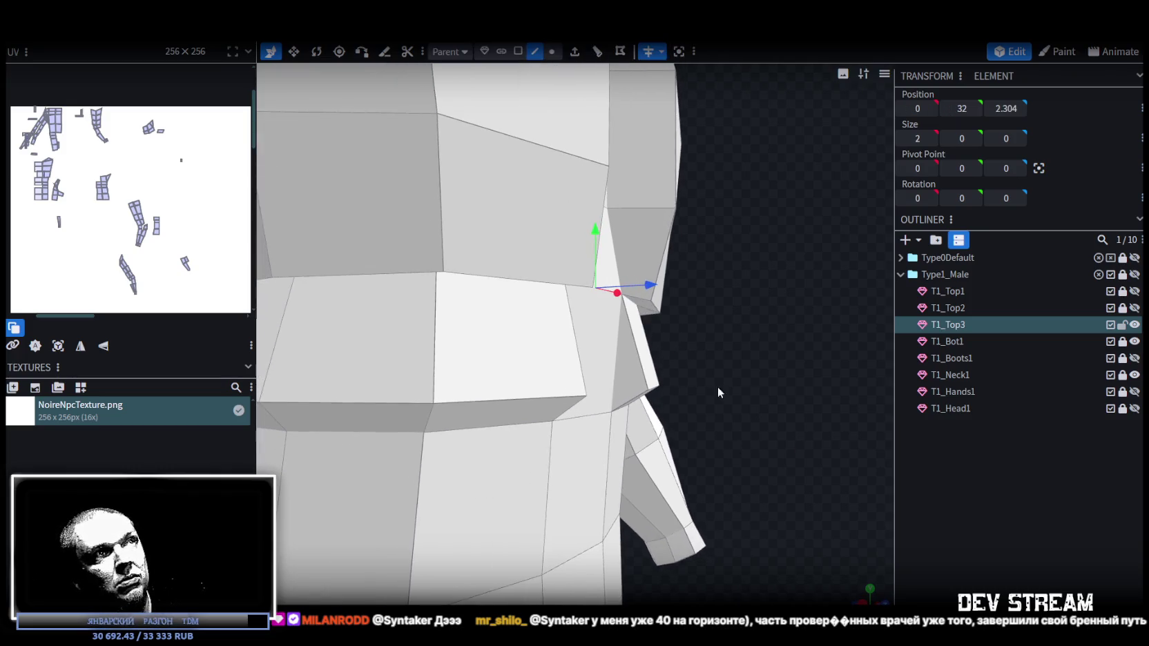
{"action": "left_click_drag", "start_coordinate": [641, 286], "coordinate": [637, 290]}
{"action": "mouse_move", "coordinate": [750, 325]}
{"action": "left_mouse_down"}
{"action": "mouse_move", "coordinate": [589, 312]}
{"action": "mouse_move", "coordinate": [593, 271]}
{"action": "left_mouse_up"}
{"action": "left_click_drag", "start_coordinate": [464, 246], "coordinate": [473, 253]}
{"action": "mouse_move", "coordinate": [674, 447]}
{"action": "left_mouse_down"}
{"action": "mouse_move", "coordinate": [622, 399]}
{"action": "mouse_move", "coordinate": [694, 433]}
{"action": "mouse_move", "coordinate": [678, 431]}
{"action": "mouse_move", "coordinate": [740, 501]}
{"action": "mouse_move", "coordinate": [601, 465]}
{"action": "left_mouse_up"}
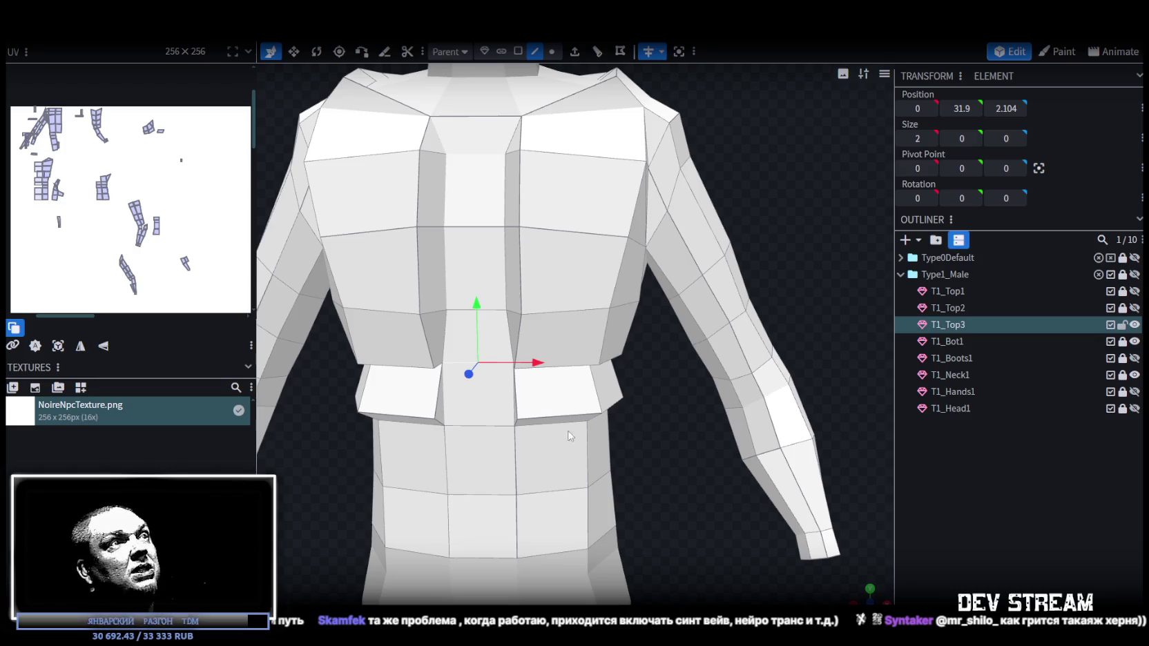
- View the shirt's back, select the right back waistband flap, then switch to the YouTube window
{"action": "scroll", "coordinate": [576, 437], "scroll_direction": "down", "scroll_amount": 3}
{"action": "scroll", "coordinate": [622, 414], "scroll_direction": "down", "scroll_amount": 1}
{"action": "left_click_drag", "start_coordinate": [640, 404], "coordinate": [547, 381]}
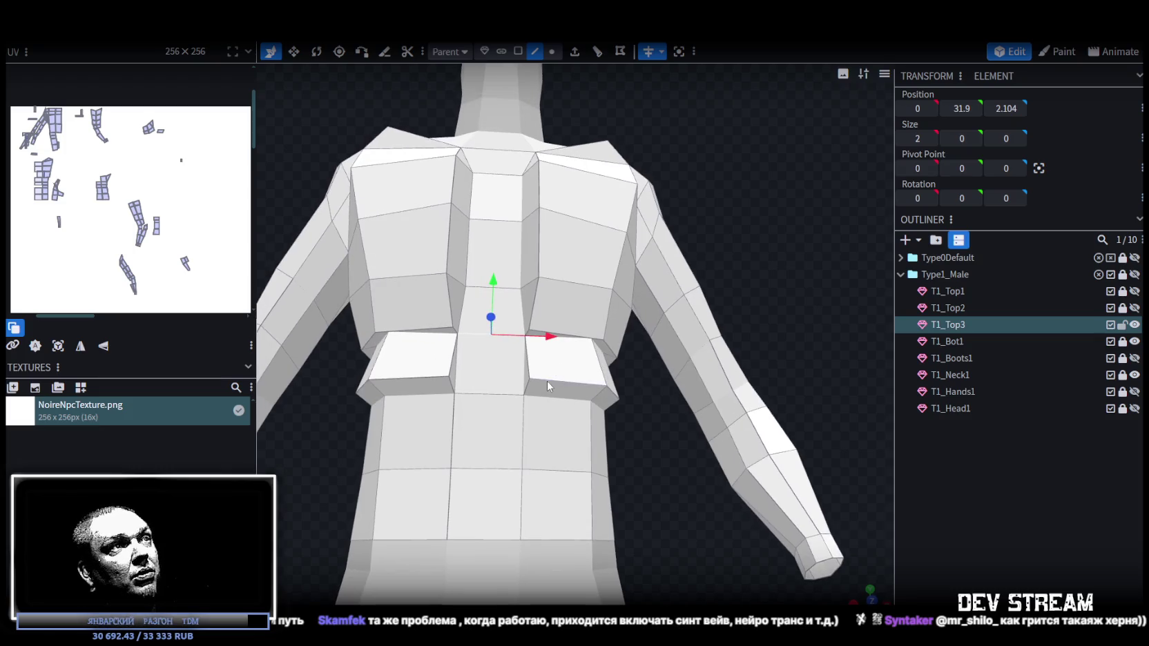
{"action": "left_click", "coordinate": [552, 379]}
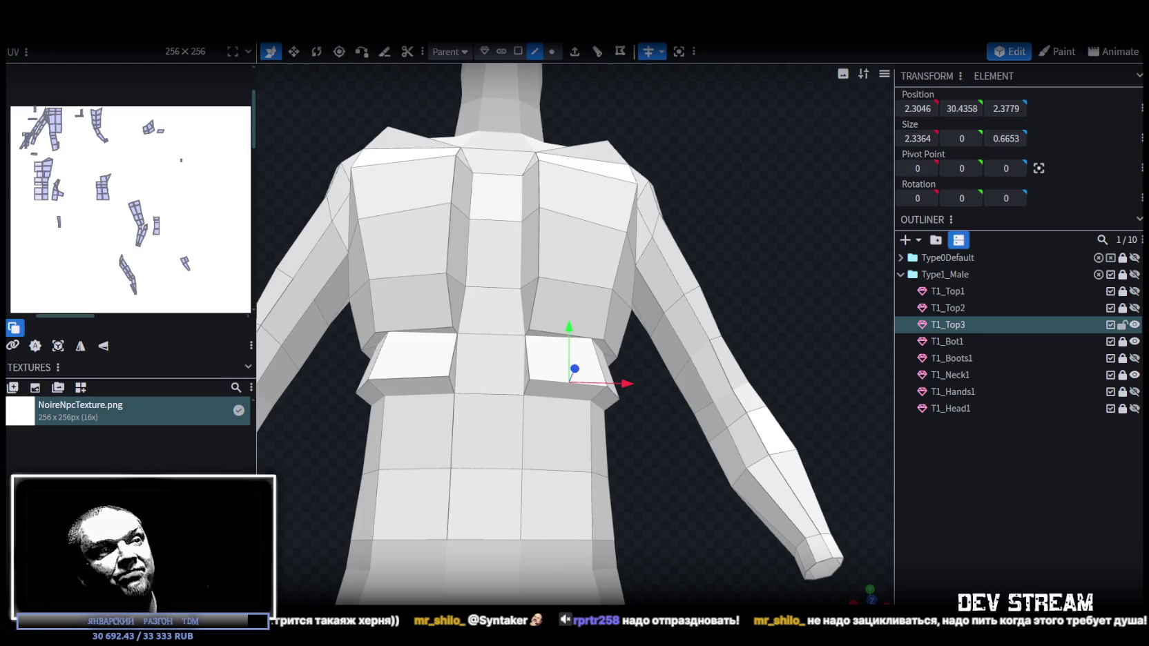
{"action": "key", "text": "alt+Tab"}
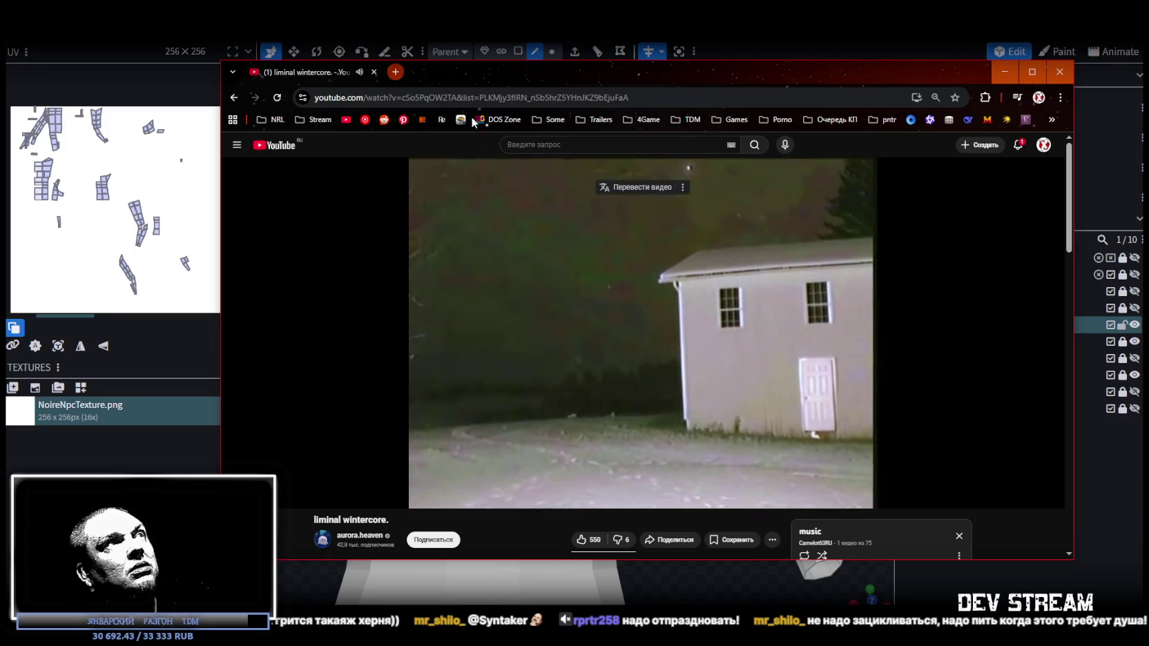
- Remove the &list playlist part from the video URL, reload it, and return to Blockbench
{"action": "left_click_drag", "start_coordinate": [456, 101], "coordinate": [718, 104]}
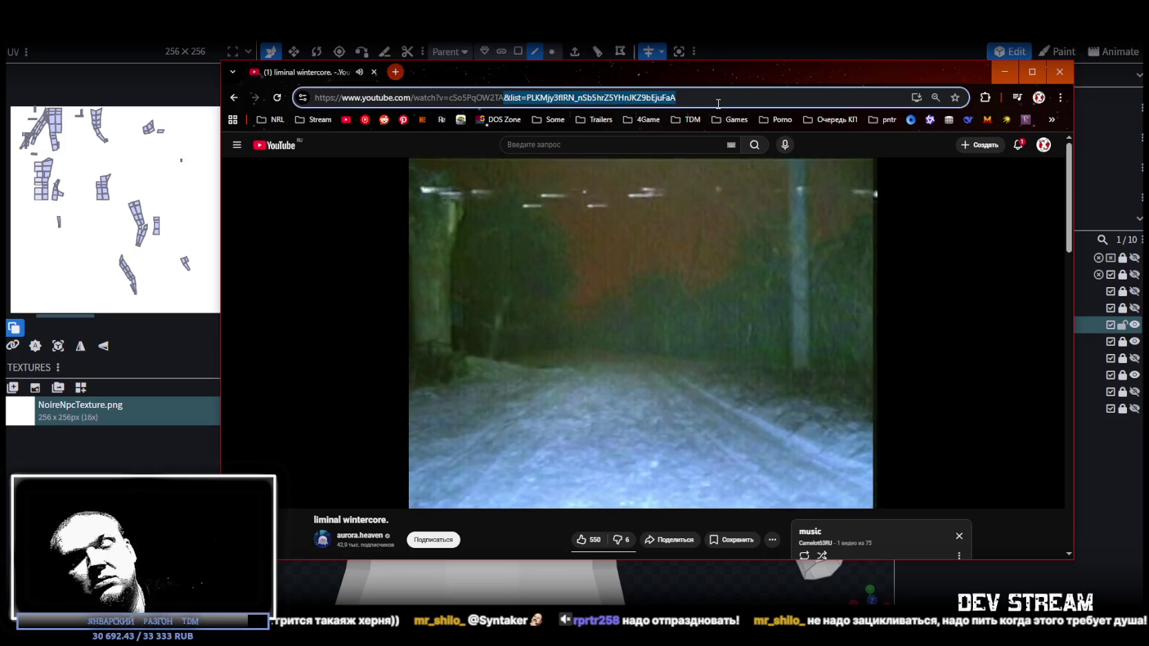
{"action": "key", "text": "BackSpace"}
{"action": "key", "text": "Return"}
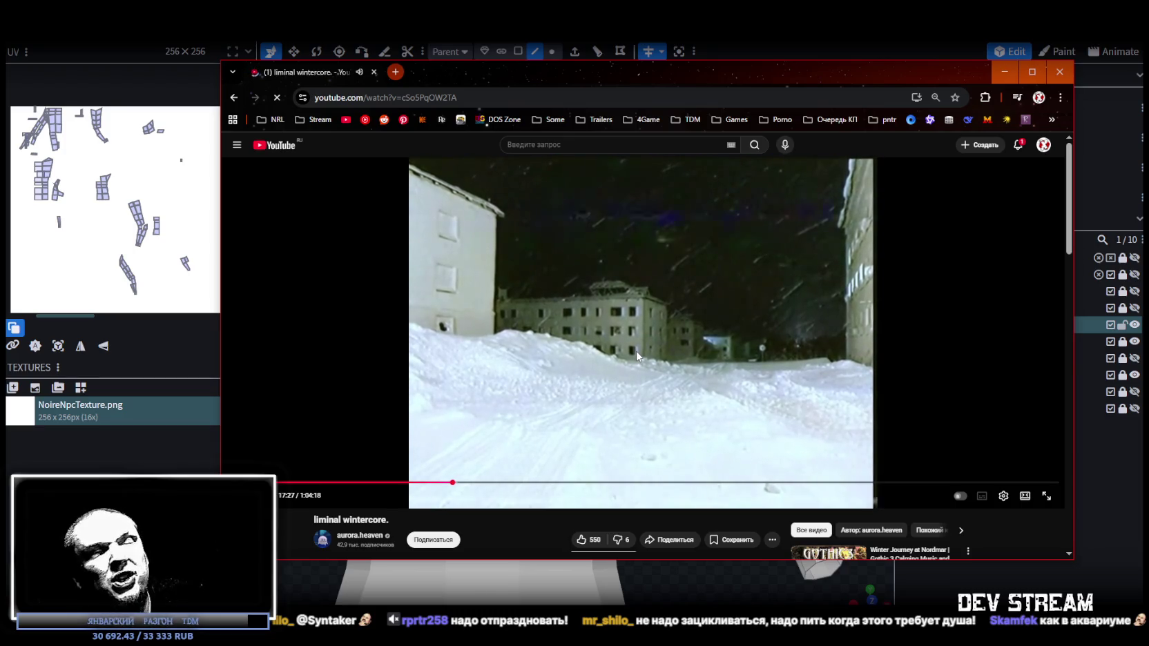
{"action": "key", "text": "alt+Tab"}
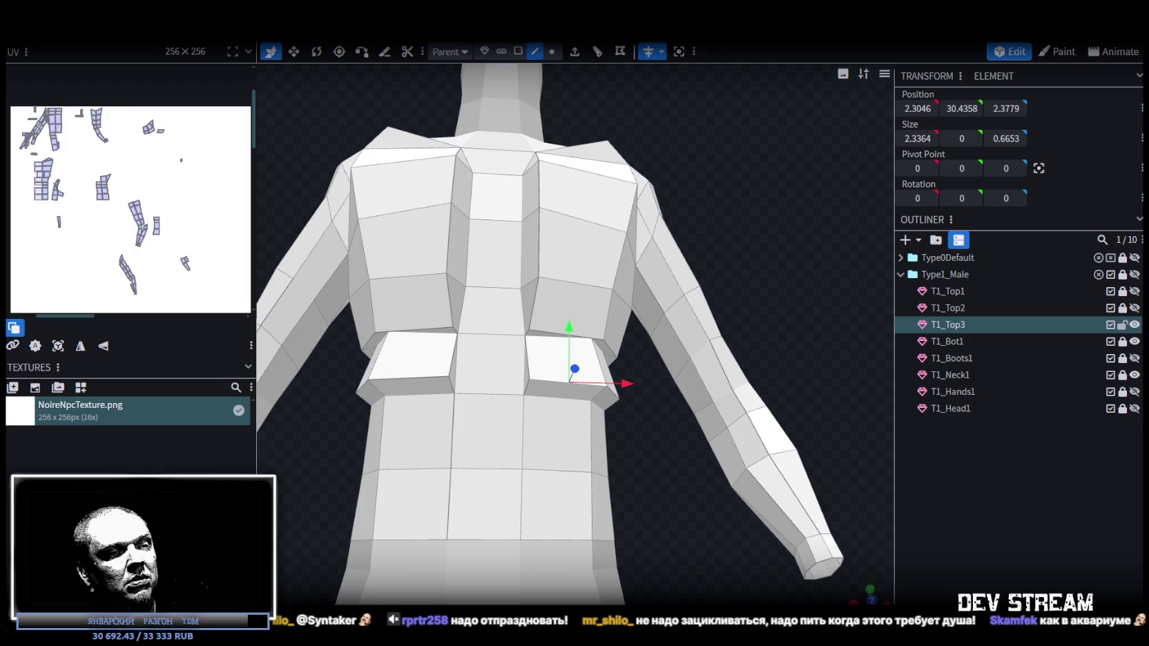
- Push a back waistband flap face in toward the body along the depth axis
{"action": "scroll", "coordinate": [601, 289], "scroll_direction": "down", "scroll_amount": 3}
{"action": "mouse_move", "coordinate": [601, 289]}
{"action": "left_mouse_down"}
{"action": "mouse_move", "coordinate": [732, 345]}
{"action": "mouse_move", "coordinate": [621, 394]}
{"action": "mouse_move", "coordinate": [678, 247]}
{"action": "mouse_move", "coordinate": [584, 366]}
{"action": "left_mouse_up"}
{"action": "scroll", "coordinate": [621, 394], "scroll_direction": "up", "scroll_amount": 3}
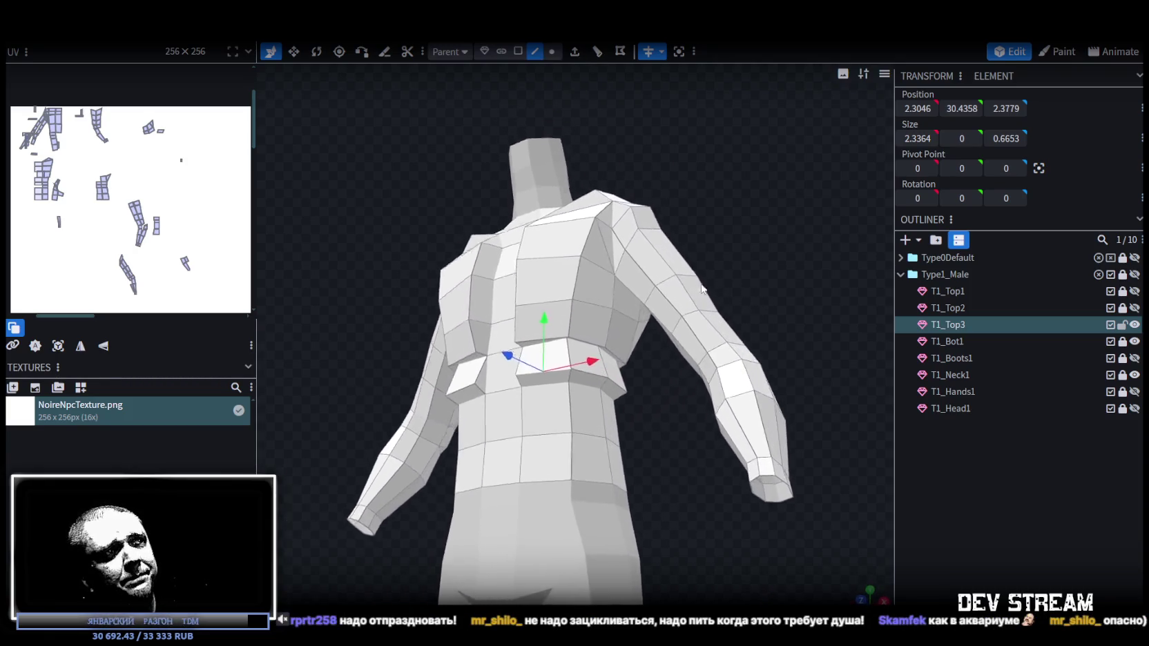
{"action": "left_click", "coordinate": [583, 365]}
{"action": "left_click", "coordinate": [621, 379]}
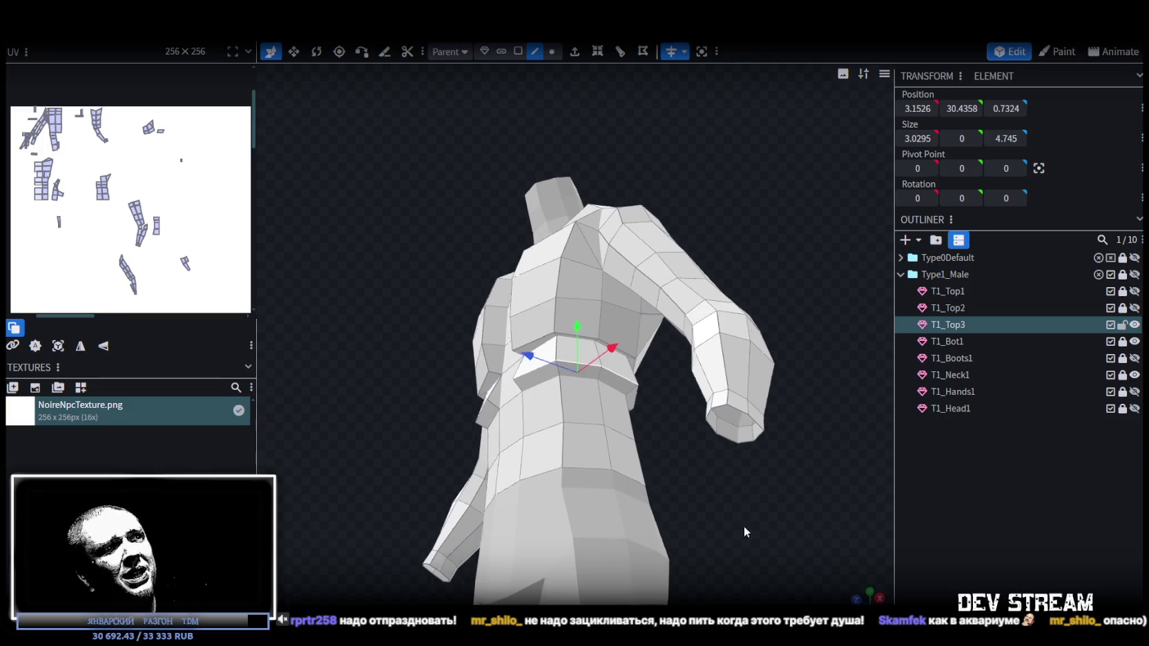
{"action": "mouse_move", "coordinate": [743, 525]}
{"action": "left_mouse_down"}
{"action": "mouse_move", "coordinate": [524, 519]}
{"action": "mouse_move", "coordinate": [452, 496]}
{"action": "mouse_move", "coordinate": [463, 535]}
{"action": "mouse_move", "coordinate": [802, 546]}
{"action": "mouse_move", "coordinate": [817, 476]}
{"action": "mouse_move", "coordinate": [654, 518]}
{"action": "mouse_move", "coordinate": [658, 494]}
{"action": "mouse_move", "coordinate": [332, 503]}
{"action": "left_mouse_up"}
{"action": "left_click", "coordinate": [587, 337]}
{"action": "scroll", "coordinate": [560, 392], "scroll_direction": "up", "scroll_amount": 3}
{"action": "left_click", "coordinate": [552, 383]}
{"action": "mouse_move", "coordinate": [469, 483]}
{"action": "left_mouse_down"}
{"action": "mouse_move", "coordinate": [421, 491]}
{"action": "mouse_move", "coordinate": [537, 371]}
{"action": "mouse_move", "coordinate": [821, 565]}
{"action": "mouse_move", "coordinate": [642, 353]}
{"action": "mouse_move", "coordinate": [594, 345]}
{"action": "left_mouse_up"}
{"action": "mouse_move", "coordinate": [679, 451]}
{"action": "left_mouse_down"}
{"action": "mouse_move", "coordinate": [469, 454]}
{"action": "mouse_move", "coordinate": [495, 451]}
{"action": "mouse_move", "coordinate": [484, 488]}
{"action": "mouse_move", "coordinate": [380, 523]}
{"action": "mouse_move", "coordinate": [350, 548]}
{"action": "mouse_move", "coordinate": [470, 446]}
{"action": "left_mouse_up"}
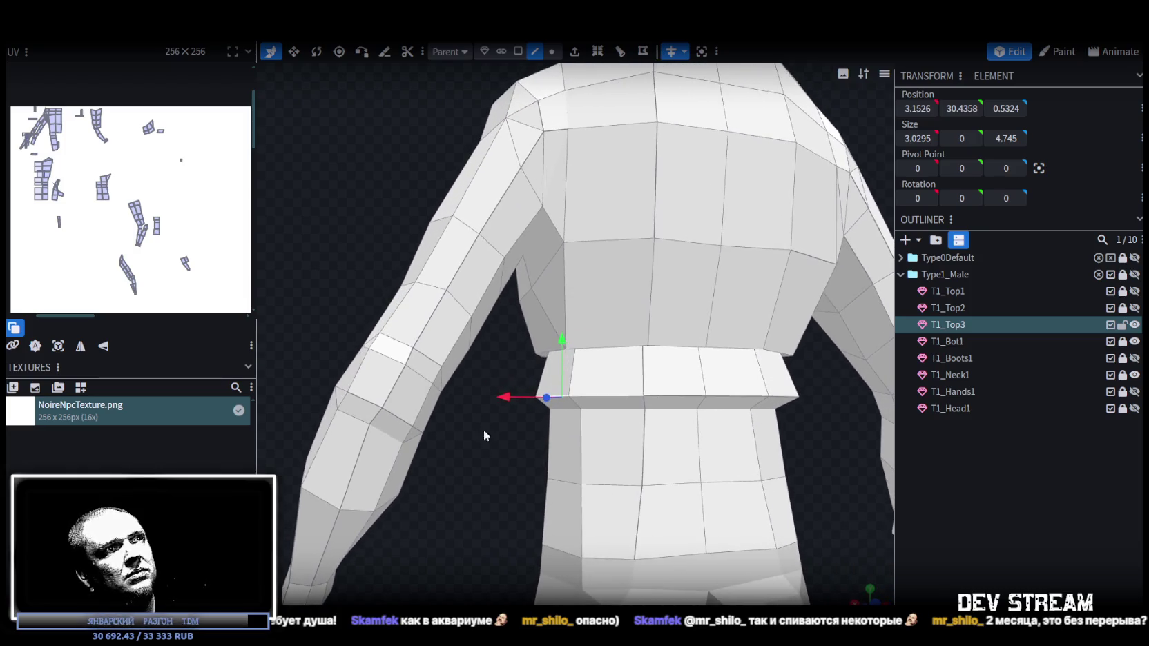
- Drag the waistband's bottom edge down and raise the waistband element slightly
{"action": "left_click", "coordinate": [668, 398]}
{"action": "mouse_move", "coordinate": [596, 366]}
{"action": "left_mouse_down"}
{"action": "mouse_move", "coordinate": [574, 395]}
{"action": "mouse_move", "coordinate": [750, 484]}
{"action": "mouse_move", "coordinate": [770, 426]}
{"action": "mouse_move", "coordinate": [831, 476]}
{"action": "mouse_move", "coordinate": [808, 469]}
{"action": "left_mouse_up"}
{"action": "left_click_drag", "start_coordinate": [558, 372], "coordinate": [560, 366]}
{"action": "mouse_move", "coordinate": [623, 555]}
{"action": "left_mouse_down"}
{"action": "mouse_move", "coordinate": [610, 565]}
{"action": "mouse_move", "coordinate": [671, 482]}
{"action": "left_mouse_up"}
{"action": "scroll", "coordinate": [652, 491], "scroll_direction": "up", "scroll_amount": 3}
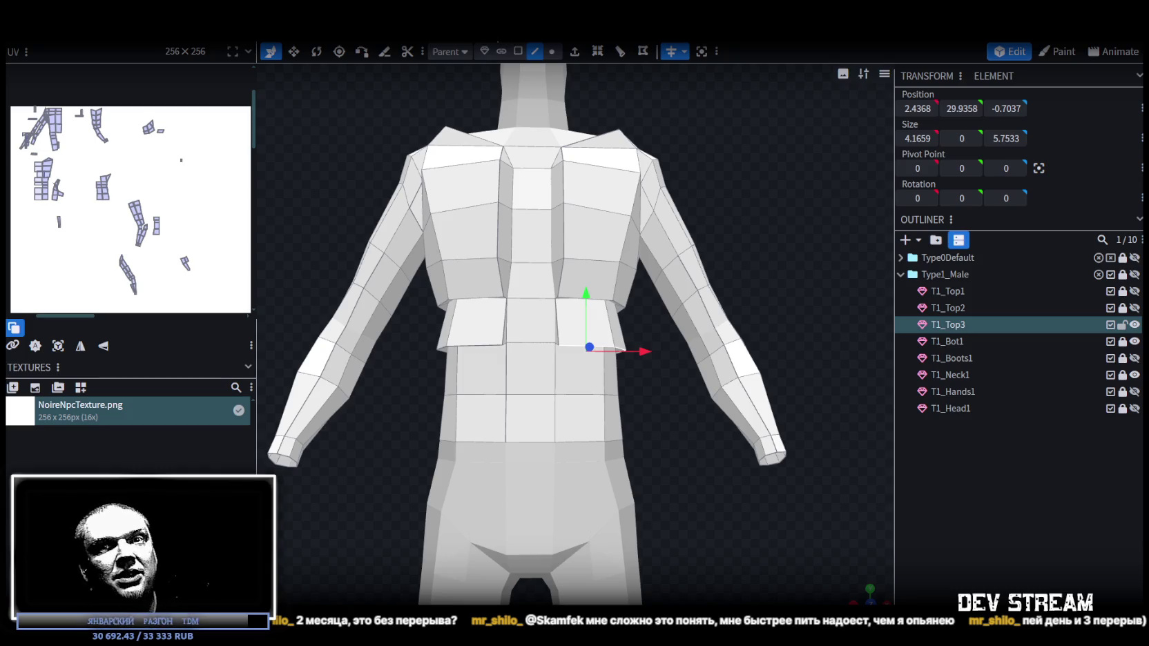
- From a three-quarter view, select a face on the central back strip
{"action": "scroll", "coordinate": [680, 288], "scroll_direction": "down", "scroll_amount": 3}
{"action": "mouse_move", "coordinate": [679, 288]}
{"action": "left_mouse_down"}
{"action": "mouse_move", "coordinate": [479, 274]}
{"action": "mouse_move", "coordinate": [570, 305]}
{"action": "mouse_move", "coordinate": [795, 237]}
{"action": "mouse_move", "coordinate": [678, 252]}
{"action": "mouse_move", "coordinate": [704, 285]}
{"action": "mouse_move", "coordinate": [654, 294]}
{"action": "mouse_move", "coordinate": [569, 259]}
{"action": "mouse_move", "coordinate": [606, 253]}
{"action": "left_mouse_up"}
{"action": "scroll", "coordinate": [678, 252], "scroll_direction": "up", "scroll_amount": 2}
{"action": "scroll", "coordinate": [601, 228], "scroll_direction": "up", "scroll_amount": 2}
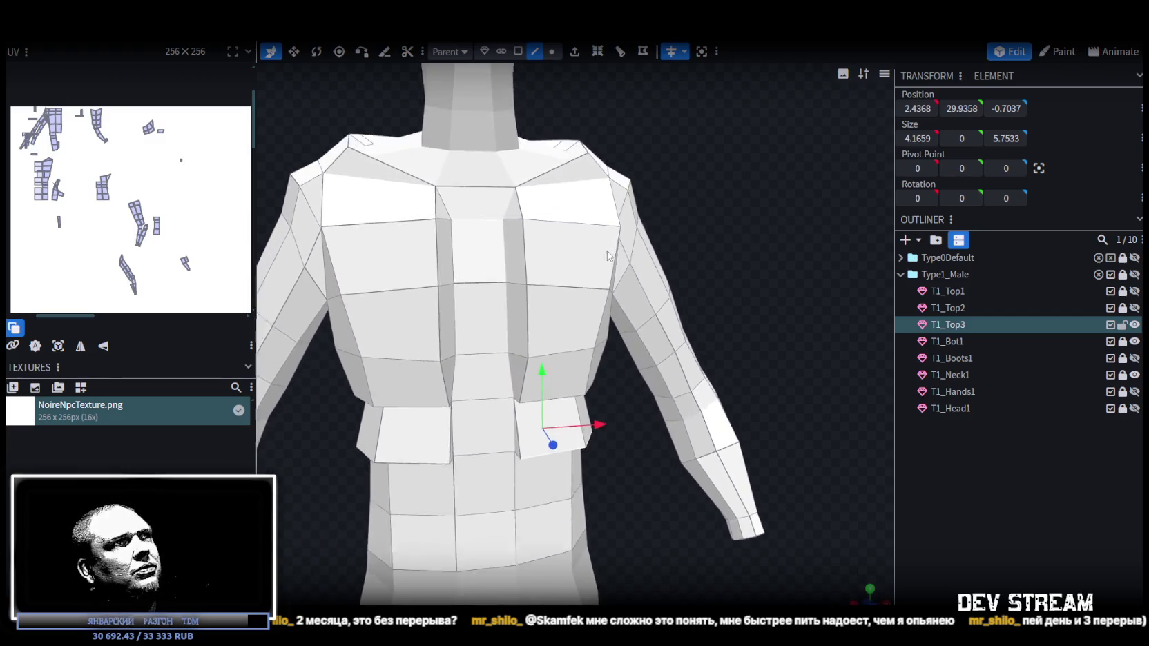
{"action": "left_click", "coordinate": [518, 52]}
{"action": "left_click", "coordinate": [491, 258]}
- Select the two stacked faces of the central back strip
{"action": "mouse_move", "coordinate": [491, 257]}
{"action": "left_mouse_down"}
{"action": "mouse_move", "coordinate": [696, 201]}
{"action": "mouse_move", "coordinate": [615, 273]}
{"action": "left_mouse_up"}
{"action": "key", "text": "s"}
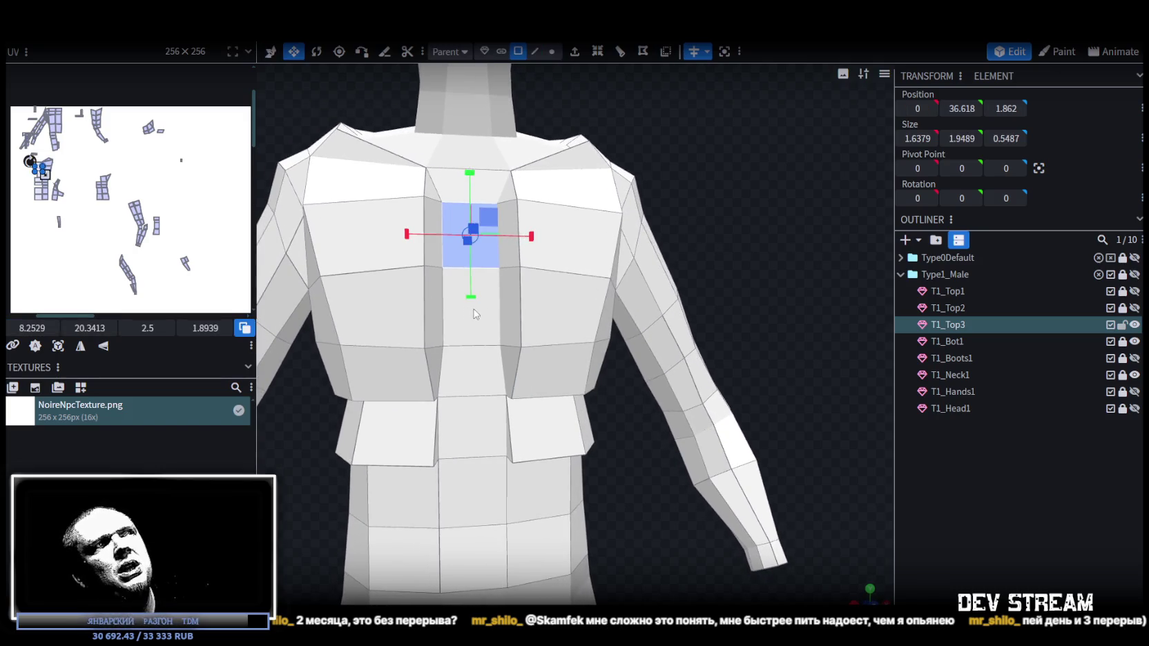
{"action": "key", "text": "v"}
{"action": "left_click", "coordinate": [479, 317], "text": "shift"}
{"action": "key", "text": "s"}
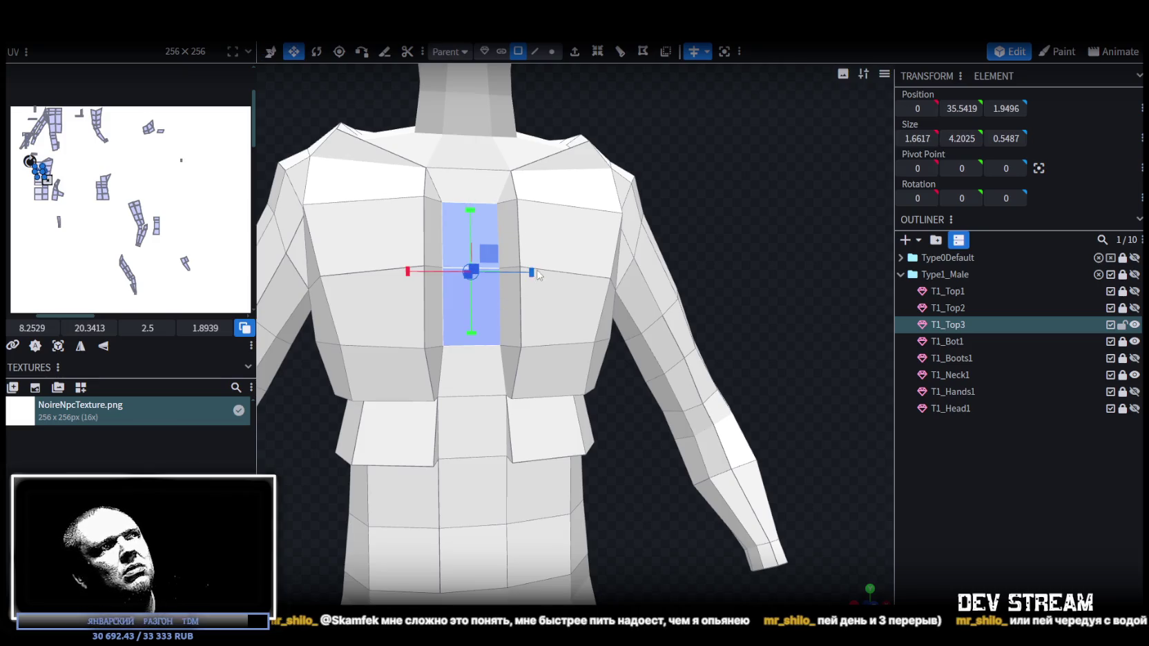
{"action": "left_click_drag", "start_coordinate": [679, 222], "coordinate": [675, 221]}
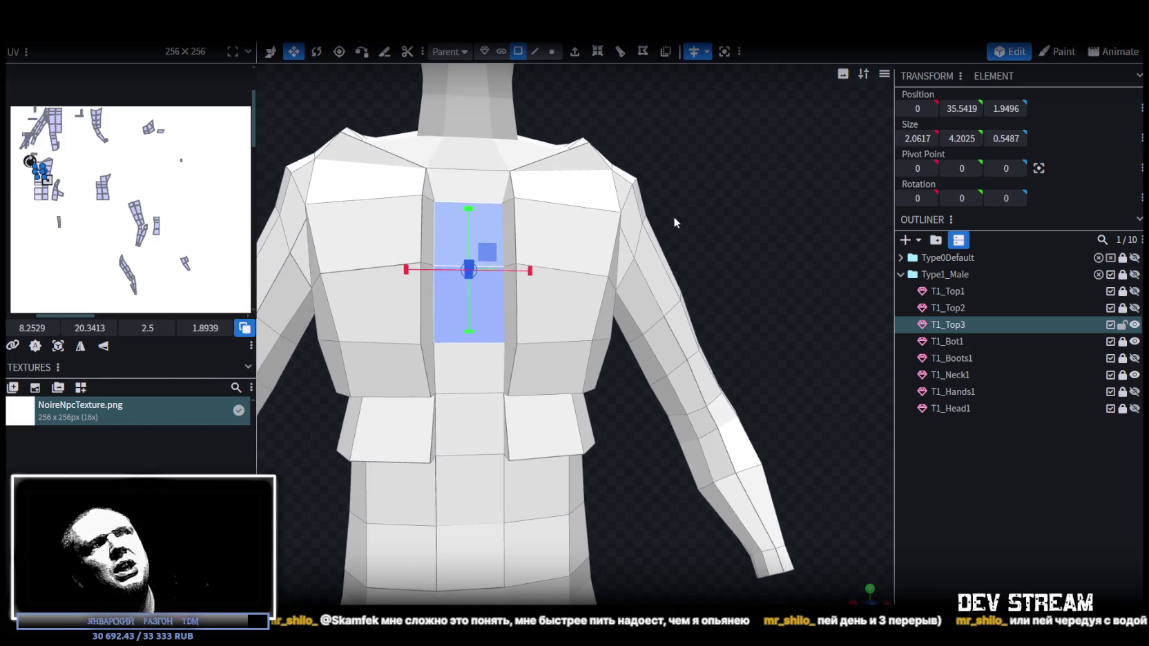
{"action": "left_click_drag", "start_coordinate": [617, 190], "coordinate": [687, 184]}
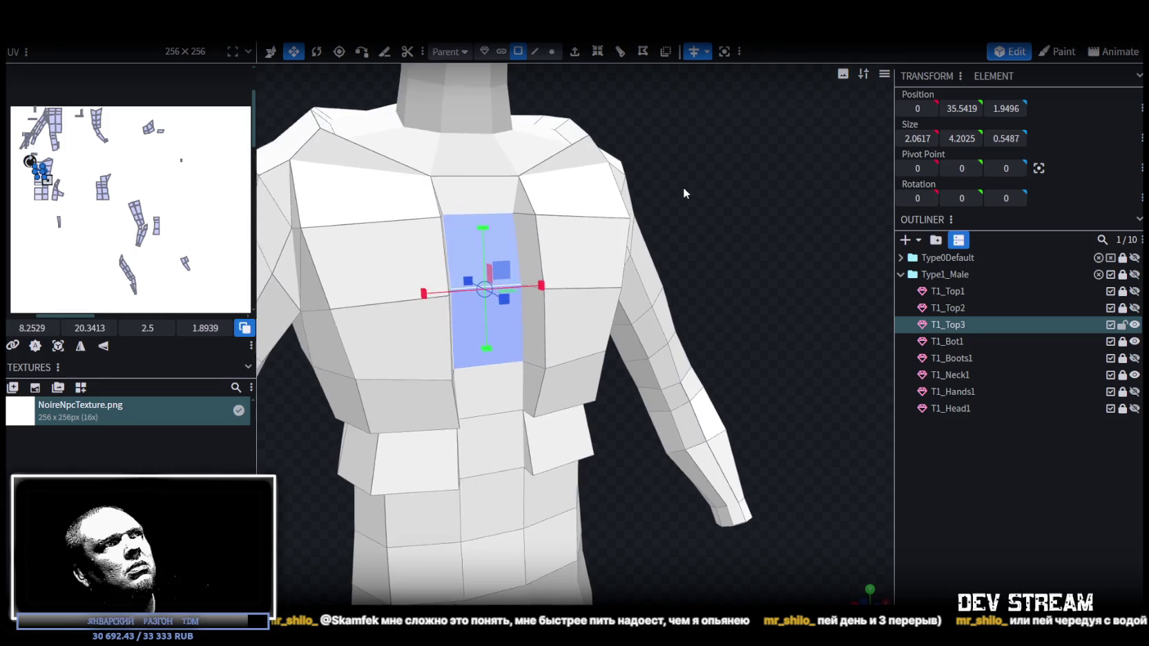
- Shift the strip's right vertical edge outward along X to widen the back panel
{"action": "left_click", "coordinate": [538, 53]}
{"action": "left_click", "coordinate": [543, 298]}
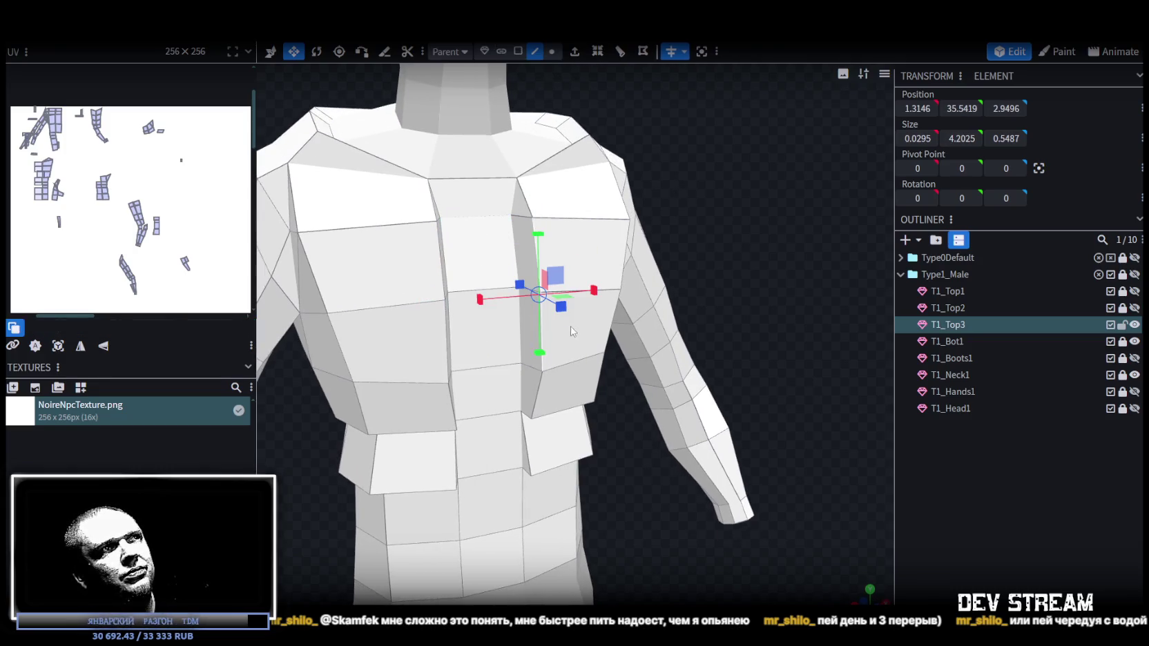
{"action": "left_click", "coordinate": [270, 51]}
{"action": "mouse_move", "coordinate": [607, 297]}
{"action": "left_mouse_down"}
{"action": "mouse_move", "coordinate": [696, 236]}
{"action": "mouse_move", "coordinate": [684, 193]}
{"action": "mouse_move", "coordinate": [550, 249]}
{"action": "mouse_move", "coordinate": [676, 261]}
{"action": "left_mouse_up"}
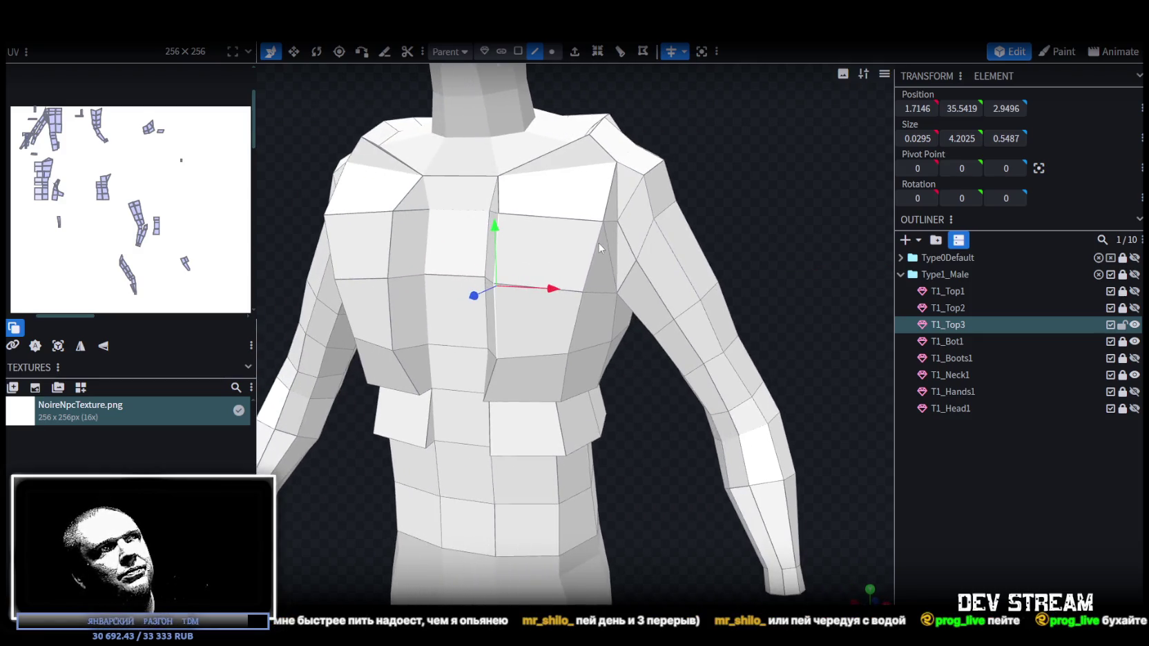
{"action": "left_click", "coordinate": [679, 207]}
{"action": "left_click", "coordinate": [552, 52]}
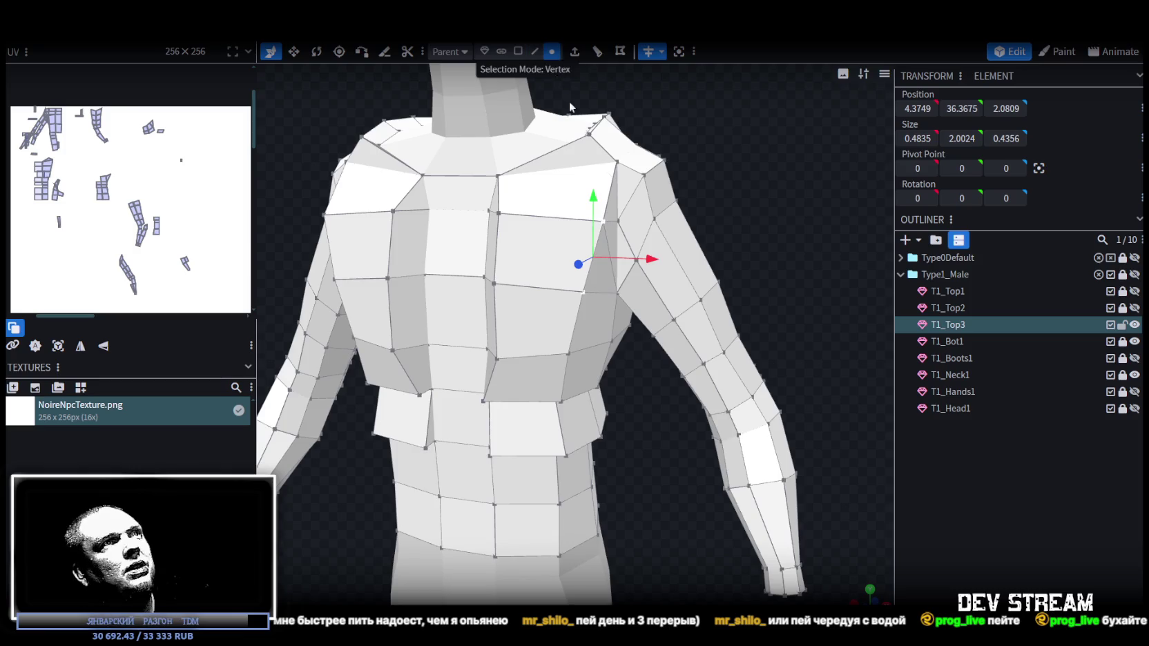
- Nudge a shoulder vertex slightly inward
{"action": "left_click", "coordinate": [605, 228]}
{"action": "mouse_move", "coordinate": [745, 192]}
{"action": "left_mouse_down"}
{"action": "mouse_move", "coordinate": [610, 269]}
{"action": "mouse_move", "coordinate": [592, 303]}
{"action": "left_mouse_up"}
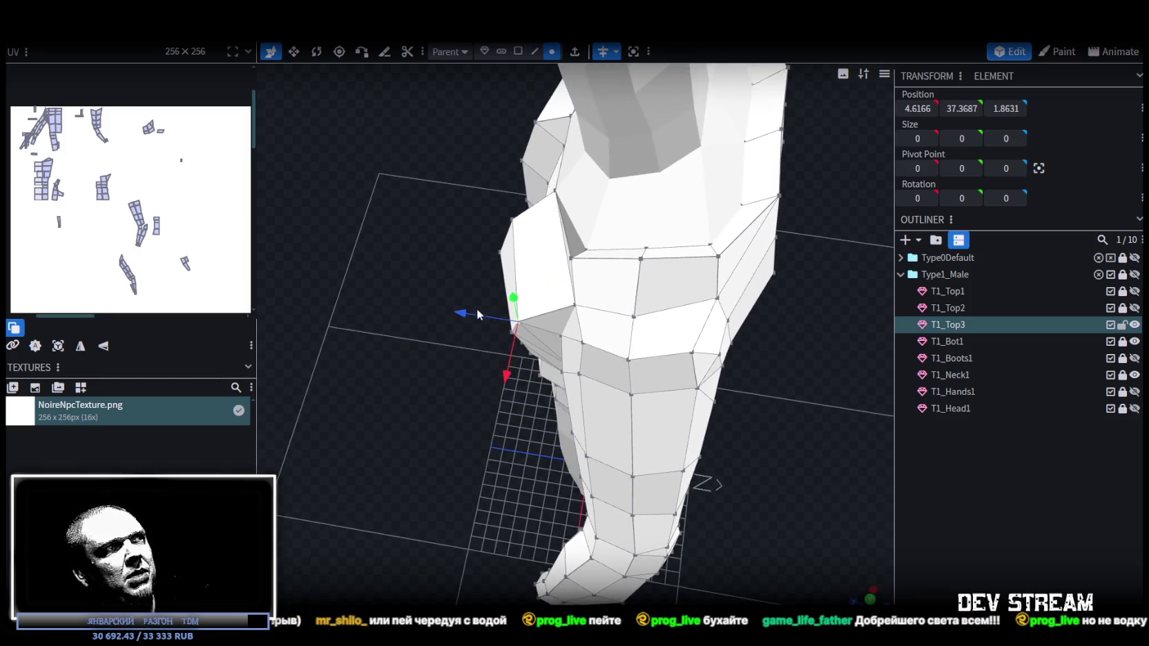
{"action": "mouse_move", "coordinate": [470, 310]}
{"action": "left_mouse_down"}
{"action": "mouse_move", "coordinate": [444, 399]}
{"action": "mouse_move", "coordinate": [685, 236]}
{"action": "left_mouse_up"}
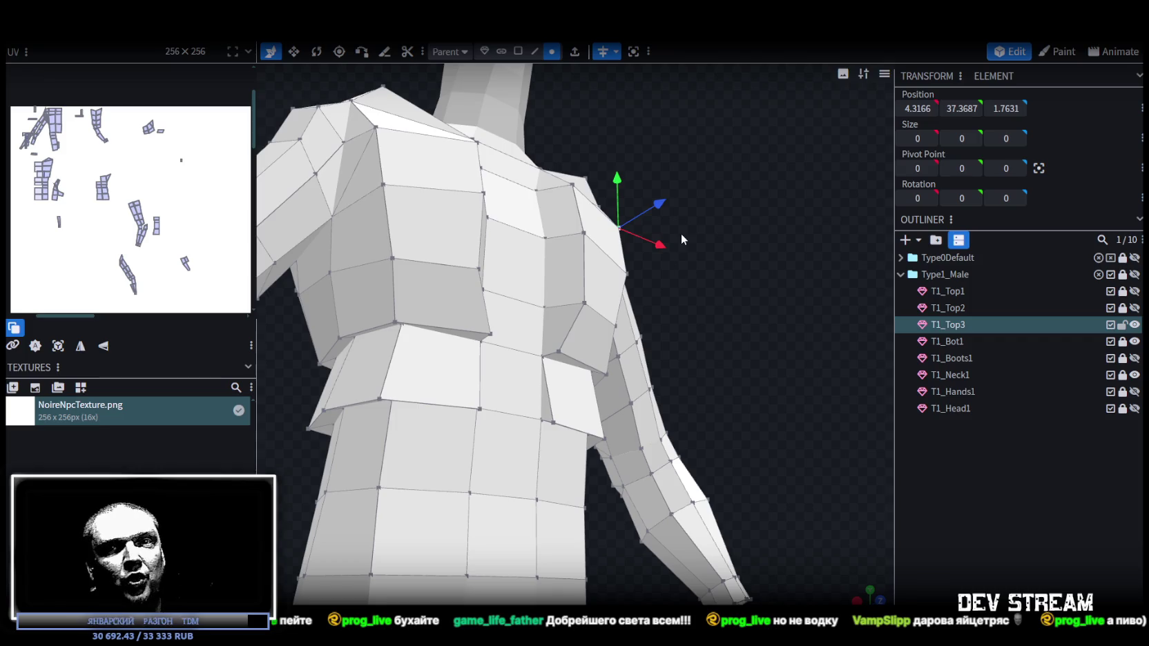
{"action": "mouse_move", "coordinate": [696, 230]}
{"action": "left_mouse_down"}
{"action": "mouse_move", "coordinate": [637, 292]}
{"action": "mouse_move", "coordinate": [542, 233]}
{"action": "left_mouse_up"}
- Shift two upper-torso vertices slightly along X, then pick a vertex on the back
{"action": "left_click", "coordinate": [529, 235]}
{"action": "left_click", "coordinate": [545, 382], "text": "shift"}
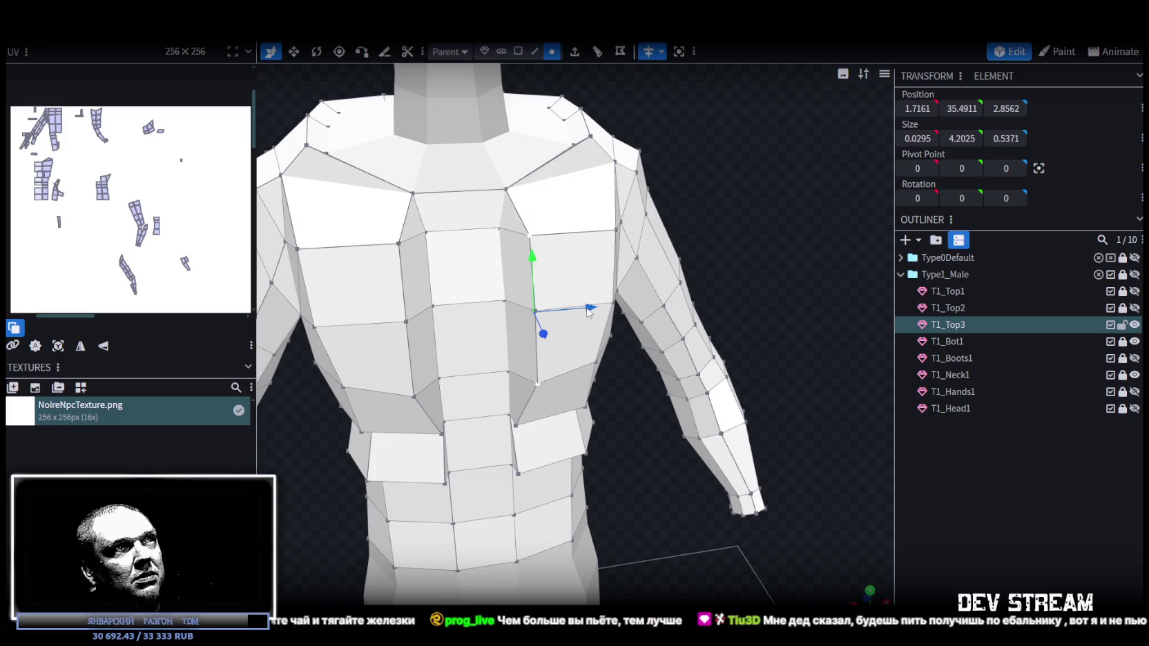
{"action": "left_click_drag", "start_coordinate": [587, 310], "coordinate": [584, 312]}
{"action": "mouse_move", "coordinate": [622, 376]}
{"action": "left_mouse_down"}
{"action": "mouse_move", "coordinate": [600, 363]}
{"action": "mouse_move", "coordinate": [640, 408]}
{"action": "mouse_move", "coordinate": [553, 281]}
{"action": "left_mouse_up"}
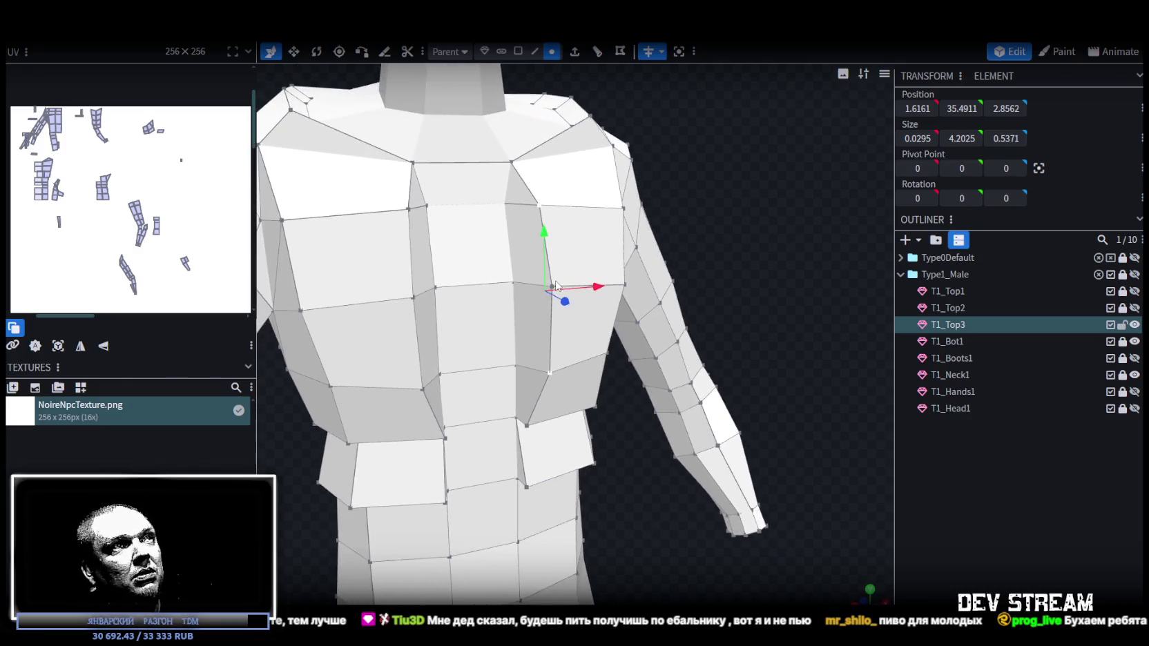
{"action": "left_click", "coordinate": [557, 285]}
{"action": "mouse_move", "coordinate": [774, 261]}
{"action": "left_mouse_down"}
{"action": "mouse_move", "coordinate": [673, 438]}
{"action": "mouse_move", "coordinate": [642, 320]}
{"action": "mouse_move", "coordinate": [665, 351]}
{"action": "mouse_move", "coordinate": [768, 321]}
{"action": "mouse_move", "coordinate": [680, 303]}
{"action": "mouse_move", "coordinate": [552, 305]}
{"action": "mouse_move", "coordinate": [757, 302]}
{"action": "mouse_move", "coordinate": [734, 309]}
{"action": "mouse_move", "coordinate": [819, 256]}
{"action": "mouse_move", "coordinate": [747, 291]}
{"action": "mouse_move", "coordinate": [559, 87]}
{"action": "left_mouse_up"}
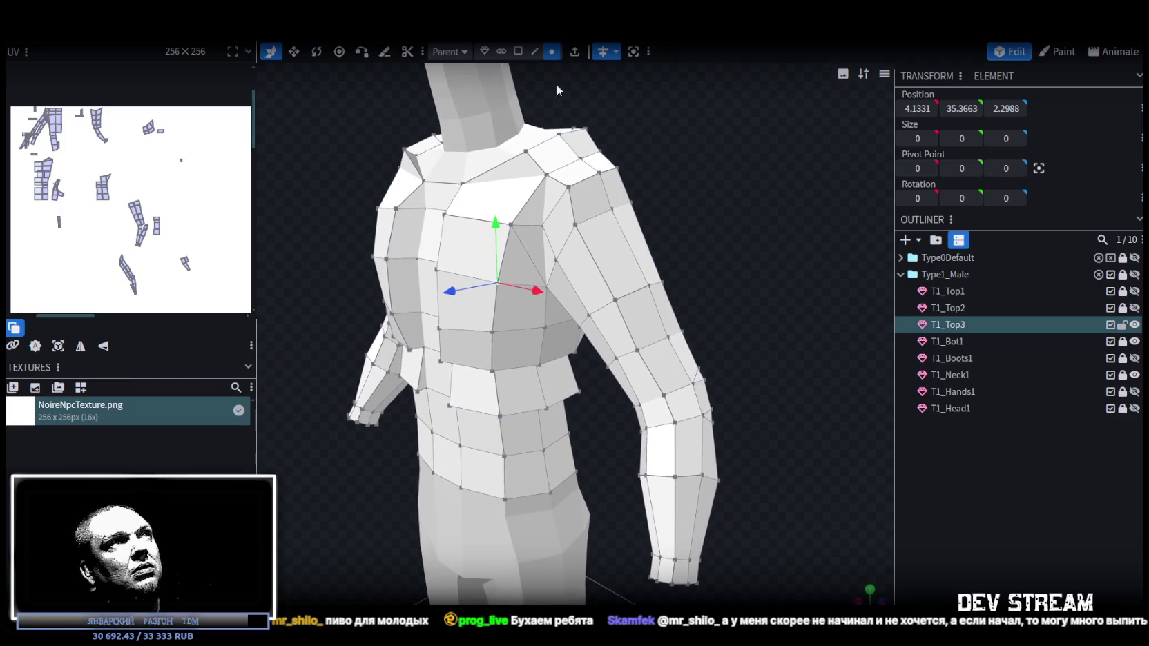
{"action": "left_click", "coordinate": [518, 51]}
- Extrude a face on the upper arm outward by 0.5
{"action": "left_click", "coordinate": [646, 314]}
{"action": "mouse_move", "coordinate": [657, 301]}
{"action": "left_mouse_down"}
{"action": "mouse_move", "coordinate": [760, 244]}
{"action": "mouse_move", "coordinate": [747, 226]}
{"action": "left_mouse_up"}
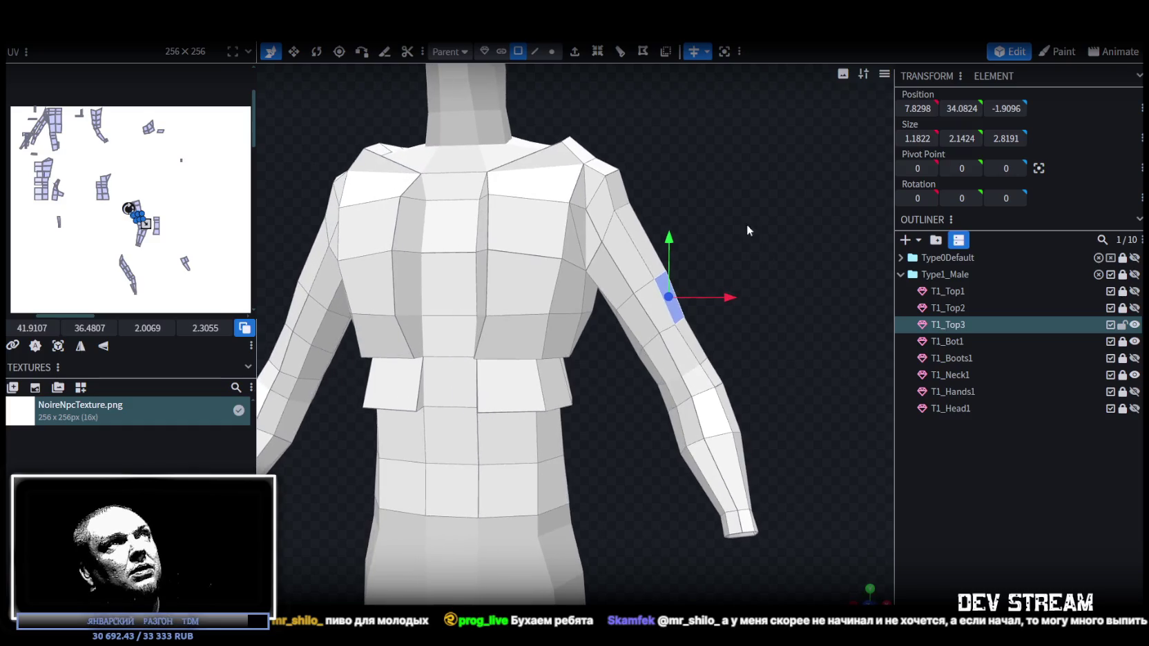
{"action": "left_click", "coordinate": [575, 53]}
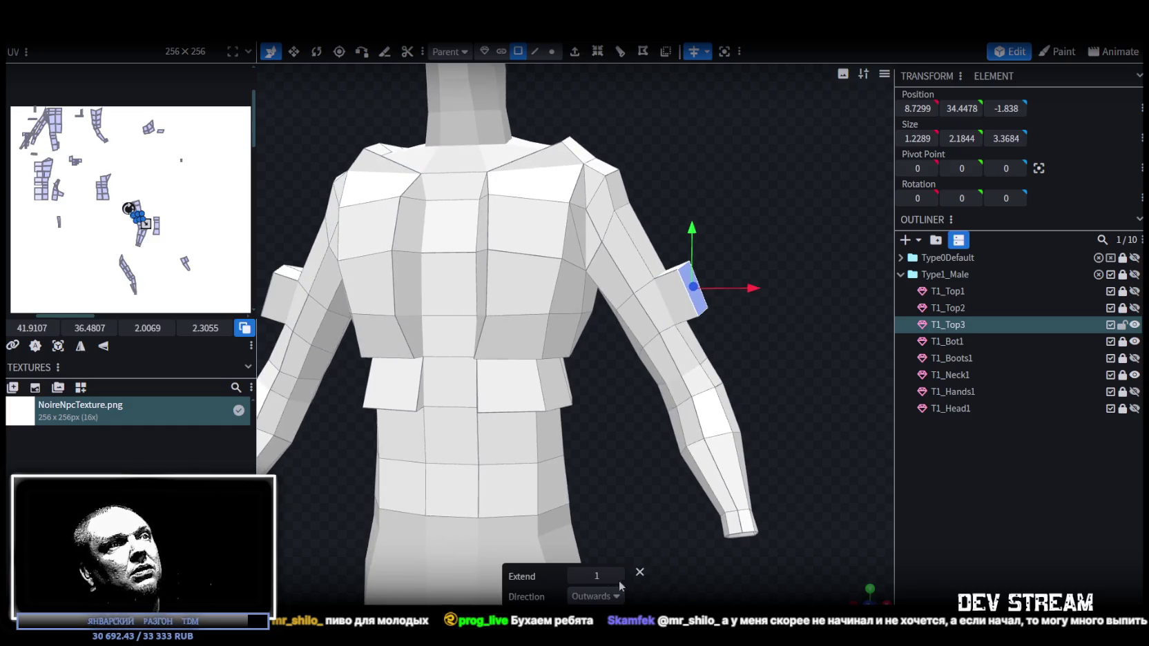
{"action": "left_click", "coordinate": [574, 576]}
{"action": "mouse_move", "coordinate": [804, 388]}
{"action": "left_mouse_down"}
{"action": "mouse_move", "coordinate": [804, 439]}
{"action": "mouse_move", "coordinate": [743, 427]}
{"action": "left_mouse_up"}
- Select a vertex on the arm extrusion and bring up its mesh editing menu
{"action": "left_click", "coordinate": [552, 52]}
{"action": "scroll", "coordinate": [553, 444], "scroll_direction": "up", "scroll_amount": 2}
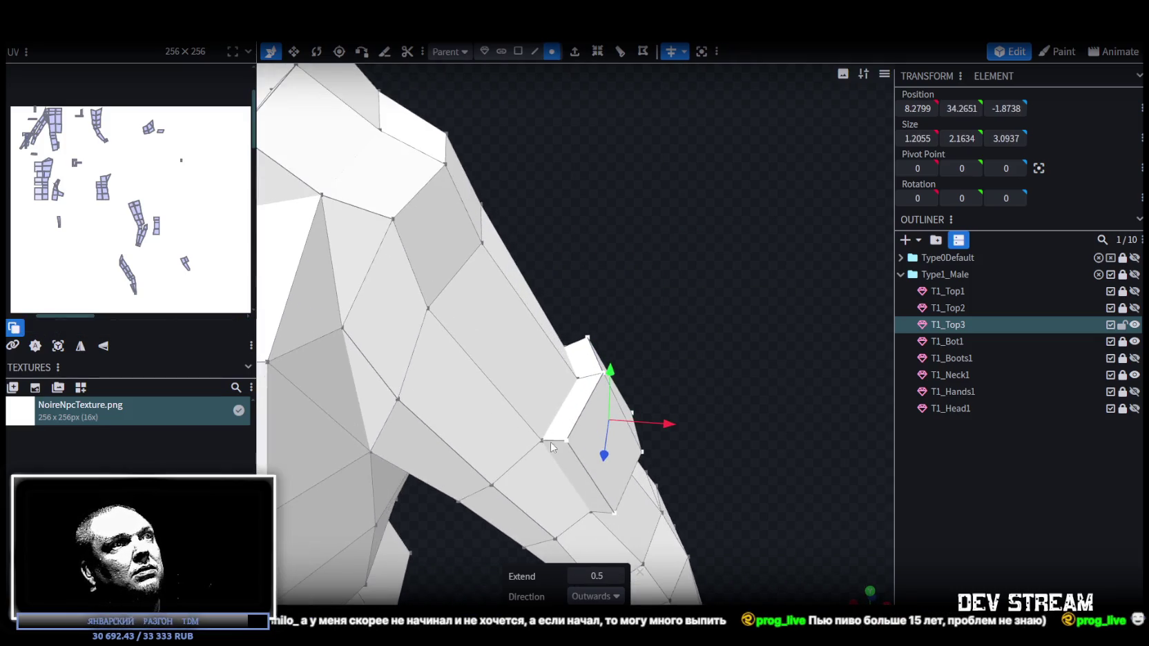
{"action": "left_click", "coordinate": [552, 443]}
{"action": "right_click", "coordinate": [568, 438]}
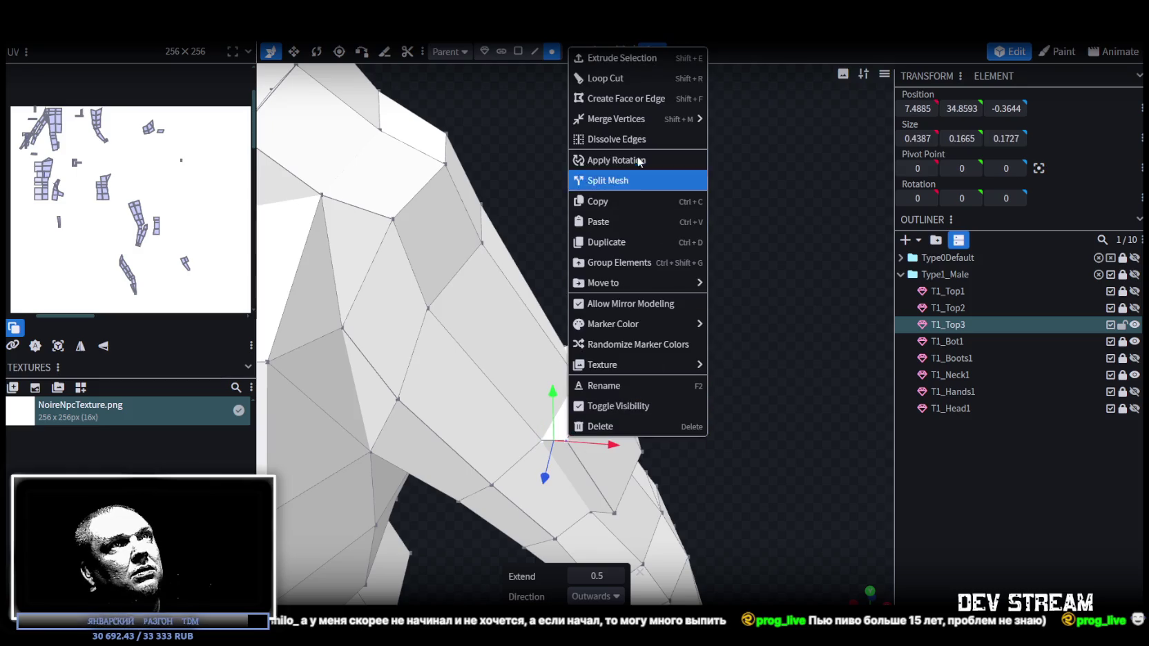
- Merge the stray vertices on the arm extrusion into single points
{"action": "left_click", "coordinate": [753, 121]}
{"action": "left_click_drag", "start_coordinate": [768, 383], "coordinate": [677, 415]}
{"action": "left_click", "coordinate": [590, 455]}
{"action": "left_click", "coordinate": [628, 452], "text": "shift"}
{"action": "right_click", "coordinate": [628, 452]}
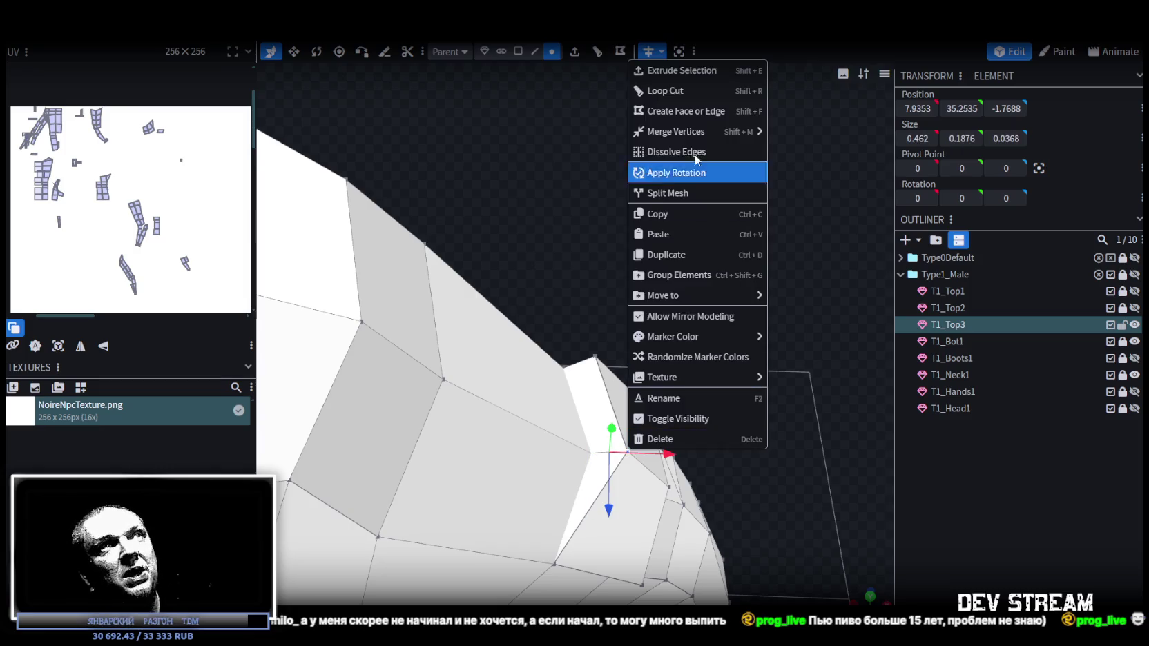
{"action": "left_click", "coordinate": [792, 133]}
- Merge the next pair of stray vertices on the shirt with Merge All
{"action": "left_click_drag", "start_coordinate": [642, 237], "coordinate": [525, 310]}
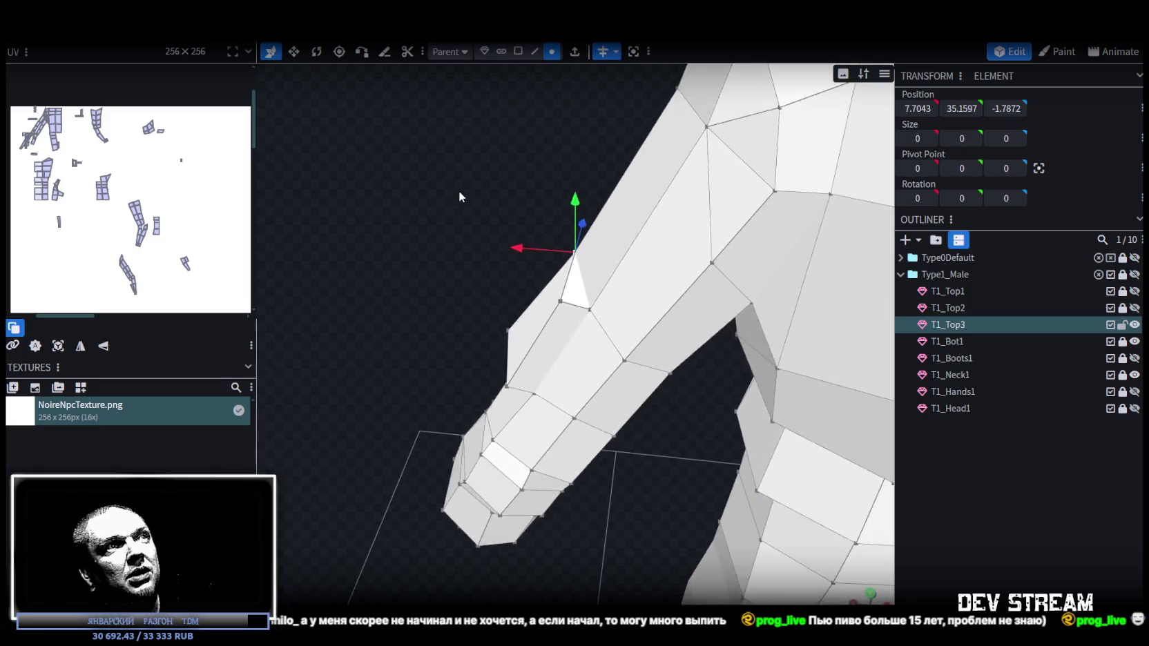
{"action": "left_click", "coordinate": [625, 409], "text": "shift"}
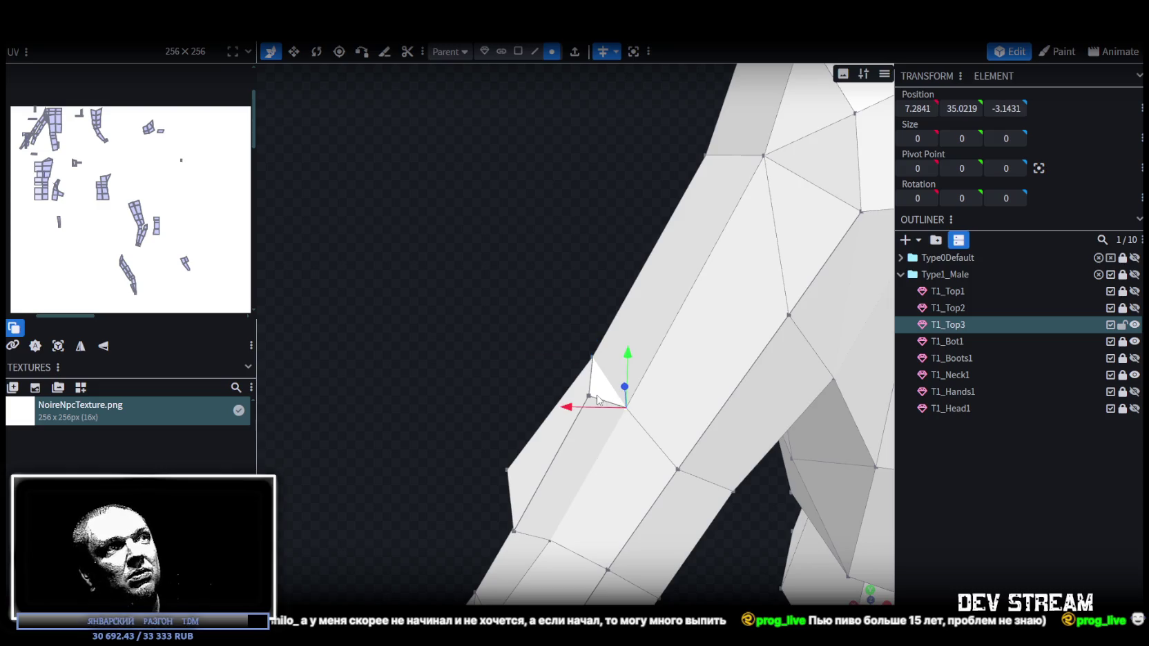
{"action": "right_click", "coordinate": [595, 398]}
{"action": "left_click", "coordinate": [769, 315]}
{"action": "mouse_move", "coordinate": [516, 303]}
{"action": "left_mouse_down"}
{"action": "mouse_move", "coordinate": [673, 353]}
{"action": "mouse_move", "coordinate": [669, 519]}
{"action": "mouse_move", "coordinate": [670, 382]}
{"action": "mouse_move", "coordinate": [557, 341]}
{"action": "left_mouse_up"}
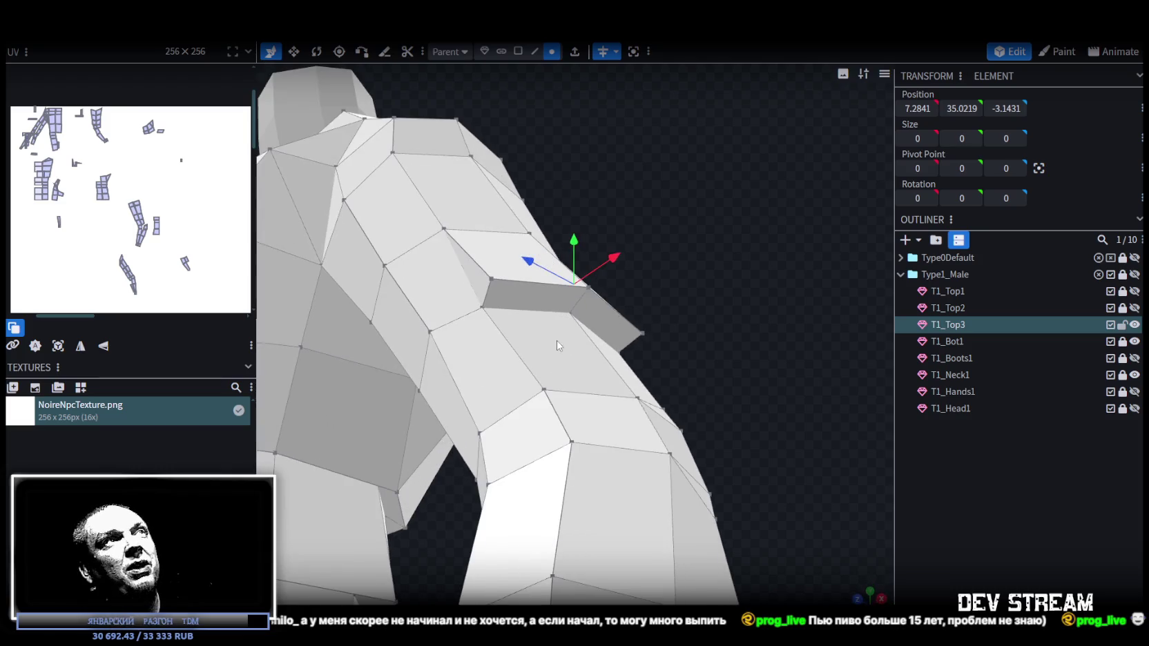
- Move an edge of the shoulder flap further along the blue Z depth axis
{"action": "left_click", "coordinate": [536, 54]}
{"action": "left_click", "coordinate": [558, 288]}
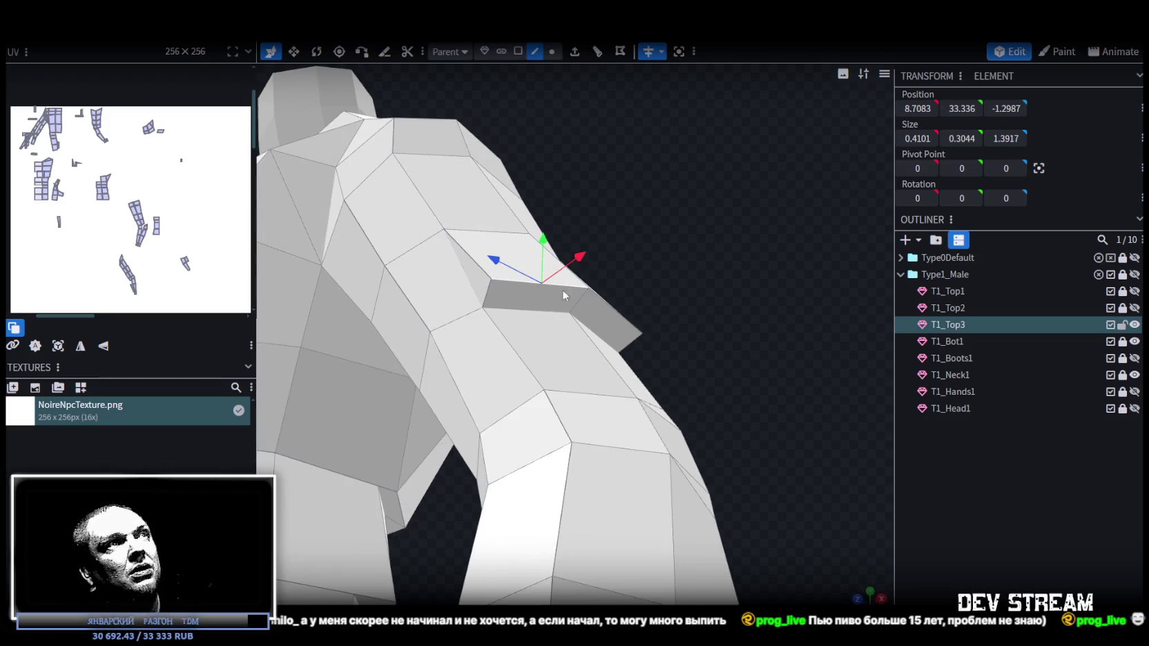
{"action": "left_click", "coordinate": [601, 301], "text": "shift"}
{"action": "mouse_move", "coordinate": [601, 301]}
{"action": "left_mouse_down"}
{"action": "mouse_move", "coordinate": [679, 290]}
{"action": "mouse_move", "coordinate": [695, 327]}
{"action": "mouse_move", "coordinate": [625, 434]}
{"action": "mouse_move", "coordinate": [583, 411]}
{"action": "mouse_move", "coordinate": [590, 340]}
{"action": "mouse_move", "coordinate": [610, 348]}
{"action": "left_mouse_up"}
{"action": "key", "text": "v"}
{"action": "mouse_move", "coordinate": [371, 444]}
{"action": "left_mouse_down"}
{"action": "mouse_move", "coordinate": [501, 412]}
{"action": "mouse_move", "coordinate": [507, 430]}
{"action": "left_mouse_up"}
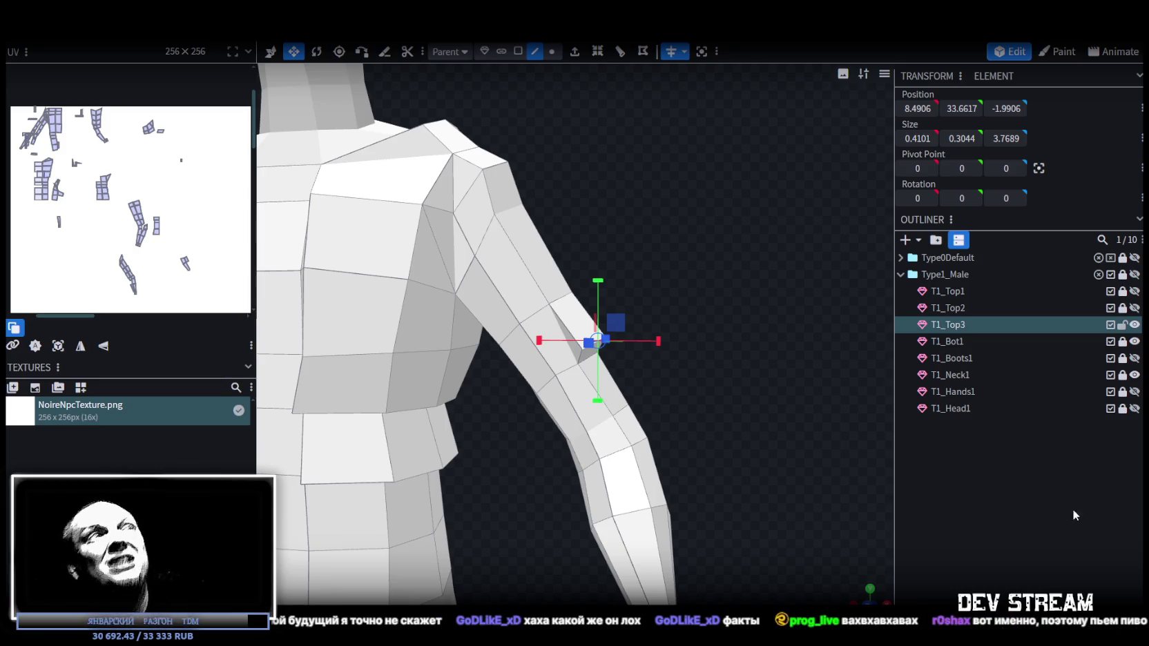
- Orbit and zoom around the shirt to inspect the torso from the side, back and above
{"action": "mouse_move", "coordinate": [740, 235]}
{"action": "left_mouse_down"}
{"action": "mouse_move", "coordinate": [644, 209]}
{"action": "mouse_move", "coordinate": [617, 245]}
{"action": "mouse_move", "coordinate": [628, 265]}
{"action": "mouse_move", "coordinate": [611, 324]}
{"action": "mouse_move", "coordinate": [697, 357]}
{"action": "mouse_move", "coordinate": [784, 341]}
{"action": "left_mouse_up"}
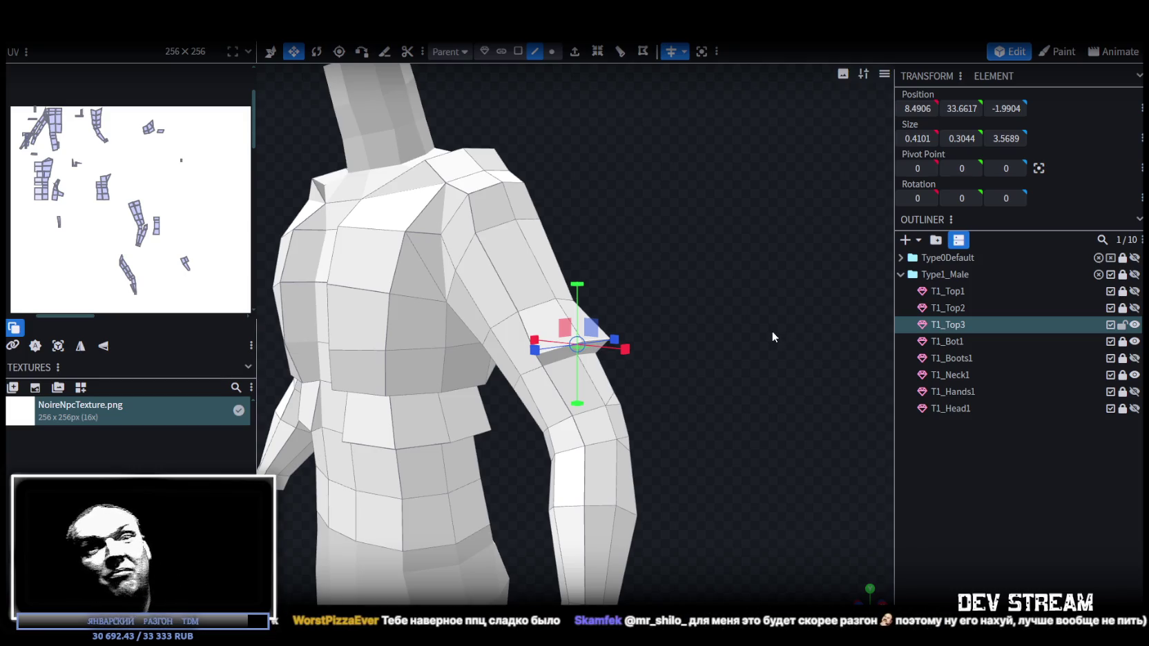
{"action": "mouse_move", "coordinate": [766, 328]}
{"action": "left_mouse_down"}
{"action": "mouse_move", "coordinate": [678, 370]}
{"action": "mouse_move", "coordinate": [608, 385]}
{"action": "mouse_move", "coordinate": [551, 357]}
{"action": "mouse_move", "coordinate": [687, 375]}
{"action": "mouse_move", "coordinate": [748, 396]}
{"action": "mouse_move", "coordinate": [737, 406]}
{"action": "left_mouse_up"}
{"action": "scroll", "coordinate": [735, 397], "scroll_direction": "up", "scroll_amount": 2}
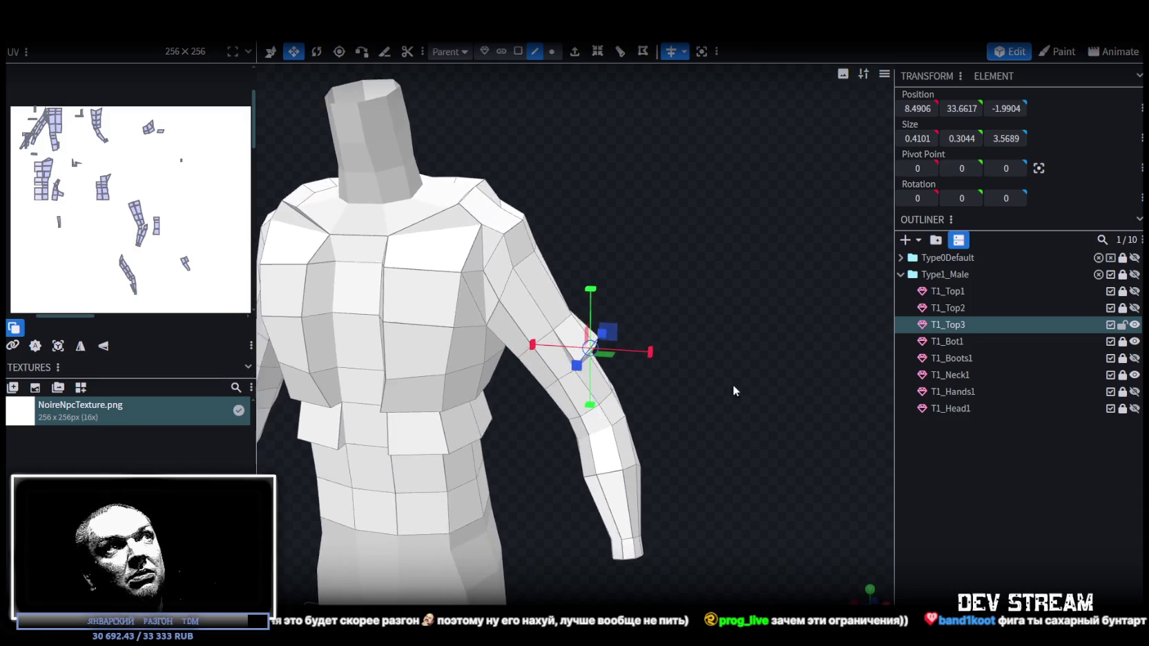
{"action": "scroll", "coordinate": [736, 398], "scroll_direction": "down", "scroll_amount": 2}
{"action": "left_click_drag", "start_coordinate": [765, 362], "coordinate": [608, 406]}
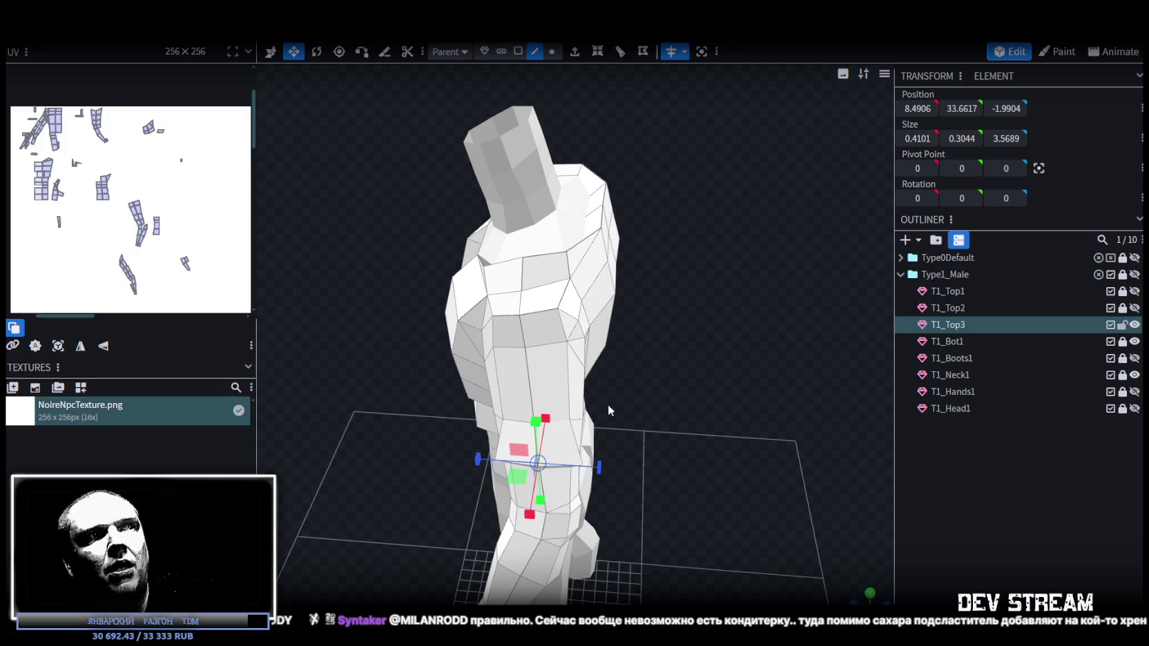
{"action": "mouse_move", "coordinate": [607, 404]}
{"action": "left_mouse_down"}
{"action": "mouse_move", "coordinate": [803, 344]}
{"action": "mouse_move", "coordinate": [611, 393]}
{"action": "mouse_move", "coordinate": [625, 377]}
{"action": "mouse_move", "coordinate": [696, 399]}
{"action": "mouse_move", "coordinate": [435, 432]}
{"action": "mouse_move", "coordinate": [558, 373]}
{"action": "mouse_move", "coordinate": [704, 393]}
{"action": "mouse_move", "coordinate": [725, 421]}
{"action": "mouse_move", "coordinate": [665, 395]}
{"action": "left_mouse_up"}
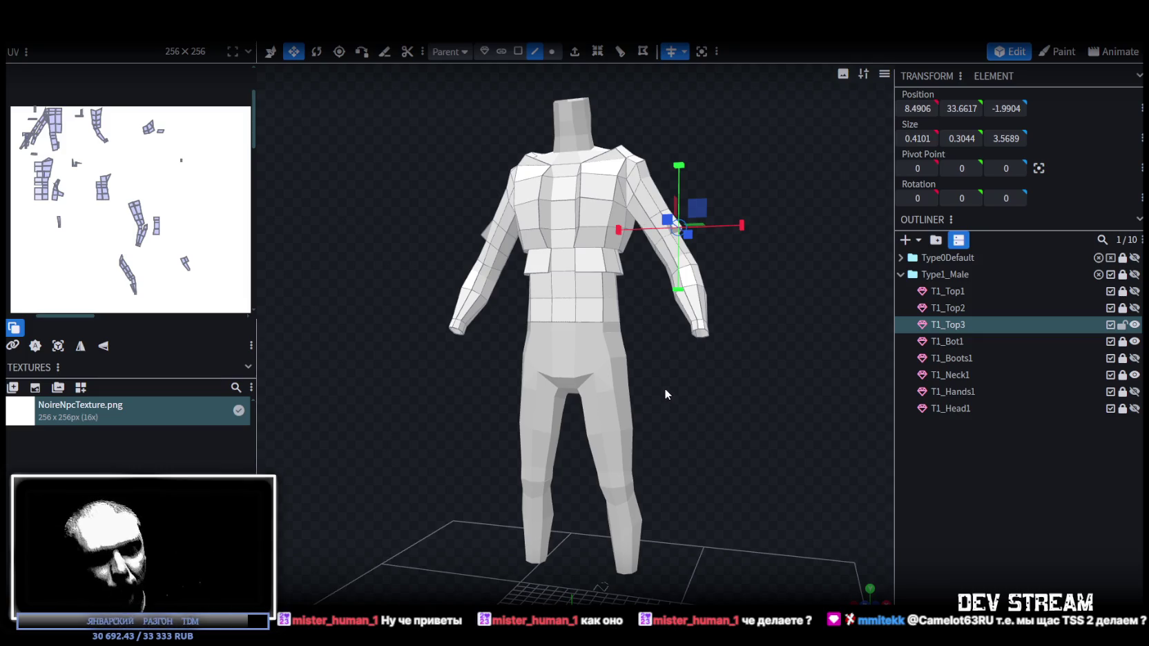
{"action": "mouse_move", "coordinate": [665, 394]}
{"action": "left_mouse_down"}
{"action": "mouse_move", "coordinate": [658, 350]}
{"action": "mouse_move", "coordinate": [763, 345]}
{"action": "mouse_move", "coordinate": [640, 353]}
{"action": "mouse_move", "coordinate": [775, 342]}
{"action": "left_mouse_up"}
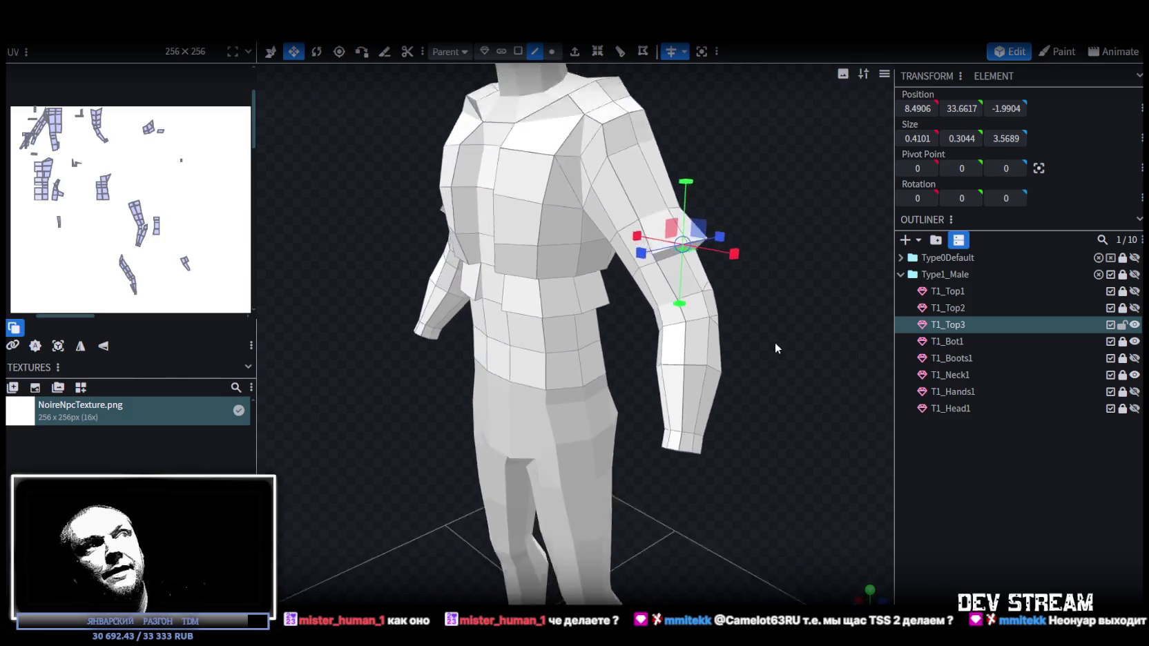
{"action": "scroll", "coordinate": [781, 341], "scroll_direction": "down", "scroll_amount": 3}
{"action": "left_click_drag", "start_coordinate": [705, 319], "coordinate": [747, 359]}
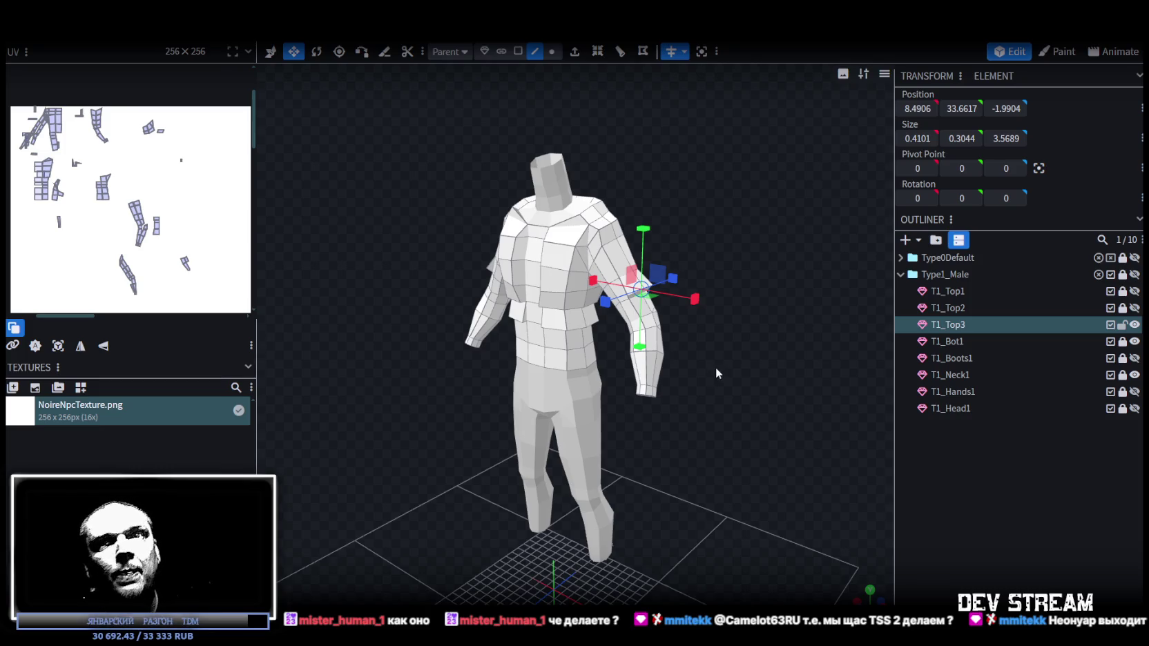
{"action": "scroll", "coordinate": [716, 369], "scroll_direction": "up", "scroll_amount": 2}
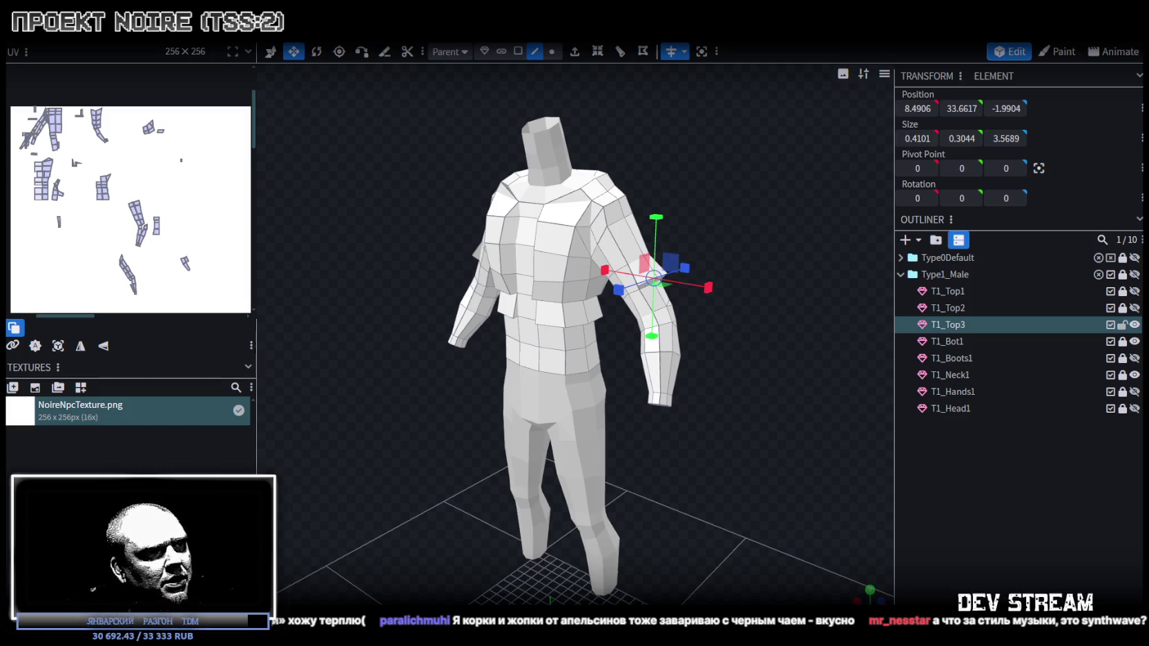
{"action": "key", "text": "alt+Tab"}
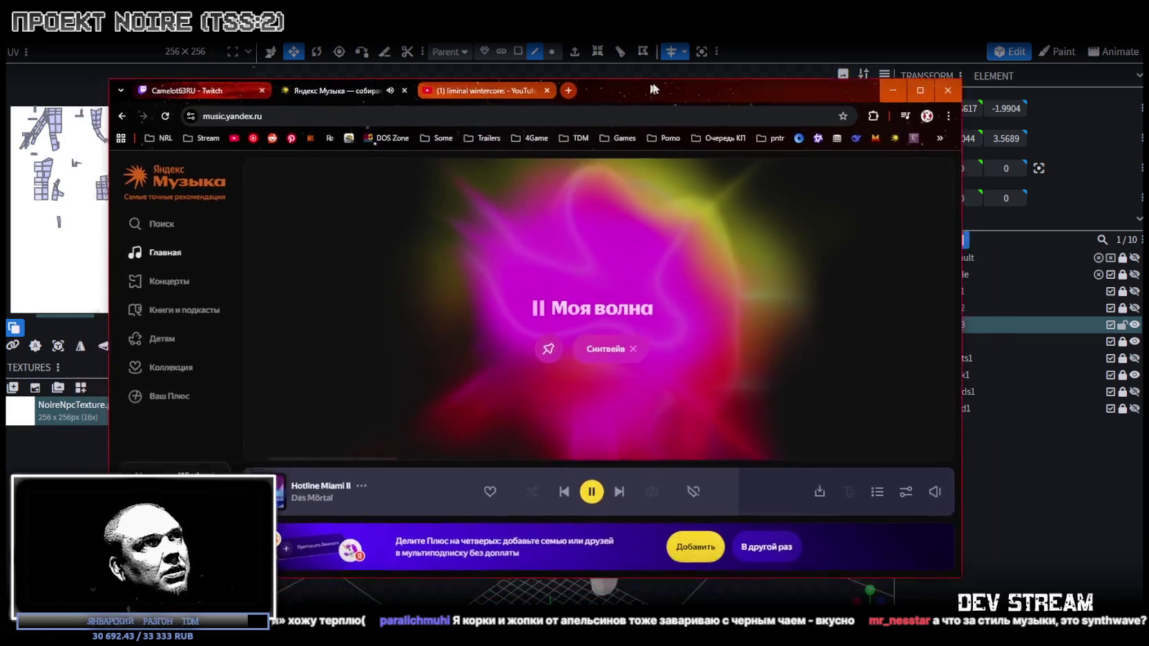
{"action": "scroll", "coordinate": [689, 348], "scroll_direction": "down", "scroll_amount": 5}
{"action": "scroll", "coordinate": [698, 350], "scroll_direction": "up", "scroll_amount": 4}
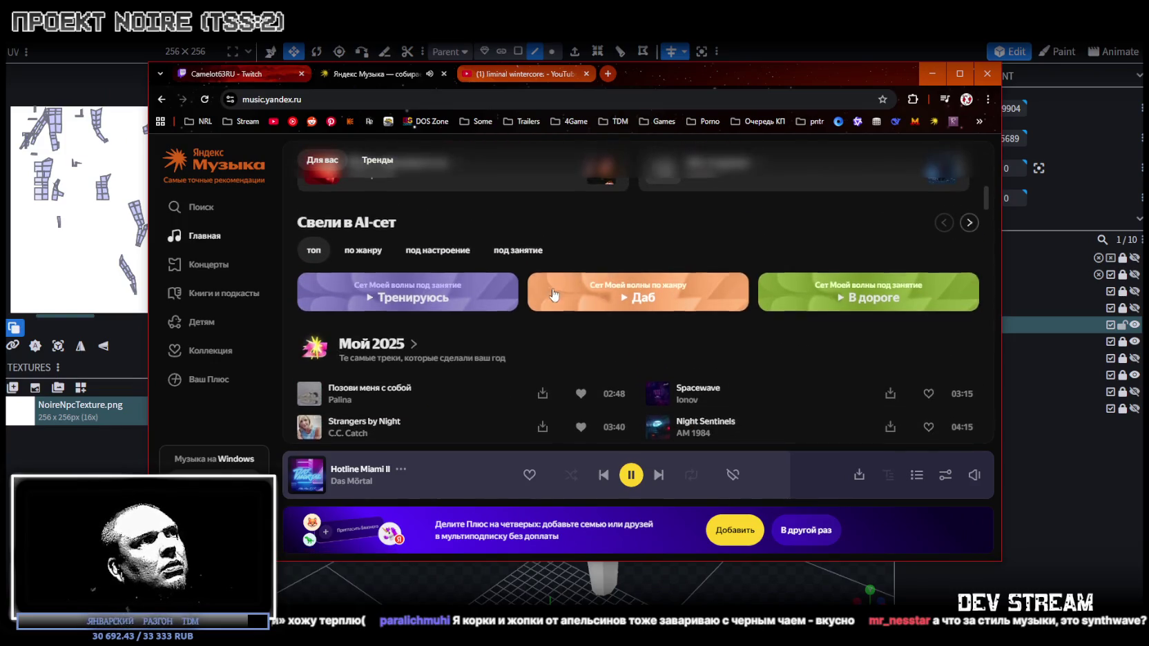
{"action": "scroll", "coordinate": [558, 299], "scroll_direction": "up", "scroll_amount": 1}
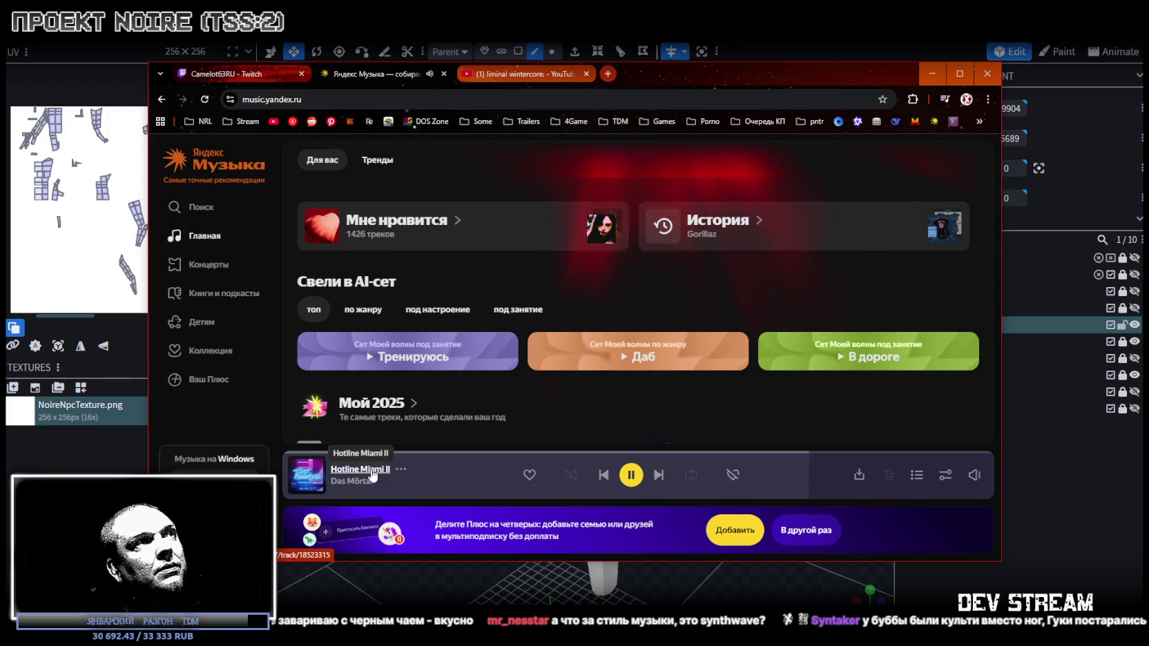
{"action": "key", "text": "alt+Tab"}
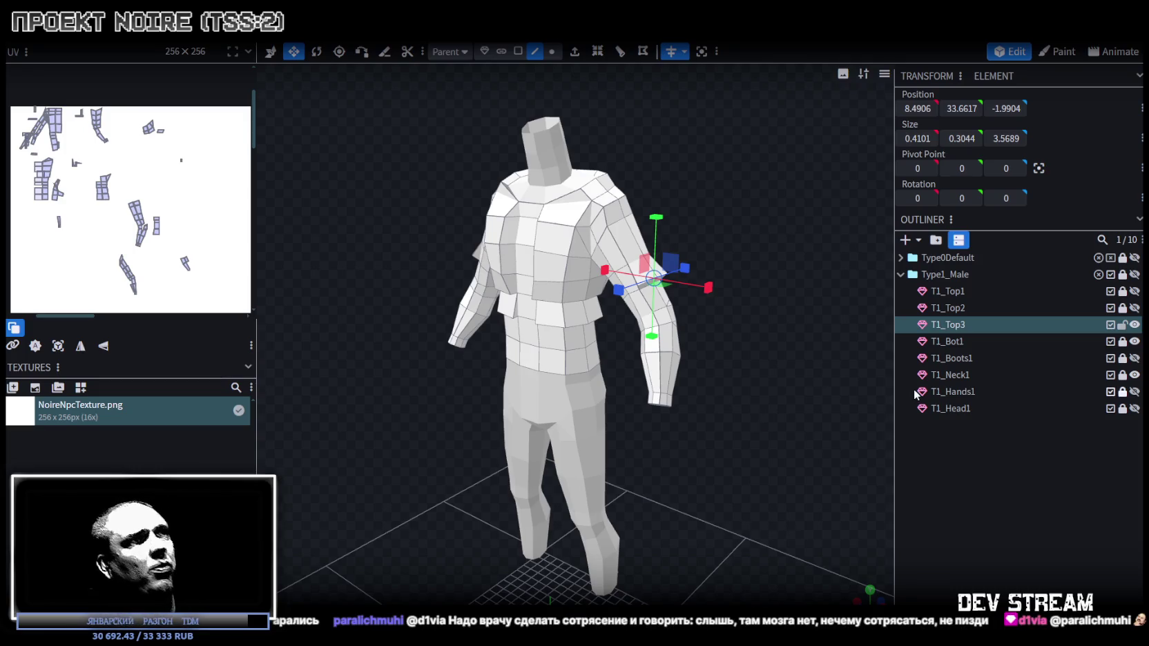
- Zoom in and orbit around to the back of the shirt
{"action": "scroll", "coordinate": [732, 357], "scroll_direction": "up", "scroll_amount": 4}
{"action": "mouse_move", "coordinate": [766, 378]}
{"action": "left_mouse_down"}
{"action": "mouse_move", "coordinate": [571, 363]}
{"action": "mouse_move", "coordinate": [645, 490]}
{"action": "mouse_move", "coordinate": [728, 295]}
{"action": "mouse_move", "coordinate": [537, 296]}
{"action": "left_mouse_up"}
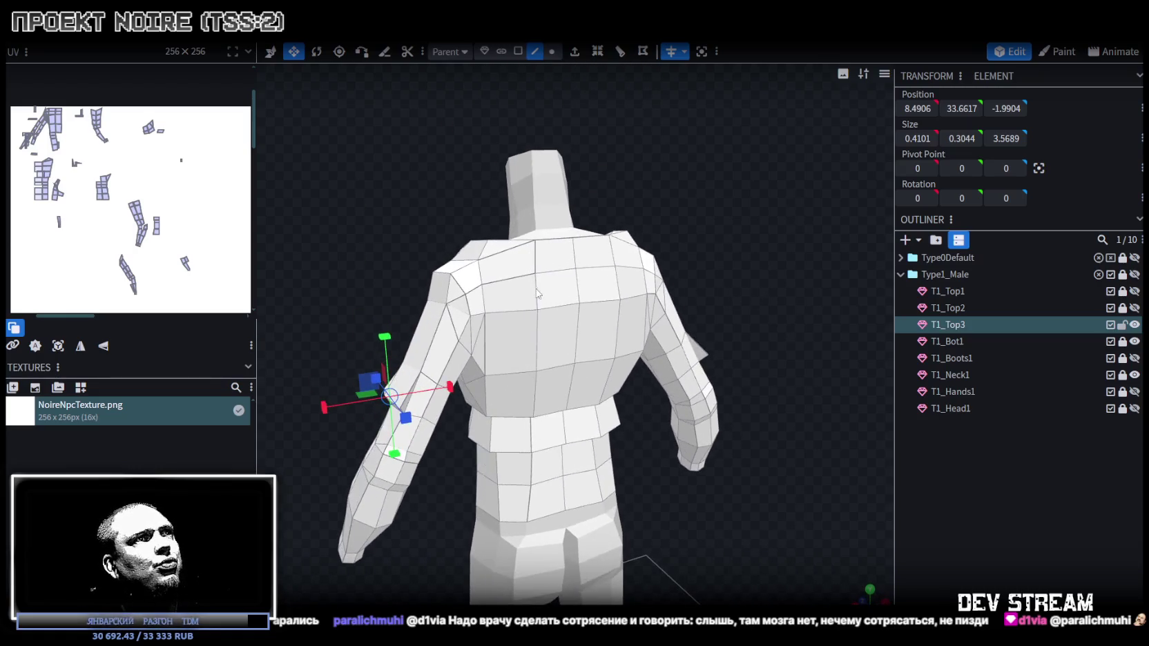
{"action": "left_click", "coordinate": [518, 51]}
- Select a small face on the upper back near the shoulder
{"action": "left_click", "coordinate": [556, 288]}
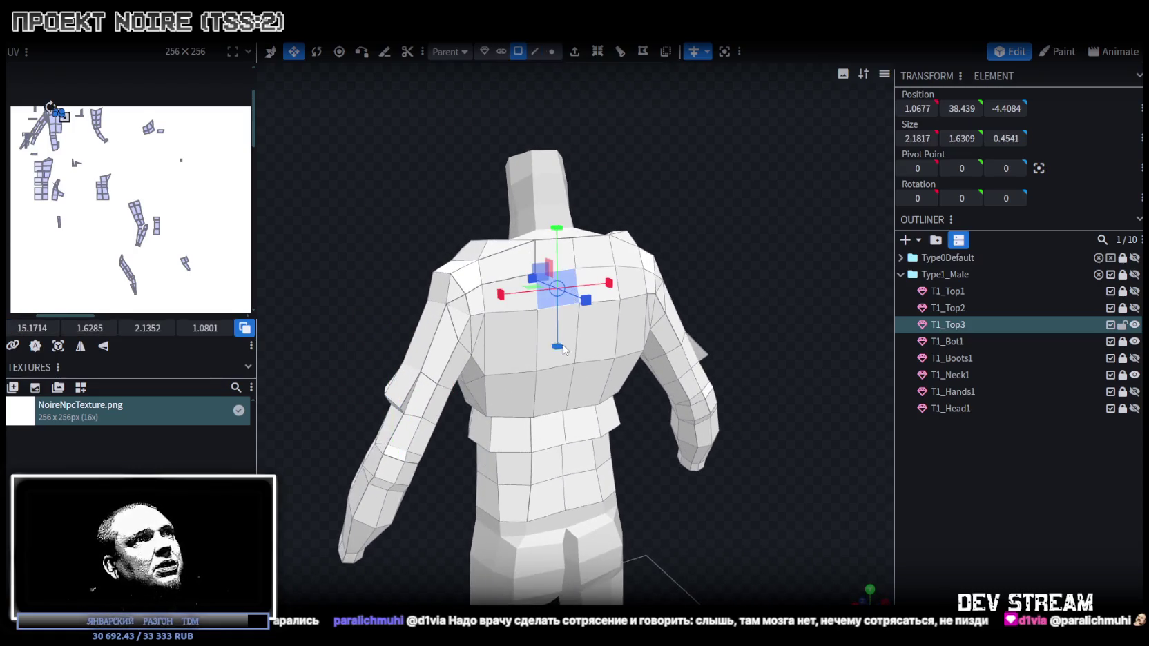
{"action": "left_click", "coordinate": [573, 323], "text": "shift"}
{"action": "mouse_move", "coordinate": [608, 276]}
{"action": "left_mouse_down"}
{"action": "mouse_move", "coordinate": [771, 256]}
{"action": "mouse_move", "coordinate": [608, 273]}
{"action": "left_mouse_up"}
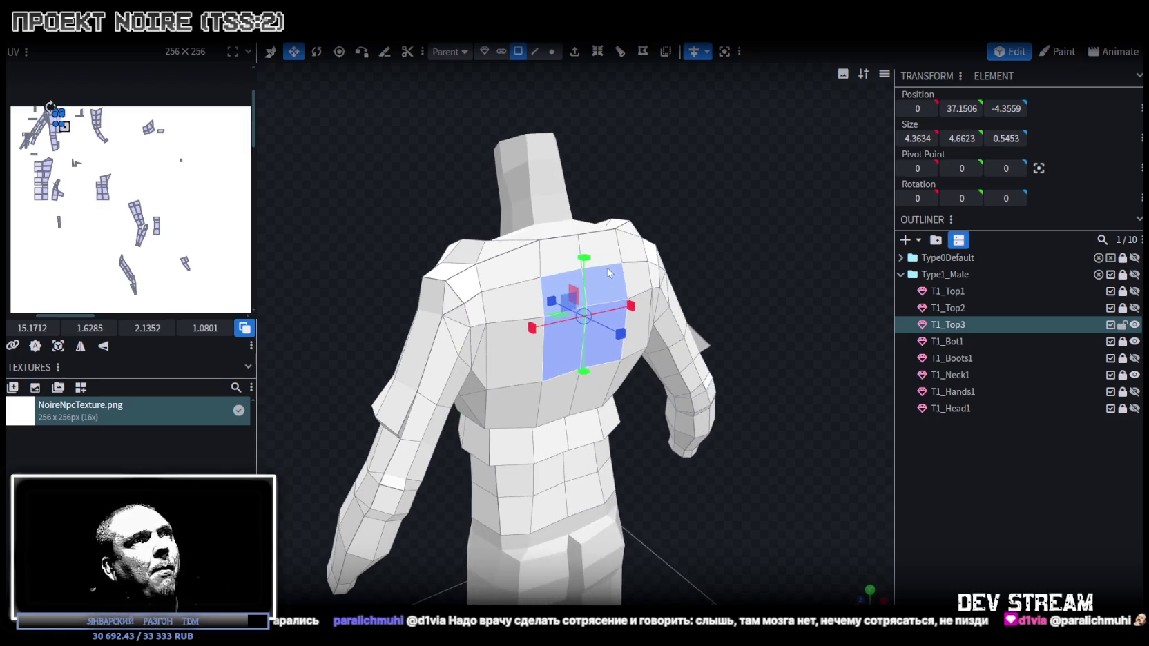
{"action": "left_click_drag", "start_coordinate": [638, 327], "coordinate": [830, 247]}
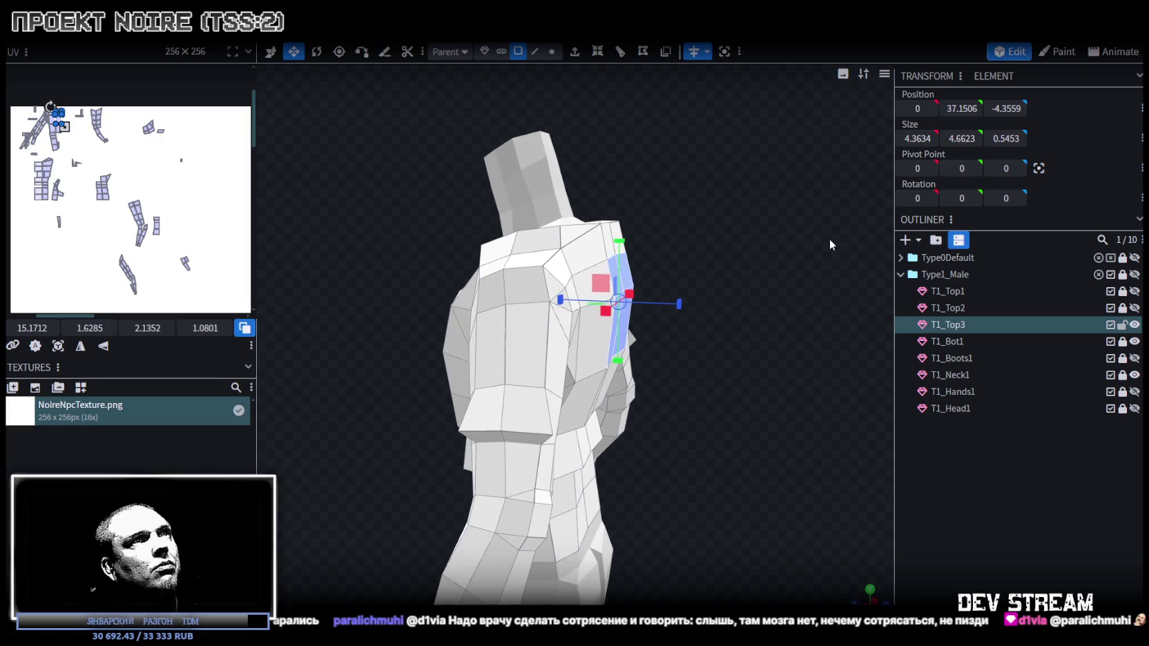
{"action": "mouse_move", "coordinate": [722, 404]}
{"action": "left_mouse_down"}
{"action": "mouse_move", "coordinate": [608, 424]}
{"action": "mouse_move", "coordinate": [623, 417]}
{"action": "mouse_move", "coordinate": [623, 439]}
{"action": "left_mouse_up"}
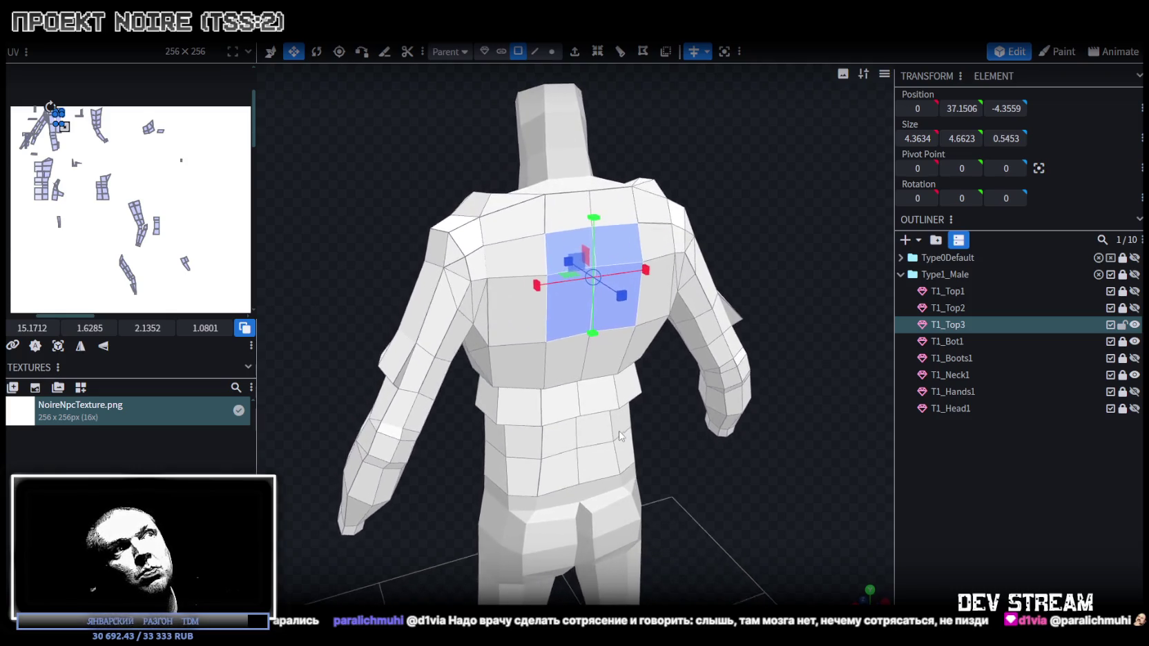
{"action": "left_click", "coordinate": [519, 268]}
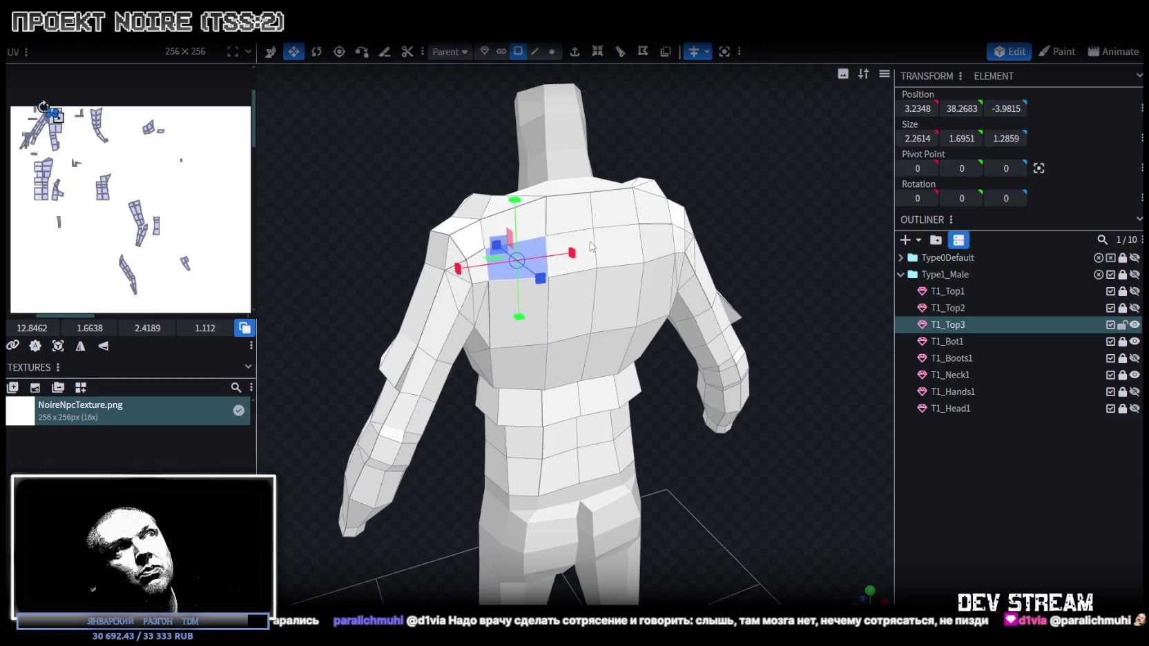
{"action": "left_click_drag", "start_coordinate": [627, 254], "coordinate": [711, 186]}
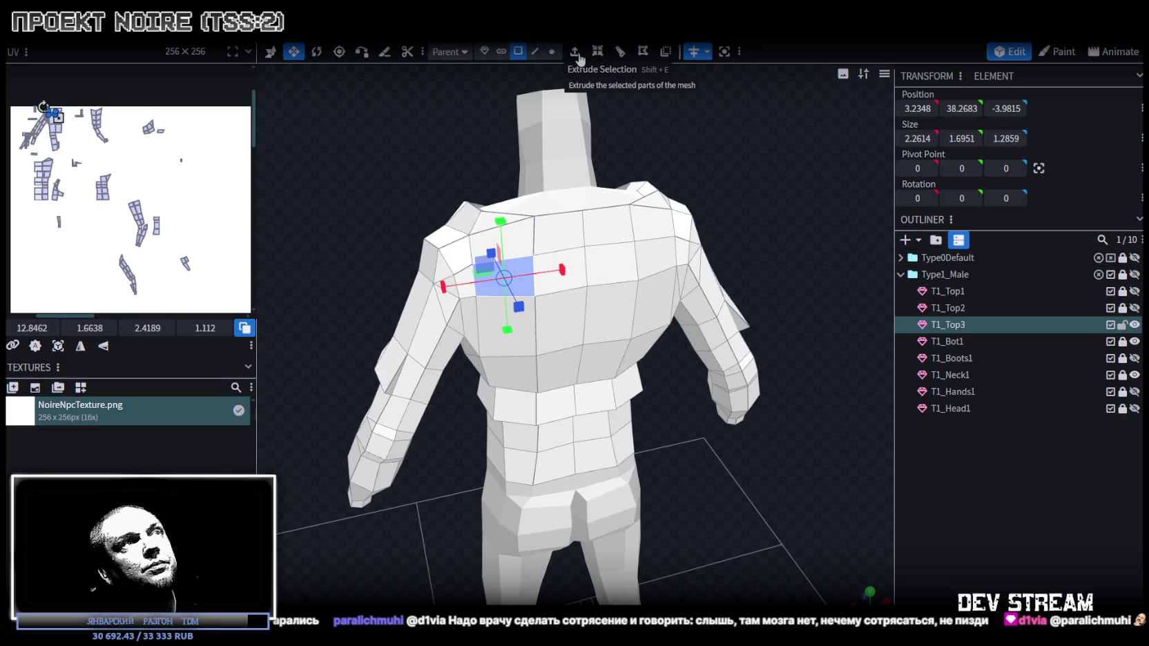
{"action": "left_click", "coordinate": [533, 235]}
{"action": "left_click_drag", "start_coordinate": [530, 245], "coordinate": [539, 145]}
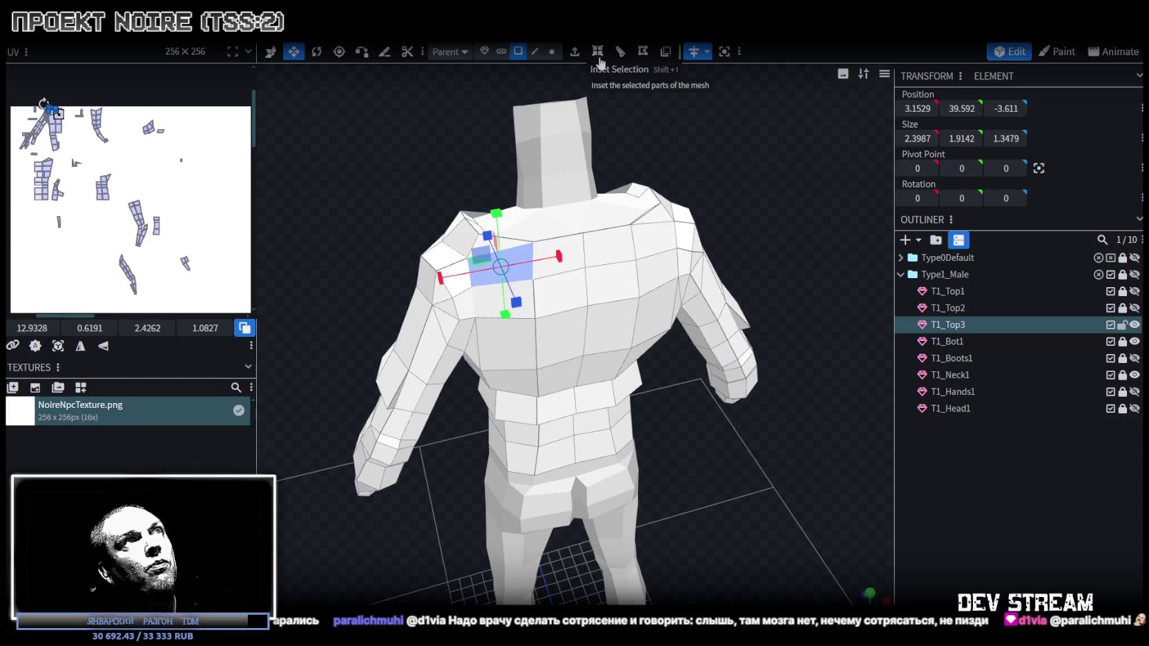
{"action": "mouse_move", "coordinate": [428, 186]}
{"action": "left_mouse_down"}
{"action": "mouse_move", "coordinate": [620, 215]}
{"action": "mouse_move", "coordinate": [496, 188]}
{"action": "mouse_move", "coordinate": [551, 136]}
{"action": "mouse_move", "coordinate": [659, 145]}
{"action": "left_mouse_up"}
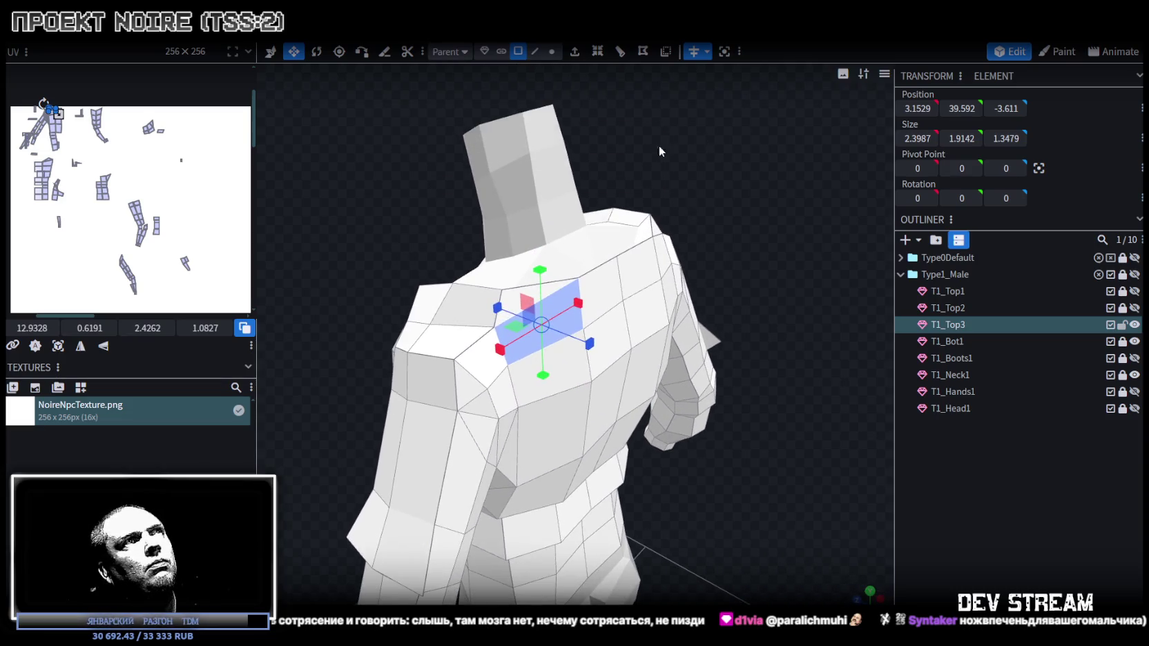
- Extrude the shoulder face by 1, scale it down and tilt it slightly
{"action": "left_click", "coordinate": [577, 58]}
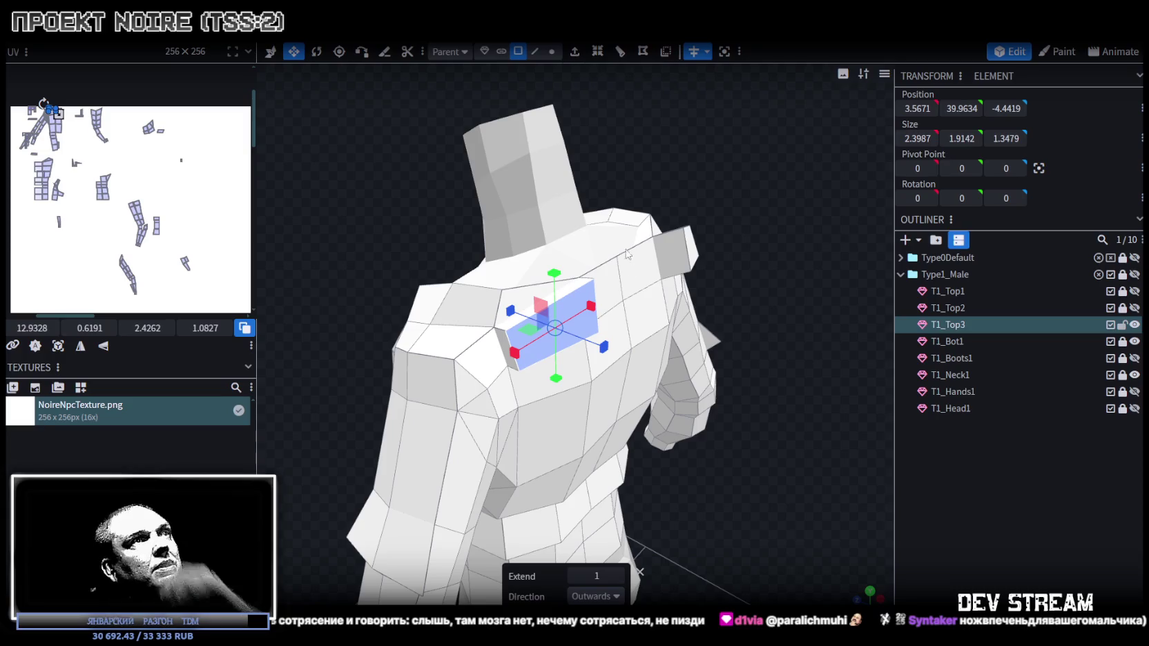
{"action": "left_click_drag", "start_coordinate": [667, 298], "coordinate": [441, 260]}
{"action": "mouse_move", "coordinate": [348, 165]}
{"action": "left_mouse_down"}
{"action": "mouse_move", "coordinate": [355, 191]}
{"action": "mouse_move", "coordinate": [403, 189]}
{"action": "left_mouse_up"}
{"action": "key", "text": "s"}
{"action": "key", "text": "r"}
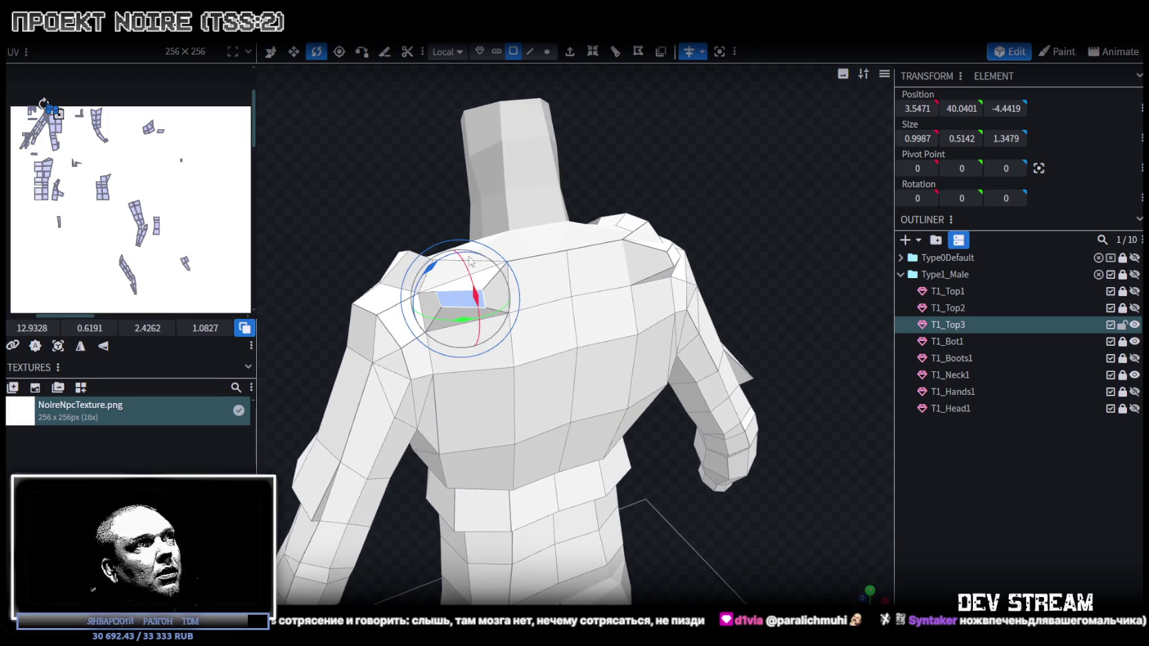
{"action": "mouse_move", "coordinate": [432, 271]}
{"action": "left_mouse_down"}
{"action": "mouse_move", "coordinate": [444, 210]}
{"action": "mouse_move", "coordinate": [382, 213]}
{"action": "mouse_move", "coordinate": [312, 262]}
{"action": "mouse_move", "coordinate": [299, 298]}
{"action": "mouse_move", "coordinate": [397, 274]}
{"action": "mouse_move", "coordinate": [469, 221]}
{"action": "left_mouse_up"}
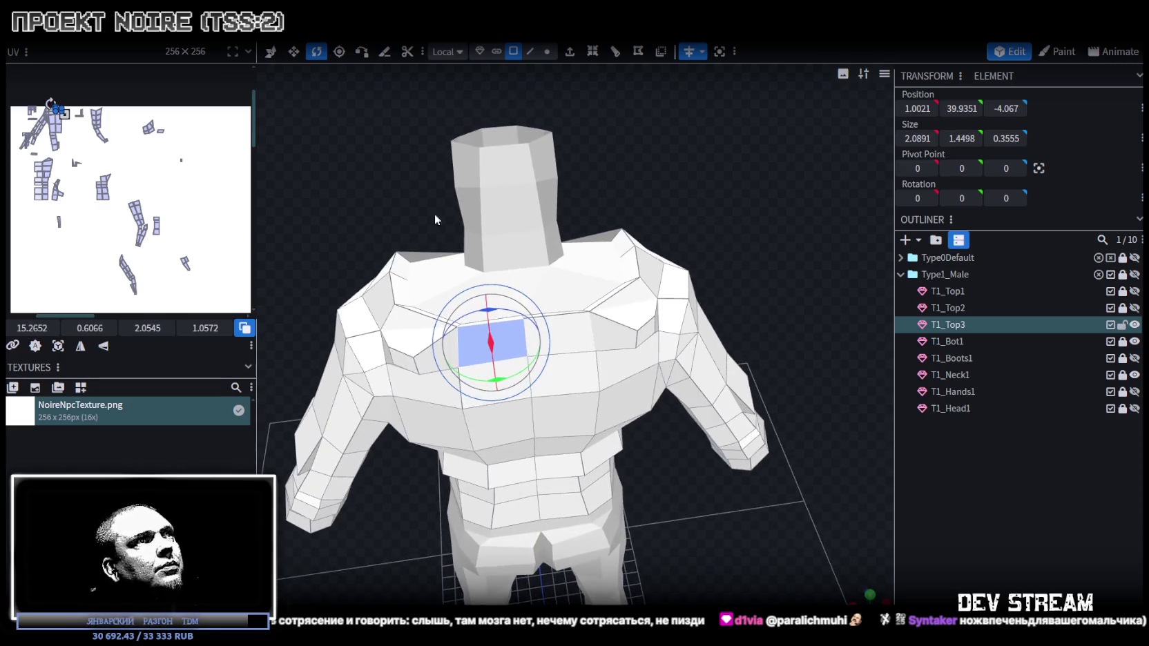
- Extrude the upper-back face by 0.5 and shrink it to about 1.09 × 0.45 × 0.36
{"action": "left_click", "coordinate": [569, 51]}
{"action": "mouse_move", "coordinate": [691, 164]}
{"action": "left_mouse_down"}
{"action": "mouse_move", "coordinate": [765, 164]}
{"action": "mouse_move", "coordinate": [740, 170]}
{"action": "mouse_move", "coordinate": [741, 214]}
{"action": "mouse_move", "coordinate": [778, 162]}
{"action": "mouse_move", "coordinate": [708, 71]}
{"action": "left_mouse_up"}
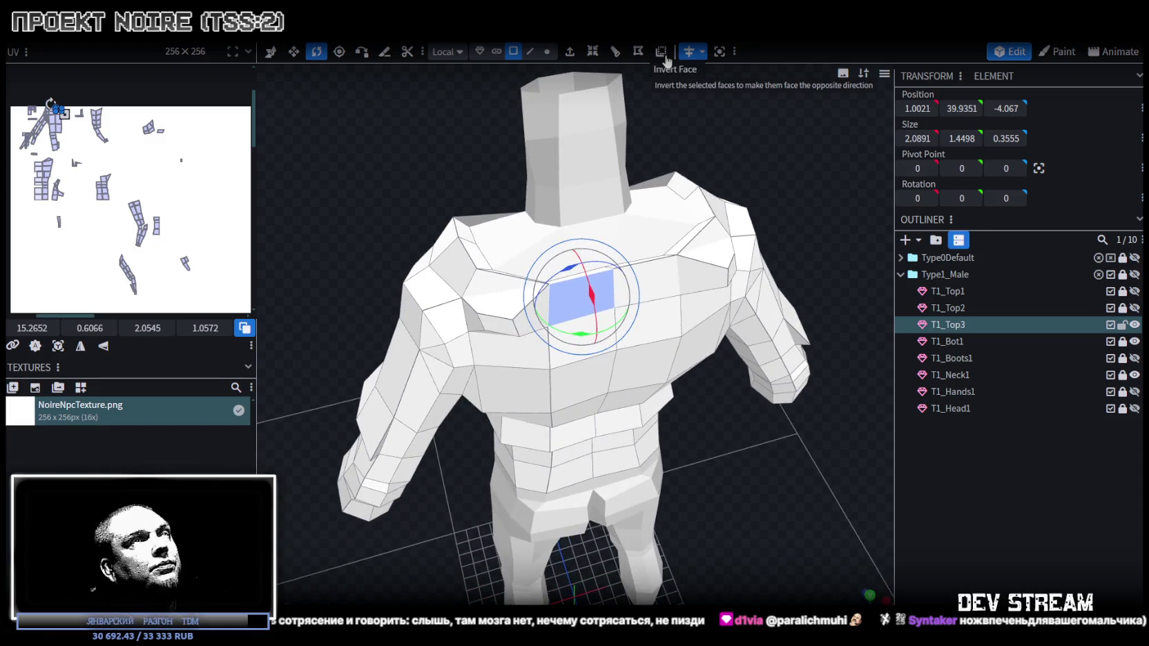
{"action": "scroll", "coordinate": [672, 254], "scroll_direction": "up", "scroll_amount": 3}
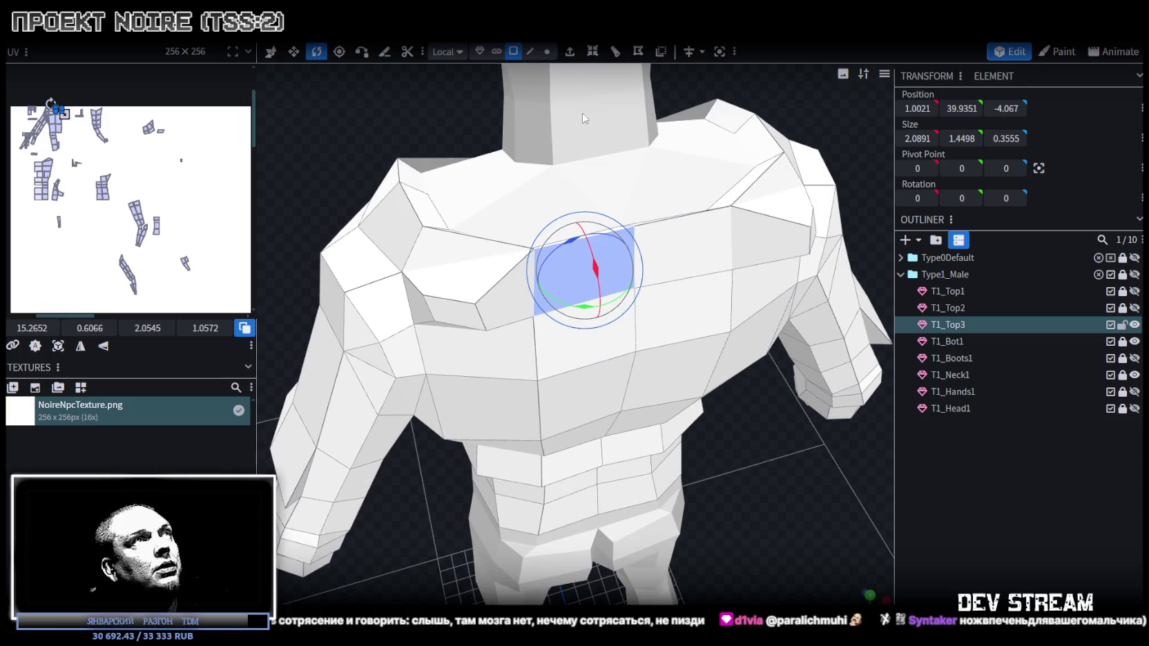
{"action": "left_click", "coordinate": [569, 51]}
{"action": "key", "text": "ctrl+KP_1"}
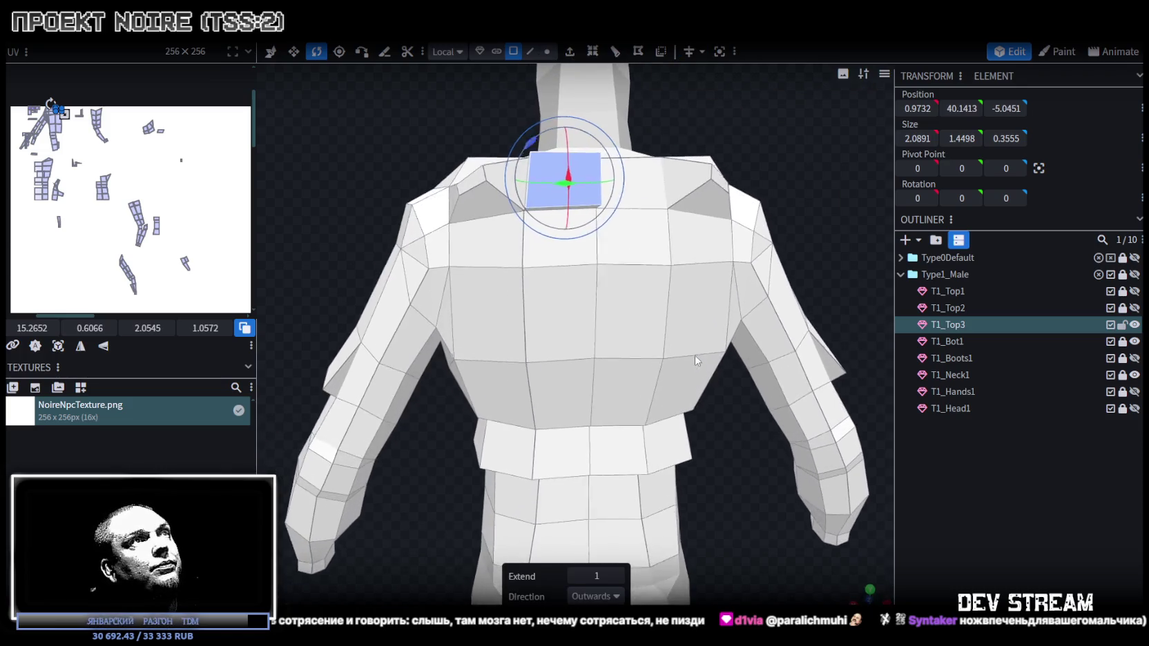
{"action": "left_click", "coordinate": [575, 576]}
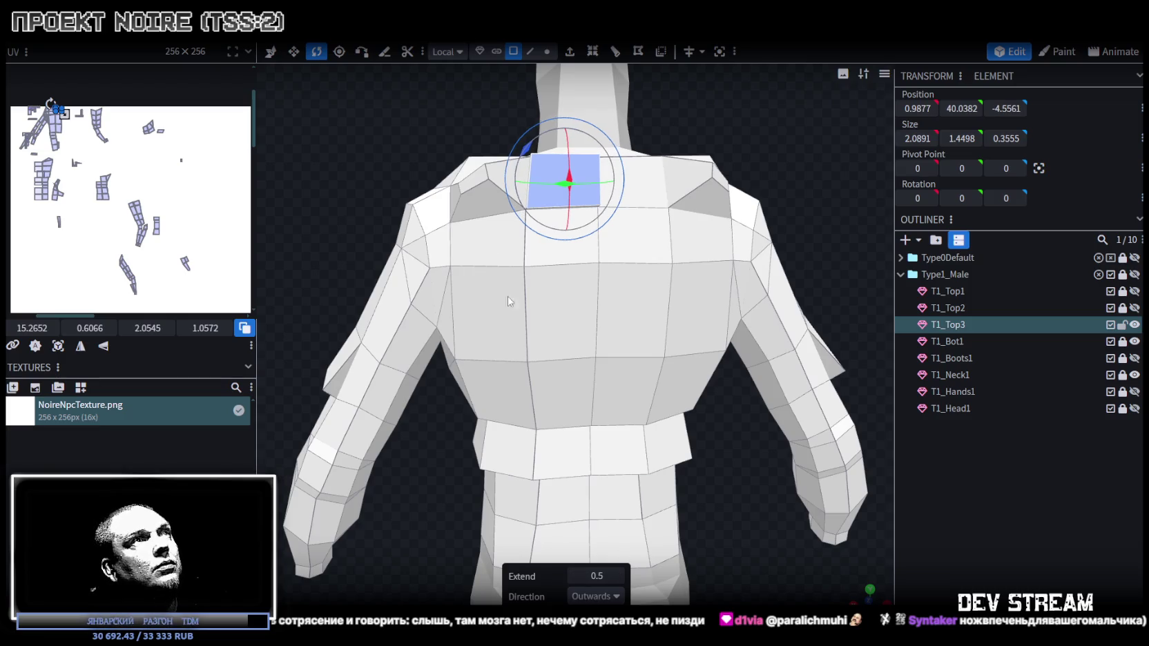
{"action": "left_click_drag", "start_coordinate": [507, 296], "coordinate": [466, 250]}
{"action": "key", "text": "v"}
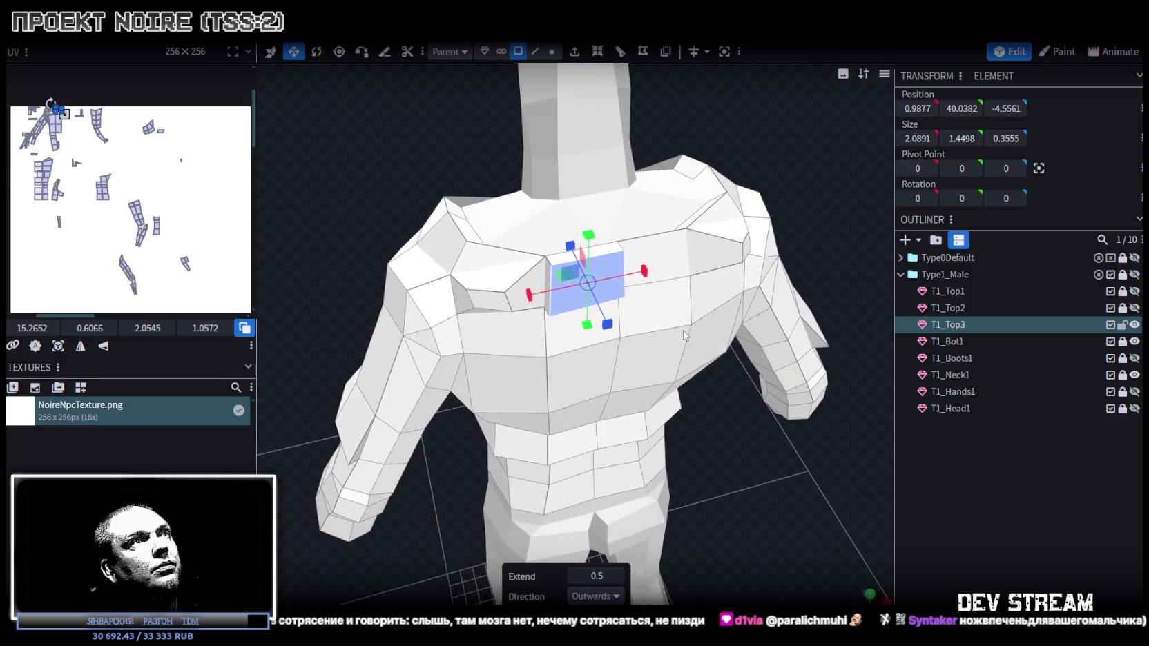
{"action": "key", "text": "ctrl+KP_1"}
{"action": "mouse_move", "coordinate": [539, 224]}
{"action": "left_mouse_down"}
{"action": "mouse_move", "coordinate": [556, 232]}
{"action": "mouse_move", "coordinate": [469, 226]}
{"action": "left_mouse_up"}
{"action": "left_click", "coordinate": [534, 52]}
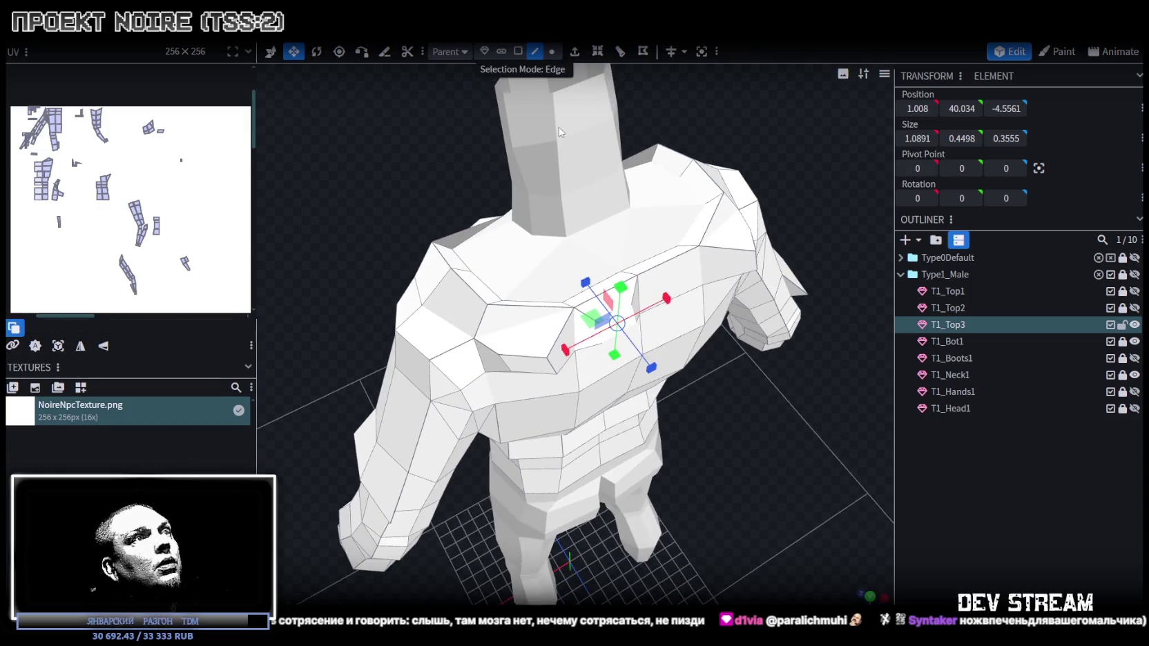
- Move an edge of the extruded ridge 0.4 along Z and 0.3 along X
{"action": "left_click", "coordinate": [553, 366]}
{"action": "key", "text": "v"}
{"action": "left_click", "coordinate": [648, 51]}
{"action": "left_click_drag", "start_coordinate": [524, 327], "coordinate": [524, 312]}
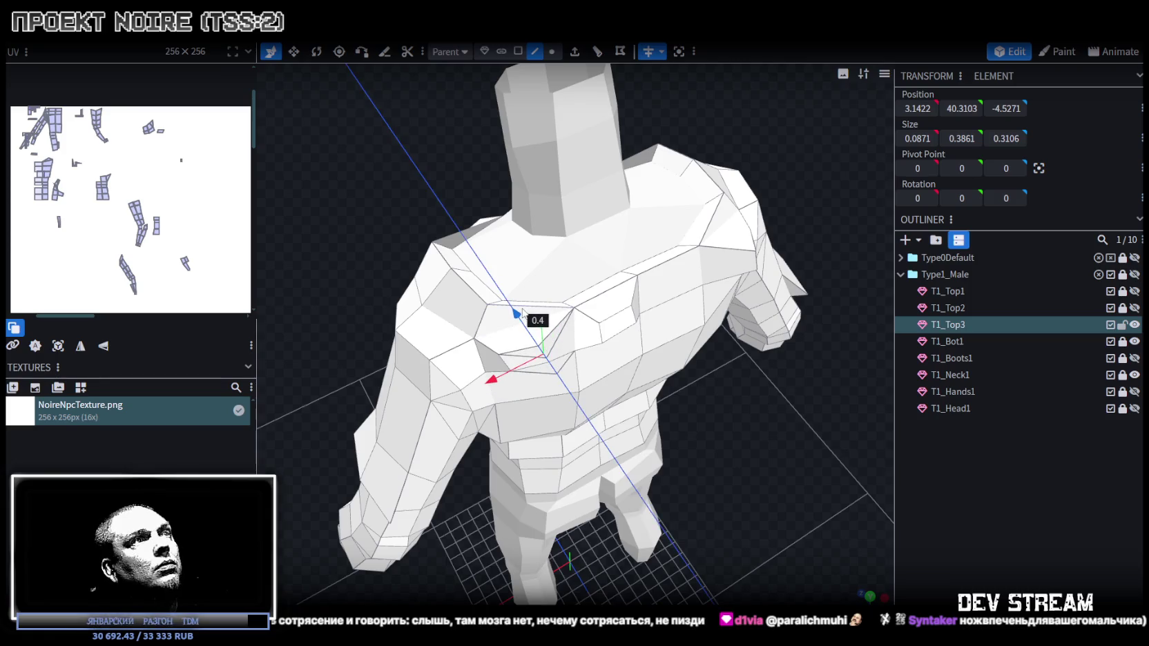
{"action": "left_click_drag", "start_coordinate": [496, 380], "coordinate": [509, 371]}
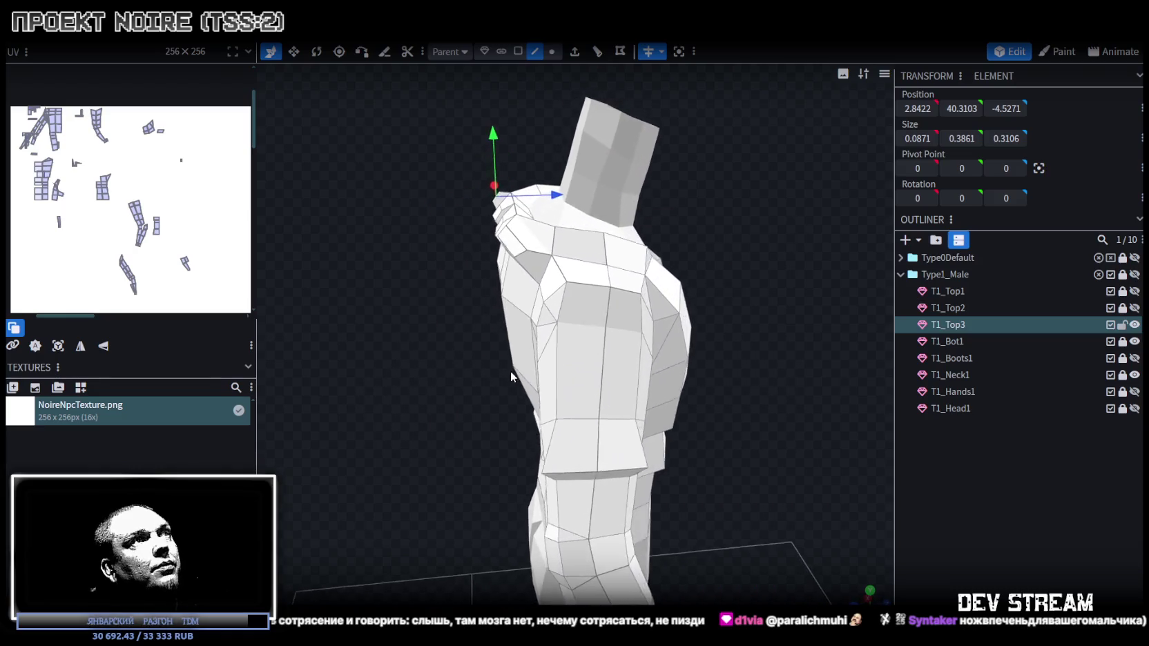
{"action": "left_click_drag", "start_coordinate": [510, 370], "coordinate": [770, 289]}
{"action": "scroll", "coordinate": [584, 250], "scroll_direction": "up", "scroll_amount": 3}
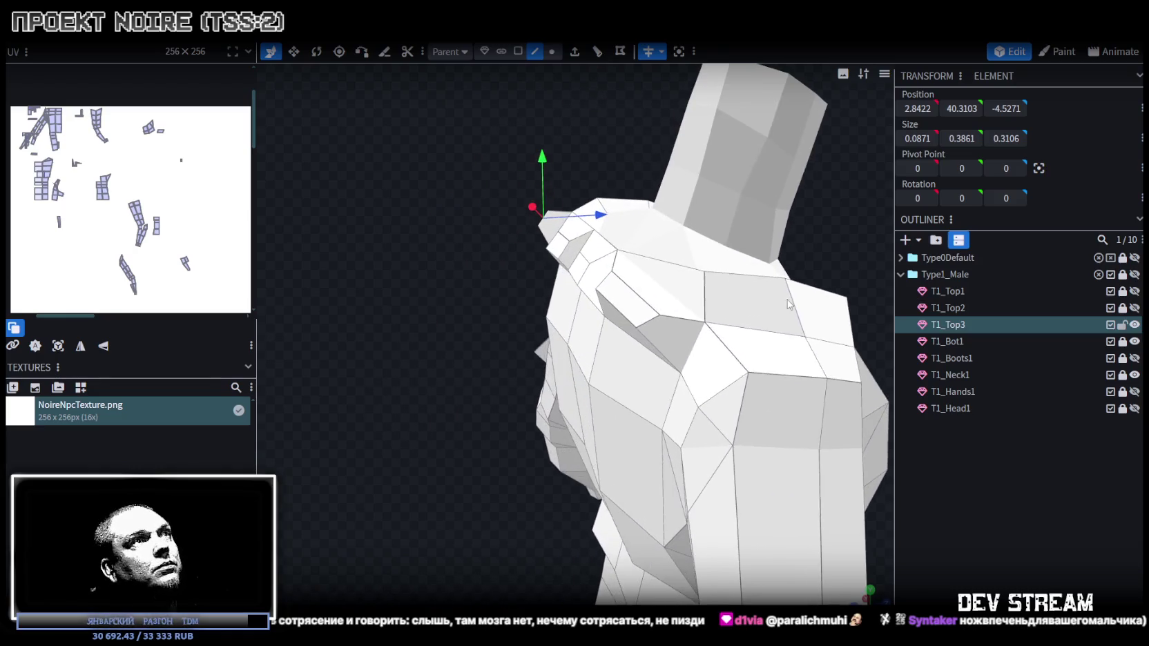
- Raise further shoulder ridge edges by 0.3 along Y
{"action": "left_click", "coordinate": [564, 242]}
{"action": "left_click", "coordinate": [584, 258]}
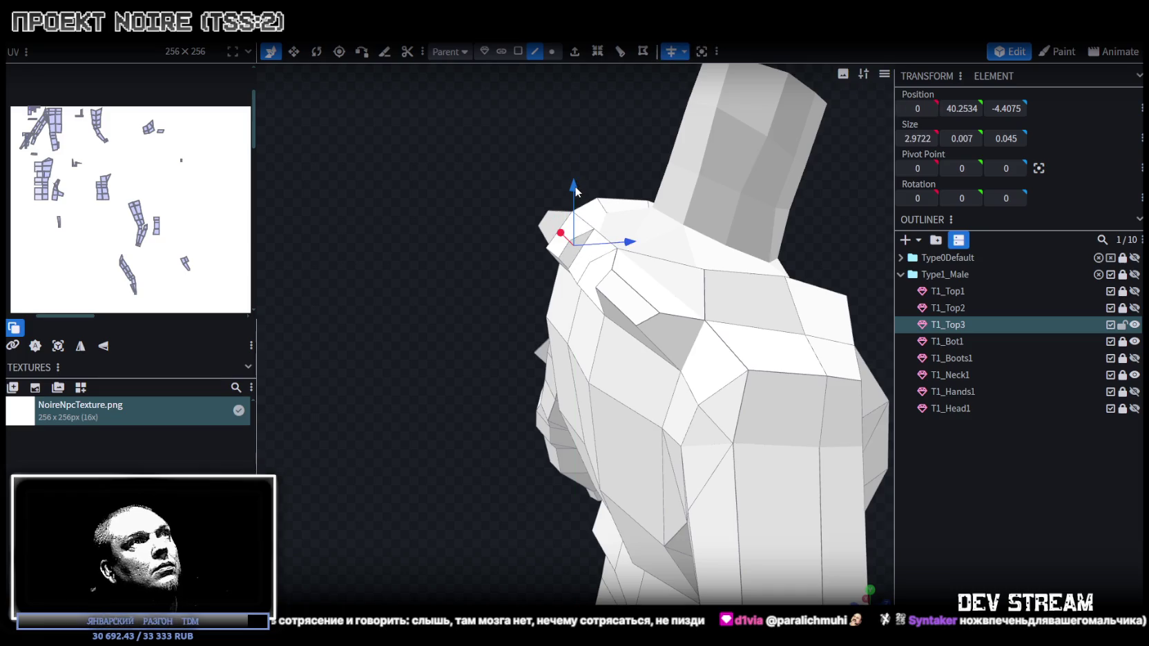
{"action": "left_click_drag", "start_coordinate": [574, 185], "coordinate": [573, 173]}
{"action": "left_click_drag", "start_coordinate": [626, 241], "coordinate": [614, 238]}
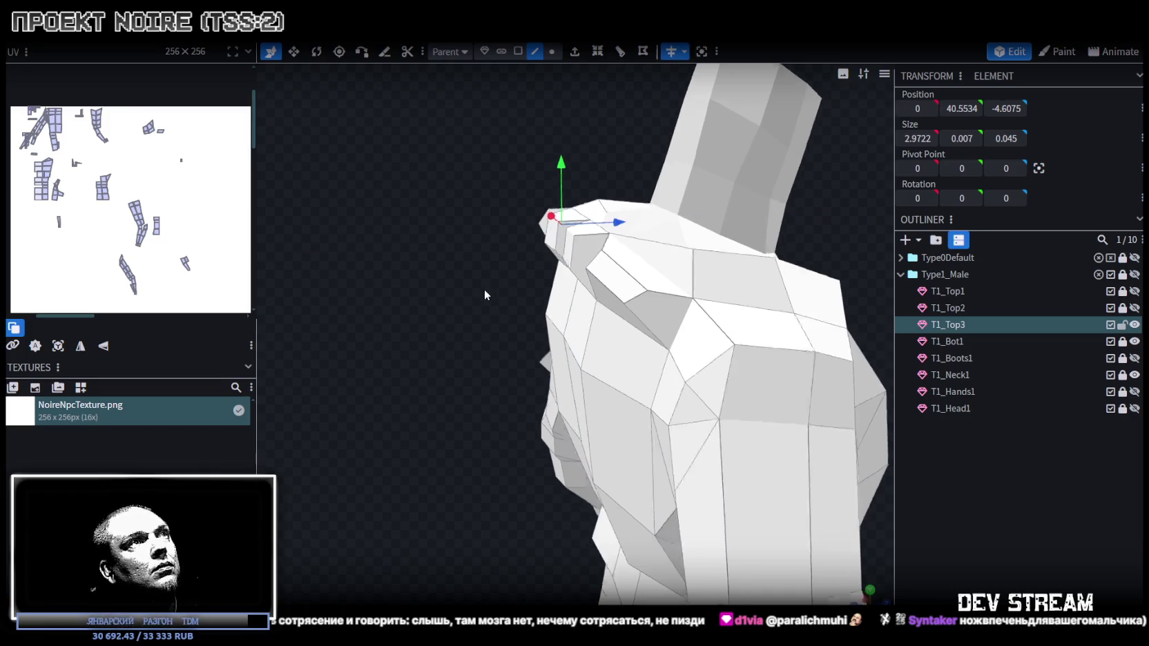
{"action": "mouse_move", "coordinate": [485, 295]}
{"action": "left_mouse_down"}
{"action": "mouse_move", "coordinate": [527, 281]}
{"action": "mouse_move", "coordinate": [577, 232]}
{"action": "left_mouse_up"}
{"action": "left_click", "coordinate": [658, 242]}
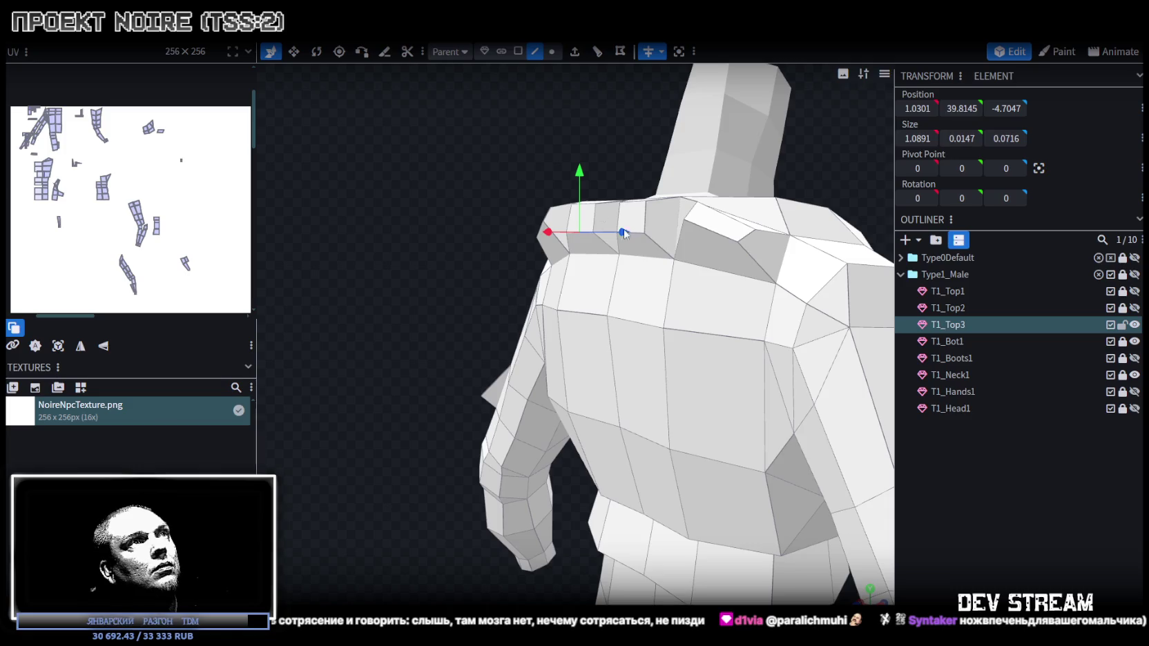
{"action": "mouse_move", "coordinate": [577, 173]}
{"action": "left_mouse_down"}
{"action": "mouse_move", "coordinate": [479, 196]}
{"action": "mouse_move", "coordinate": [611, 220]}
{"action": "mouse_move", "coordinate": [681, 266]}
{"action": "mouse_move", "coordinate": [675, 228]}
{"action": "mouse_move", "coordinate": [472, 228]}
{"action": "mouse_move", "coordinate": [489, 170]}
{"action": "mouse_move", "coordinate": [774, 382]}
{"action": "mouse_move", "coordinate": [624, 297]}
{"action": "mouse_move", "coordinate": [771, 303]}
{"action": "mouse_move", "coordinate": [717, 363]}
{"action": "mouse_move", "coordinate": [826, 386]}
{"action": "mouse_move", "coordinate": [751, 382]}
{"action": "left_mouse_up"}
{"action": "left_click", "coordinate": [683, 258]}
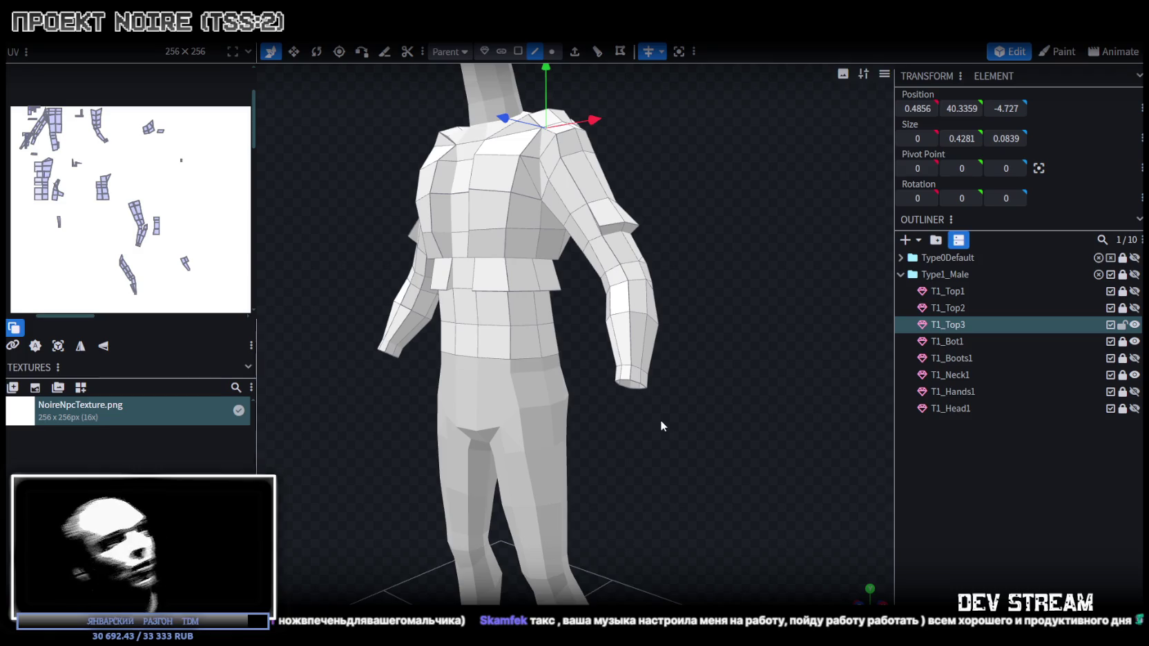
- Review the whole figure from several angles and save the model as NoireNPC.bbmodel
{"action": "mouse_move", "coordinate": [734, 359]}
{"action": "left_mouse_down"}
{"action": "mouse_move", "coordinate": [656, 379]}
{"action": "mouse_move", "coordinate": [716, 361]}
{"action": "mouse_move", "coordinate": [758, 401]}
{"action": "mouse_move", "coordinate": [758, 348]}
{"action": "mouse_move", "coordinate": [718, 330]}
{"action": "mouse_move", "coordinate": [741, 331]}
{"action": "mouse_move", "coordinate": [547, 357]}
{"action": "mouse_move", "coordinate": [692, 462]}
{"action": "left_mouse_up"}
{"action": "scroll", "coordinate": [715, 361], "scroll_direction": "up", "scroll_amount": 3}
{"action": "scroll", "coordinate": [754, 373], "scroll_direction": "down", "scroll_amount": 4}
{"action": "scroll", "coordinate": [750, 347], "scroll_direction": "up", "scroll_amount": 2}
{"action": "scroll", "coordinate": [781, 352], "scroll_direction": "up", "scroll_amount": 2}
{"action": "scroll", "coordinate": [742, 331], "scroll_direction": "down", "scroll_amount": 3}
{"action": "scroll", "coordinate": [663, 393], "scroll_direction": "up", "scroll_amount": 2}
{"action": "left_click_drag", "start_coordinate": [662, 393], "coordinate": [763, 532]}
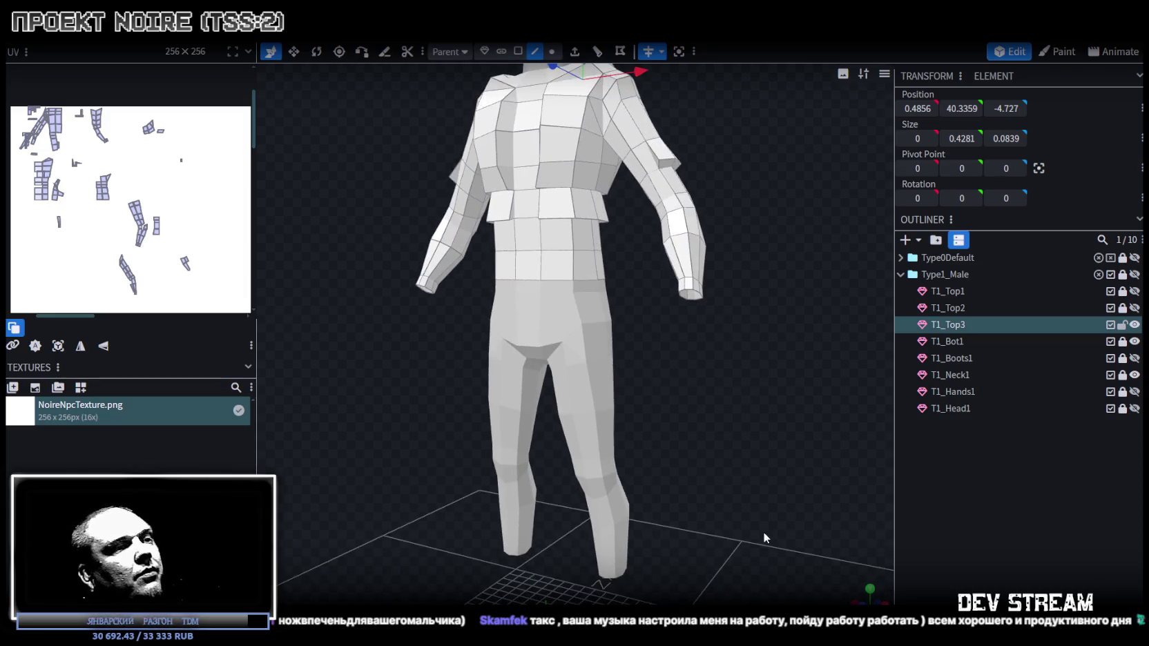
{"action": "key", "text": "ctrl+s"}
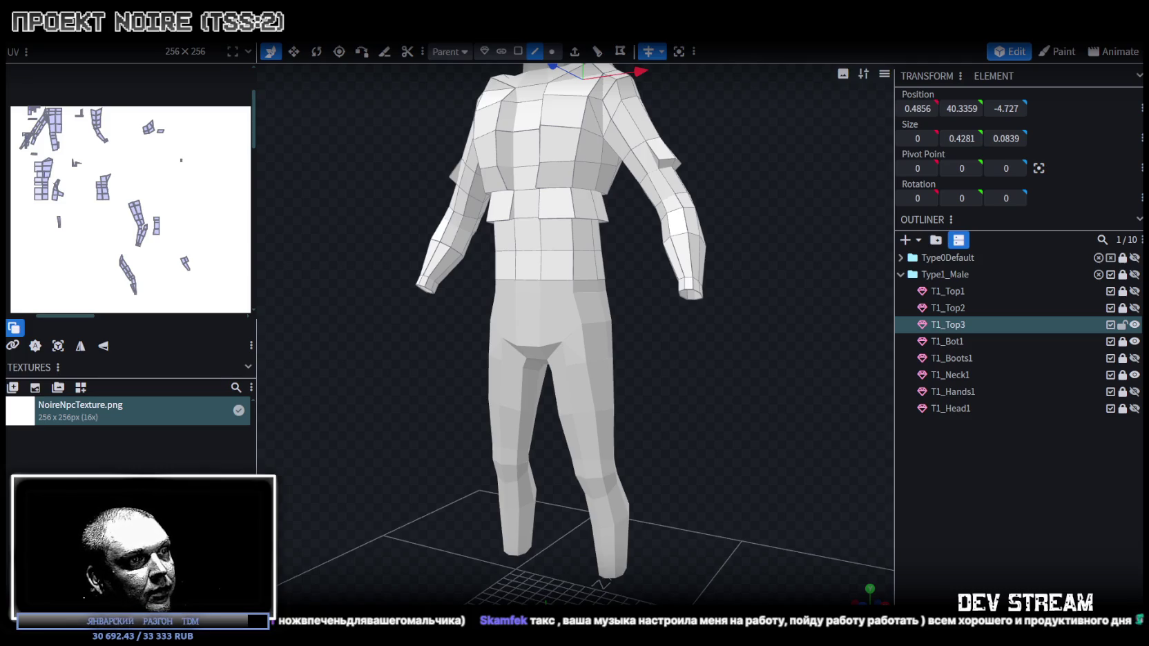
{"action": "key", "text": "alt+Tab"}
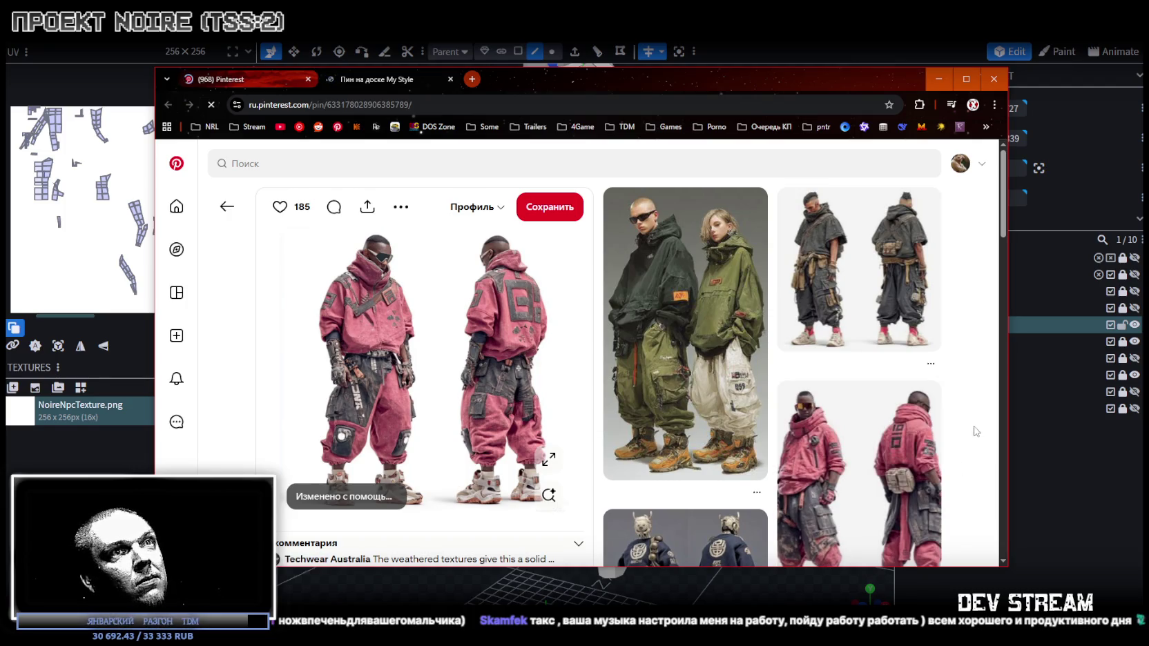
- Browse the related techwear pins below the outfit reference, then move the Pinterest window aside
{"action": "scroll", "coordinate": [964, 429], "scroll_direction": "down", "scroll_amount": 2}
{"action": "scroll", "coordinate": [964, 429], "scroll_direction": "down", "scroll_amount": 2}
{"action": "scroll", "coordinate": [957, 425], "scroll_direction": "down", "scroll_amount": 2}
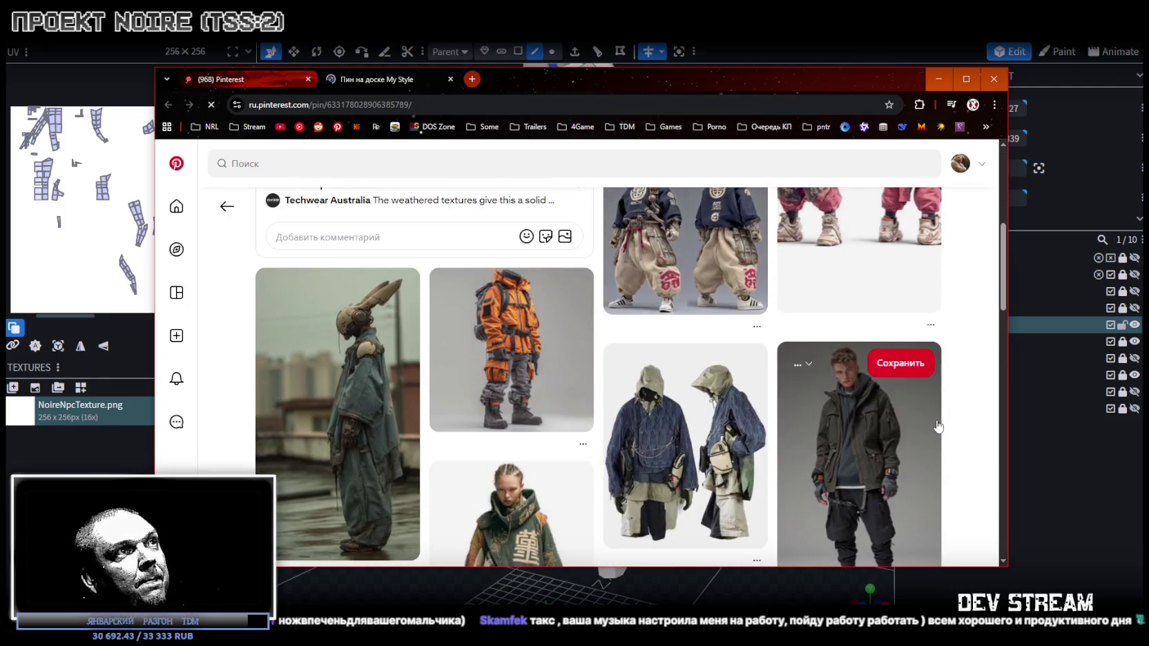
{"action": "scroll", "coordinate": [933, 424], "scroll_direction": "down", "scroll_amount": 1}
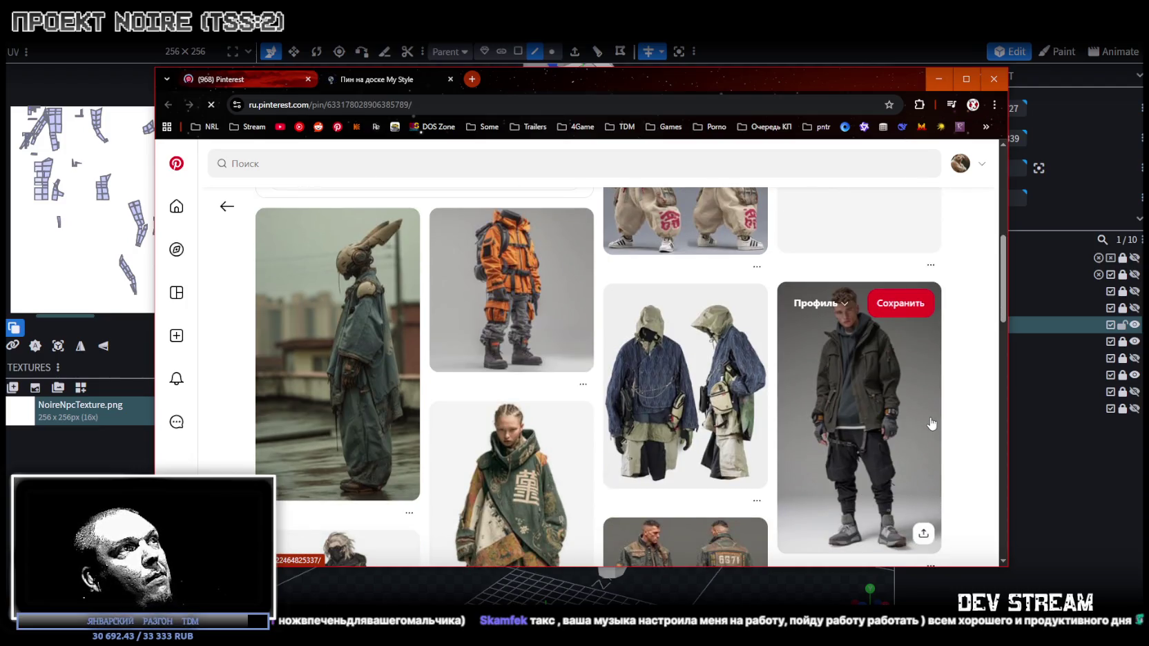
{"action": "scroll", "coordinate": [930, 423], "scroll_direction": "down", "scroll_amount": 1}
{"action": "scroll", "coordinate": [929, 424], "scroll_direction": "down", "scroll_amount": 2}
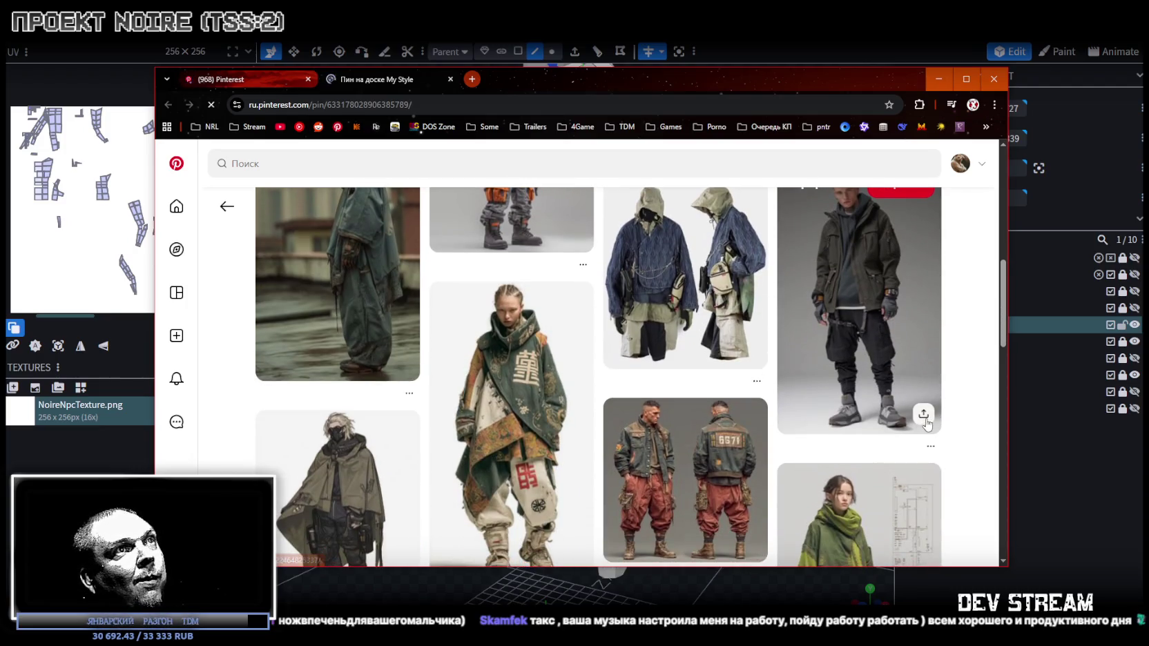
{"action": "scroll", "coordinate": [927, 424], "scroll_direction": "down", "scroll_amount": 1}
{"action": "scroll", "coordinate": [925, 424], "scroll_direction": "down", "scroll_amount": 2}
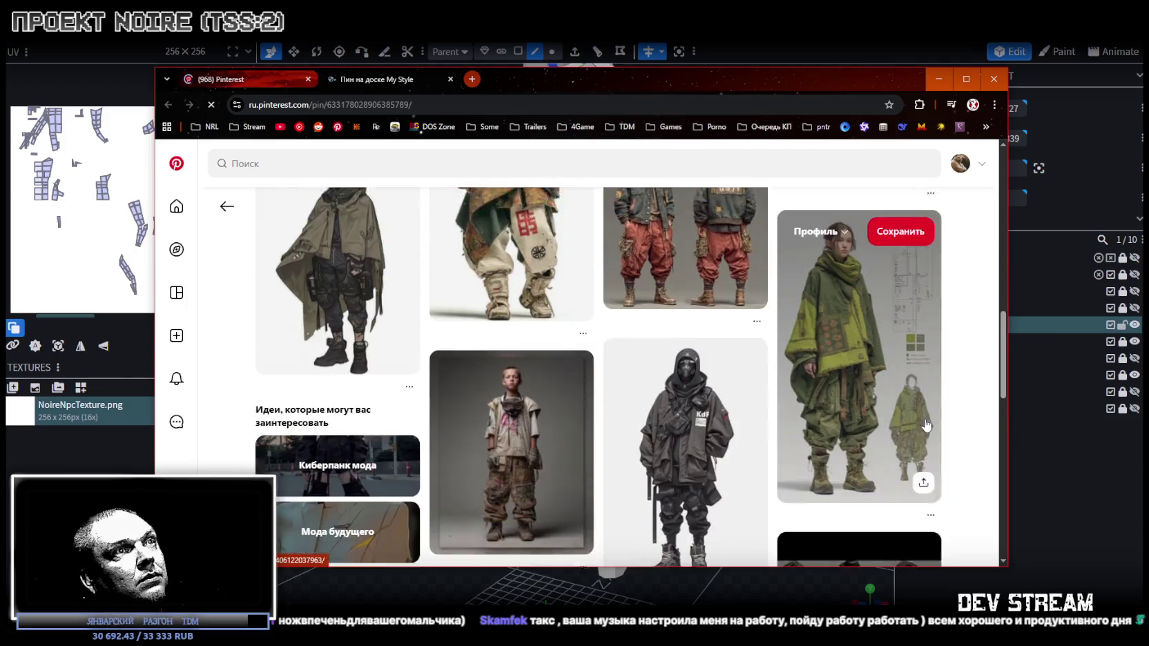
{"action": "scroll", "coordinate": [919, 421], "scroll_direction": "up", "scroll_amount": 2}
{"action": "scroll", "coordinate": [901, 416], "scroll_direction": "up", "scroll_amount": 2}
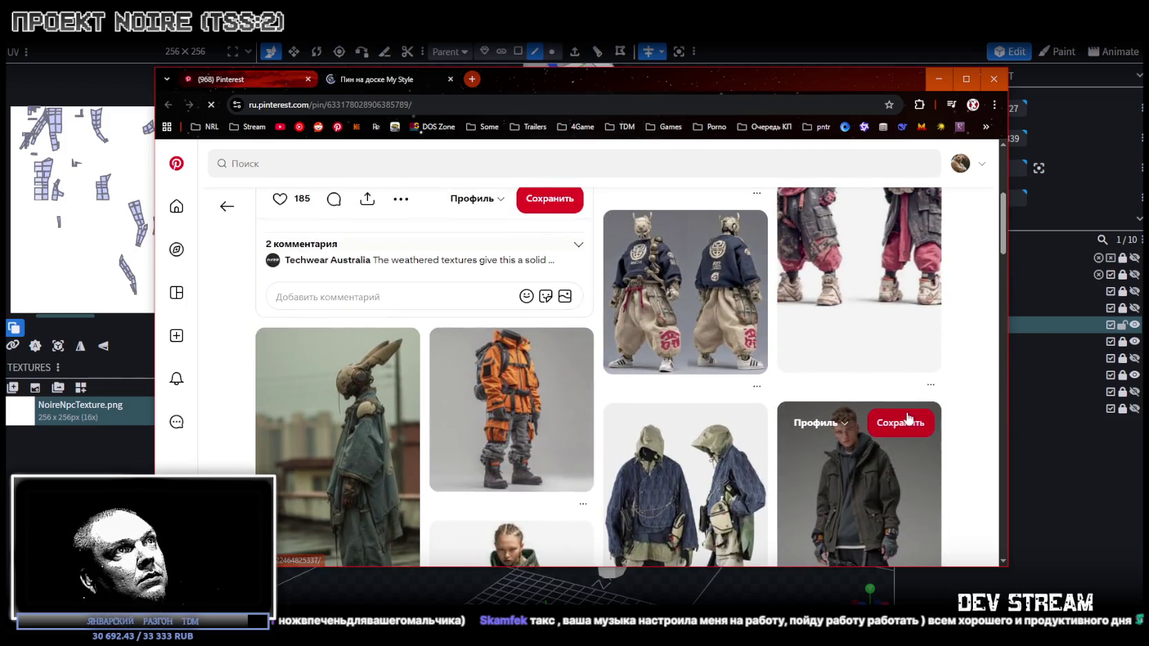
{"action": "scroll", "coordinate": [894, 415], "scroll_direction": "down", "scroll_amount": 2}
{"action": "scroll", "coordinate": [894, 414], "scroll_direction": "down", "scroll_amount": 3}
{"action": "scroll", "coordinate": [891, 413], "scroll_direction": "down", "scroll_amount": 3}
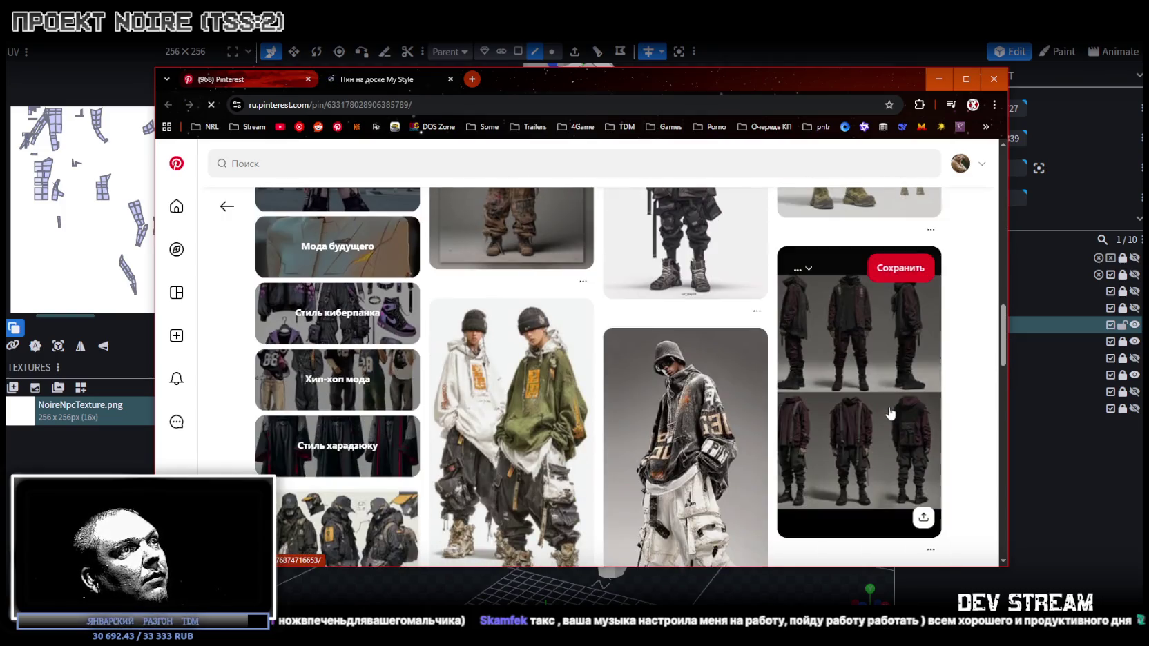
{"action": "scroll", "coordinate": [888, 412], "scroll_direction": "down", "scroll_amount": 1}
{"action": "scroll", "coordinate": [887, 410], "scroll_direction": "down", "scroll_amount": 1}
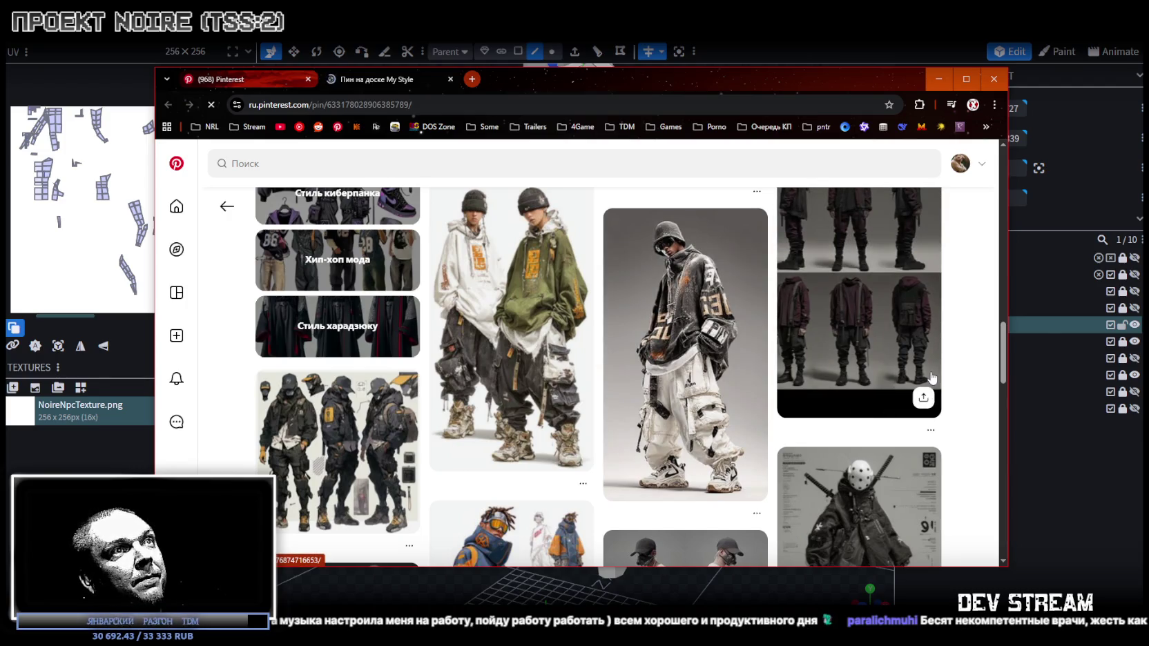
{"action": "scroll", "coordinate": [931, 377], "scroll_direction": "down", "scroll_amount": 2}
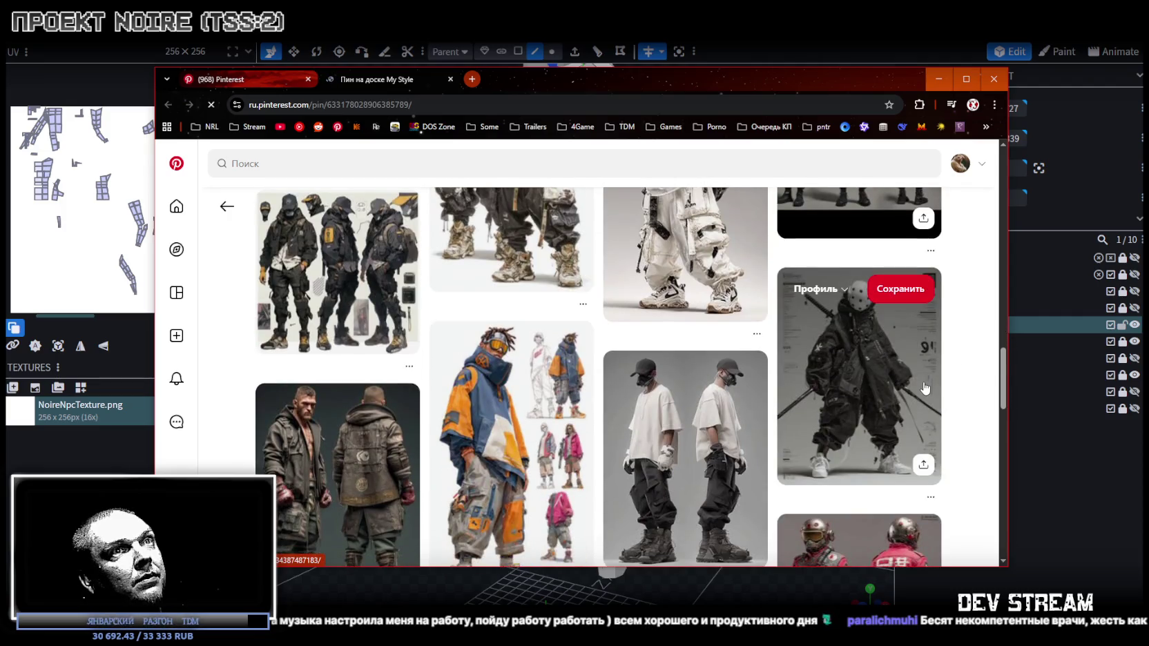
{"action": "scroll", "coordinate": [959, 492], "scroll_direction": "down", "scroll_amount": 2}
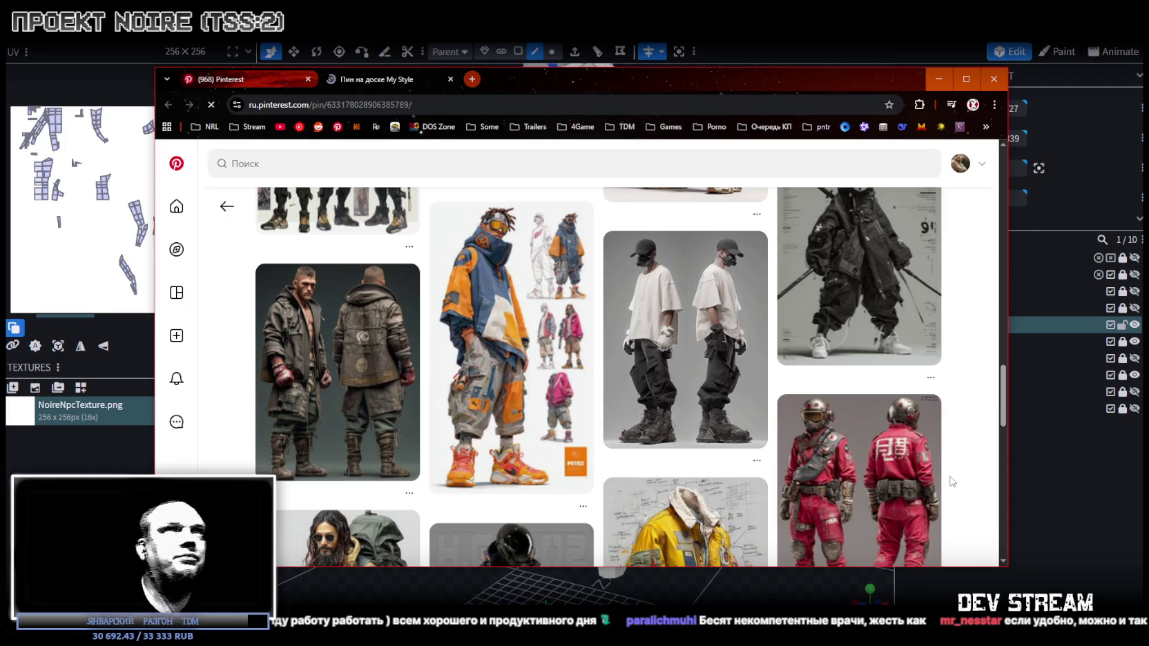
{"action": "mouse_move", "coordinate": [537, 78]}
{"action": "left_mouse_down"}
{"action": "mouse_move", "coordinate": [606, 320]}
{"action": "mouse_move", "coordinate": [1148, 645]}
{"action": "left_mouse_up"}
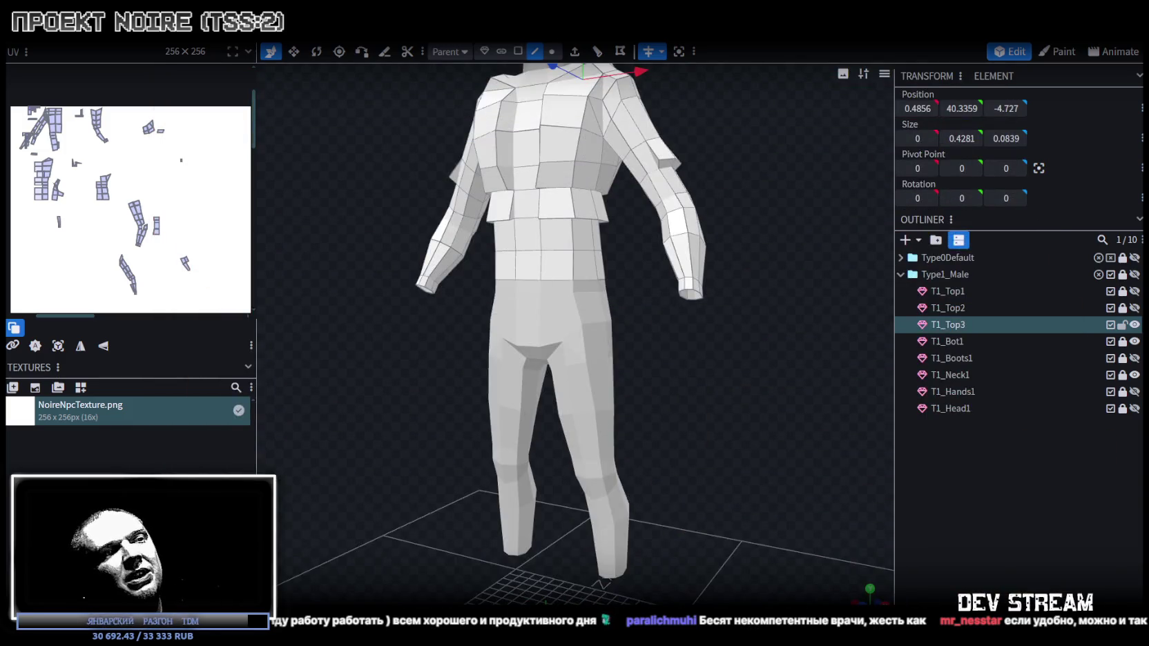
- Zoom out and orbit to a frontal view of the full figure wearing the T1_Top3 shirt
{"action": "scroll", "coordinate": [694, 564], "scroll_direction": "down", "scroll_amount": 3}
{"action": "mouse_move", "coordinate": [696, 416]}
{"action": "left_mouse_down"}
{"action": "mouse_move", "coordinate": [616, 434]}
{"action": "mouse_move", "coordinate": [663, 424]}
{"action": "left_mouse_up"}
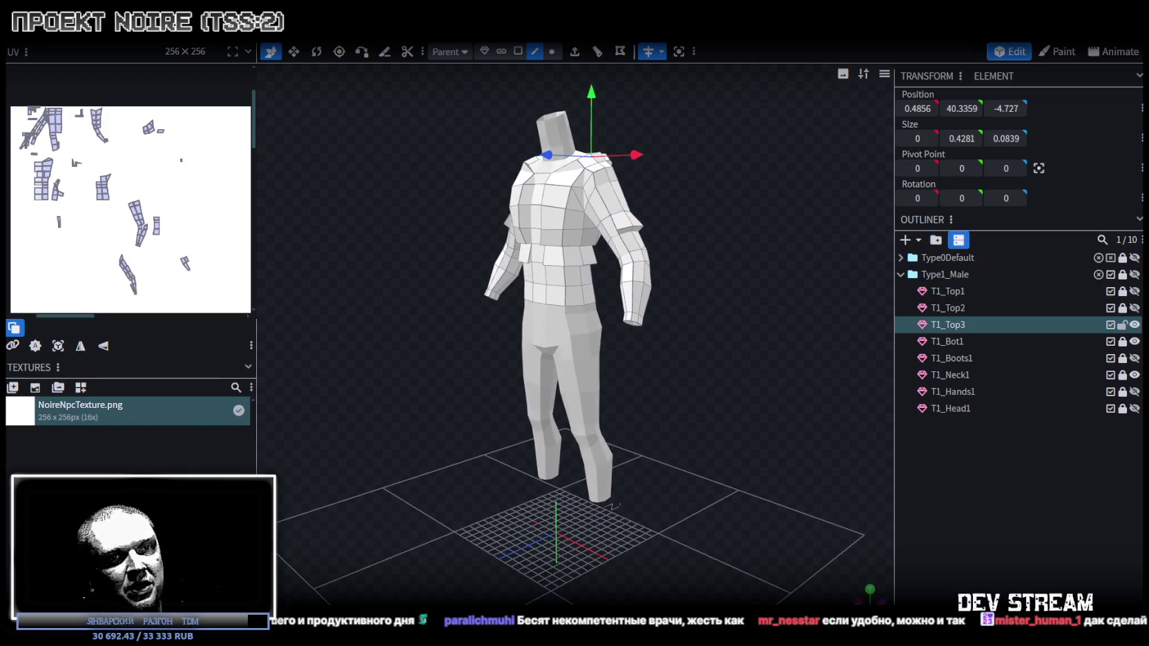
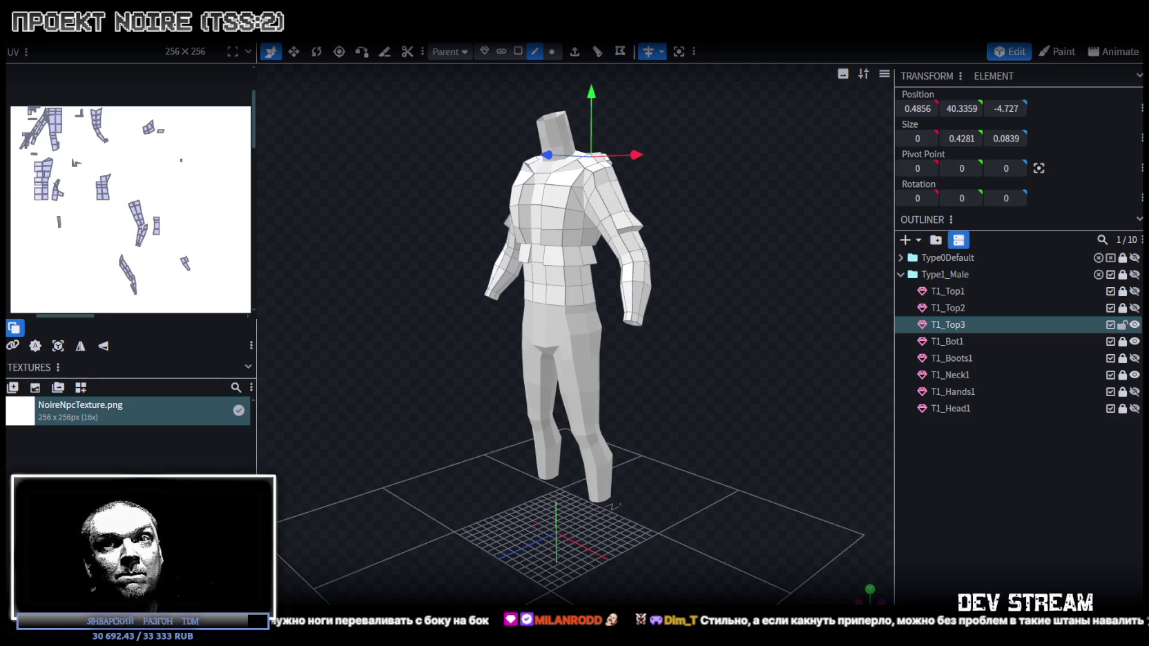
- Hide the T1_Top3 torso mesh
{"action": "scroll", "coordinate": [626, 432], "scroll_direction": "up", "scroll_amount": 3}
{"action": "mouse_move", "coordinate": [743, 421]}
{"action": "left_mouse_down"}
{"action": "mouse_move", "coordinate": [628, 407]}
{"action": "mouse_move", "coordinate": [760, 417]}
{"action": "mouse_move", "coordinate": [734, 430]}
{"action": "left_mouse_up"}
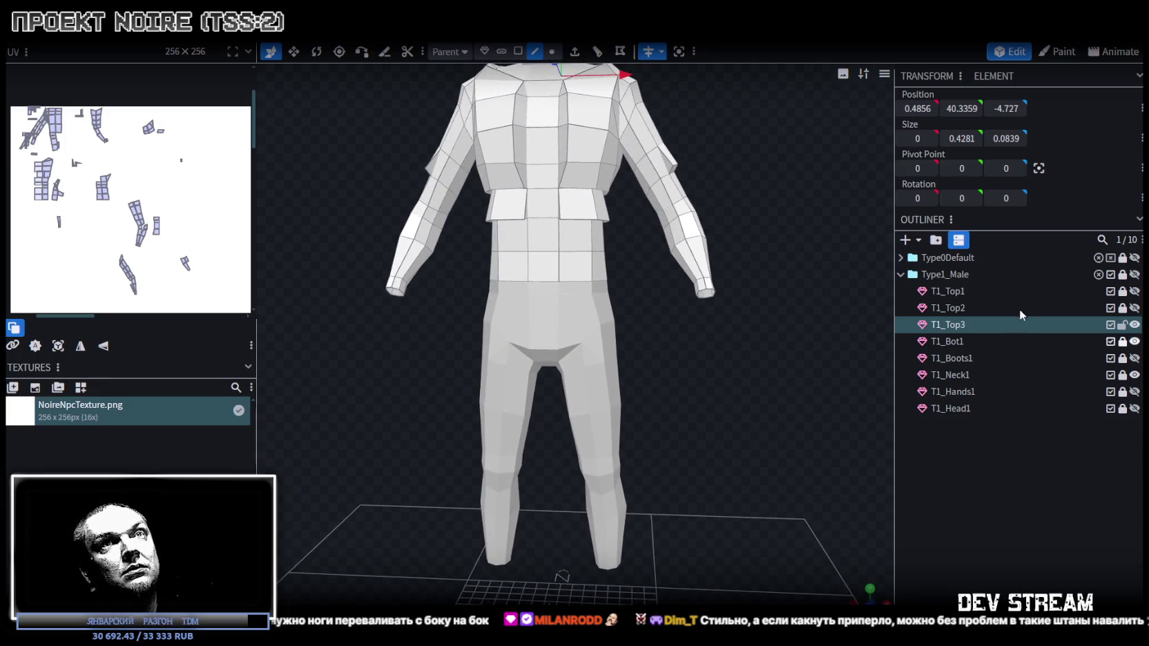
{"action": "left_click", "coordinate": [1121, 325]}
{"action": "left_click", "coordinate": [1134, 324]}
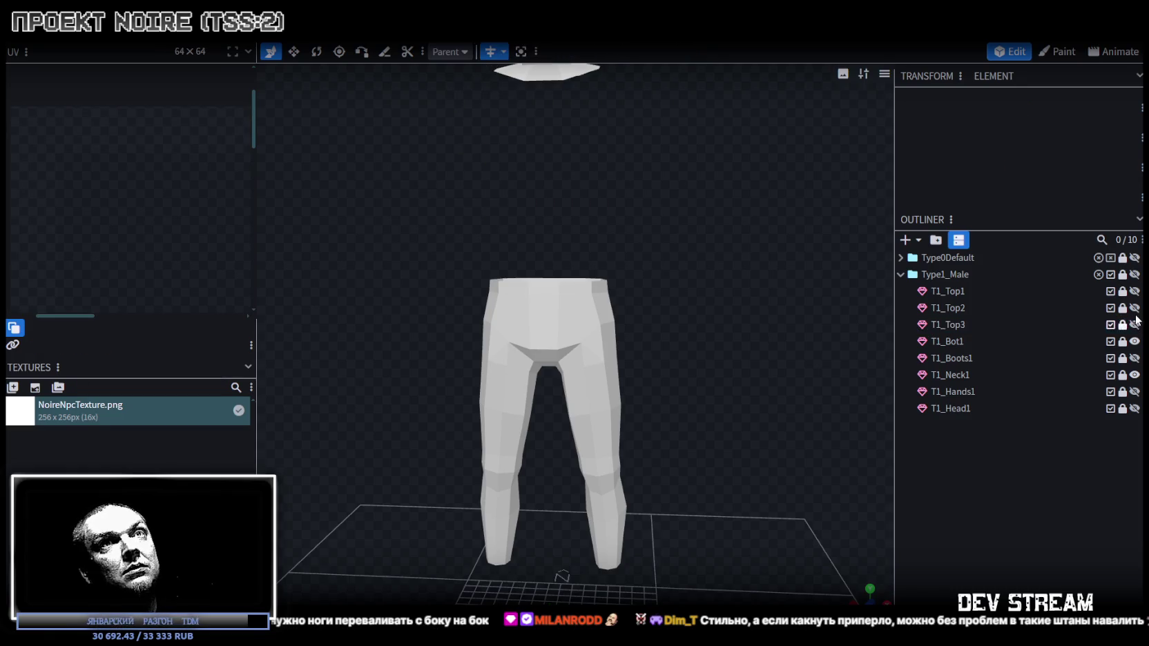
- Duplicate T1_Top1 and place the copy below T1_Top3 in Type1_Male
{"action": "left_click", "coordinate": [1011, 288]}
{"action": "key", "text": "ctrl+v"}
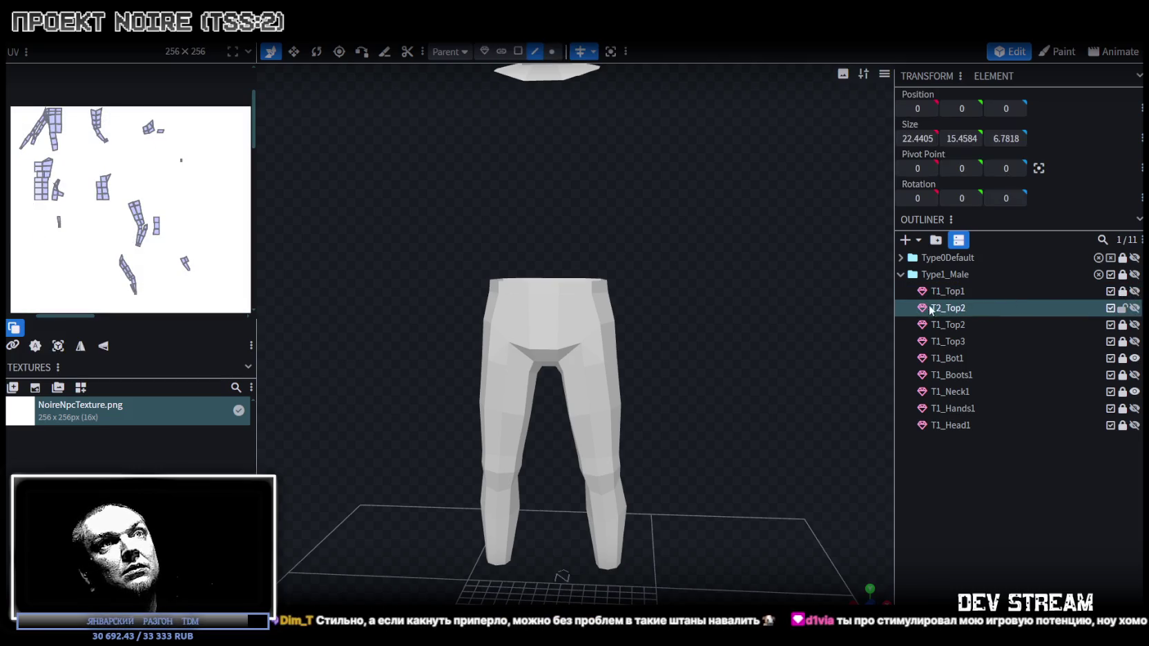
{"action": "left_click_drag", "start_coordinate": [929, 304], "coordinate": [956, 350]}
- Rename the copy to T1_Top4 and make it visible
{"action": "double_click", "coordinate": [939, 341]}
{"action": "key", "text": "BackSpace"}
{"action": "type", "text": "1"}
{"action": "key", "text": "BackSpace"}
{"action": "type", "text": "4"}
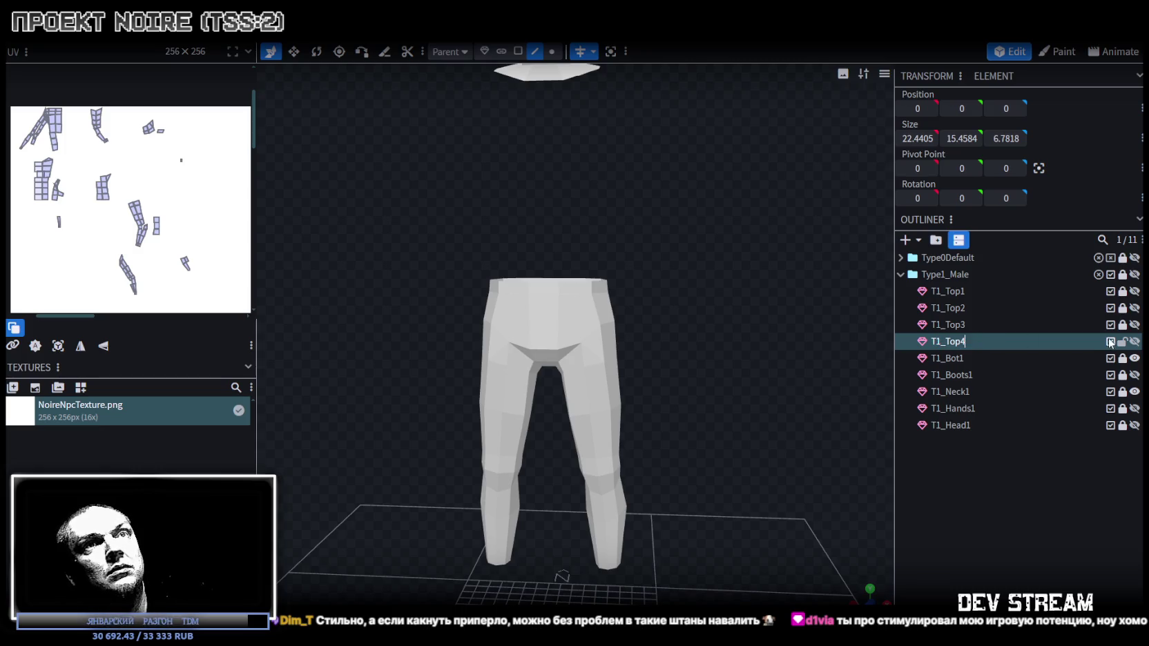
{"action": "left_click", "coordinate": [1133, 343]}
{"action": "scroll", "coordinate": [773, 335], "scroll_direction": "down", "scroll_amount": 2}
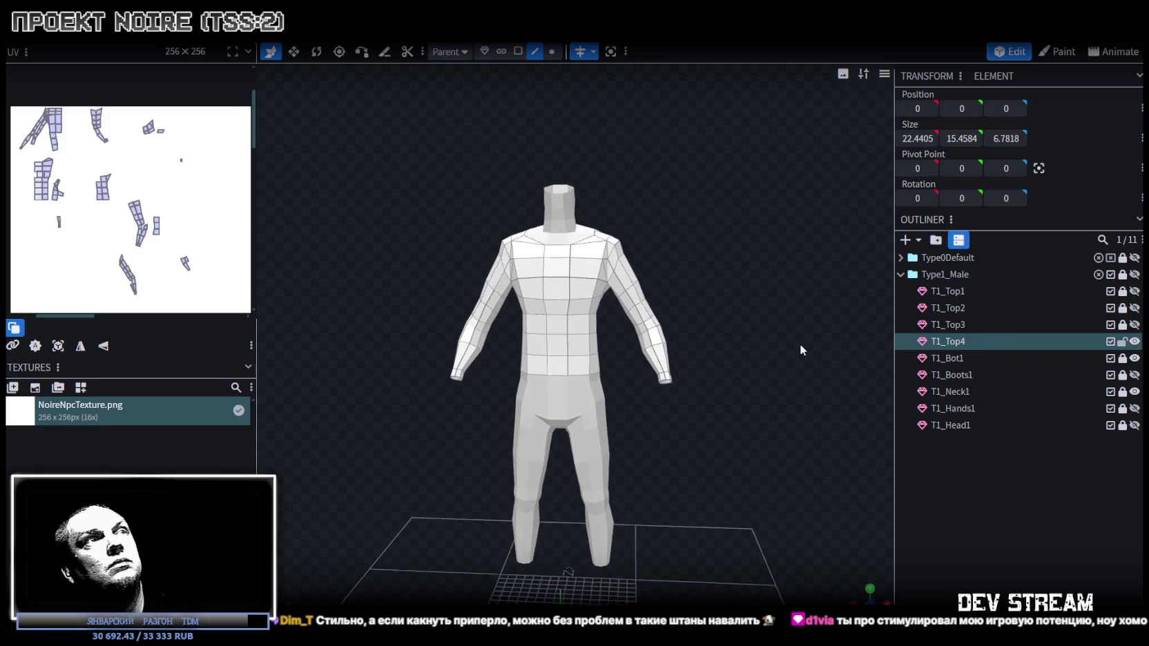
- In face mode, select the back shoulder faces and push them outward
{"action": "left_click_drag", "start_coordinate": [799, 344], "coordinate": [747, 314]}
{"action": "scroll", "coordinate": [748, 316], "scroll_direction": "up", "scroll_amount": 3}
{"action": "mouse_move", "coordinate": [698, 348]}
{"action": "left_mouse_down"}
{"action": "mouse_move", "coordinate": [582, 305]}
{"action": "mouse_move", "coordinate": [545, 172]}
{"action": "left_mouse_up"}
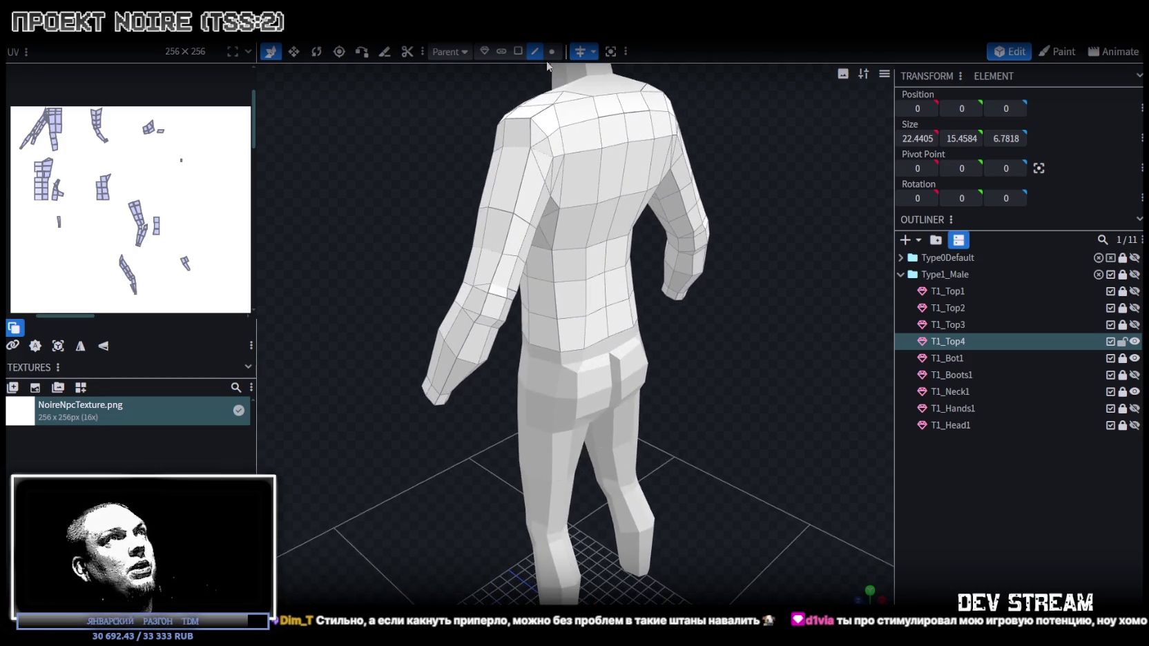
{"action": "left_click", "coordinate": [518, 51]}
{"action": "left_click", "coordinate": [544, 204]}
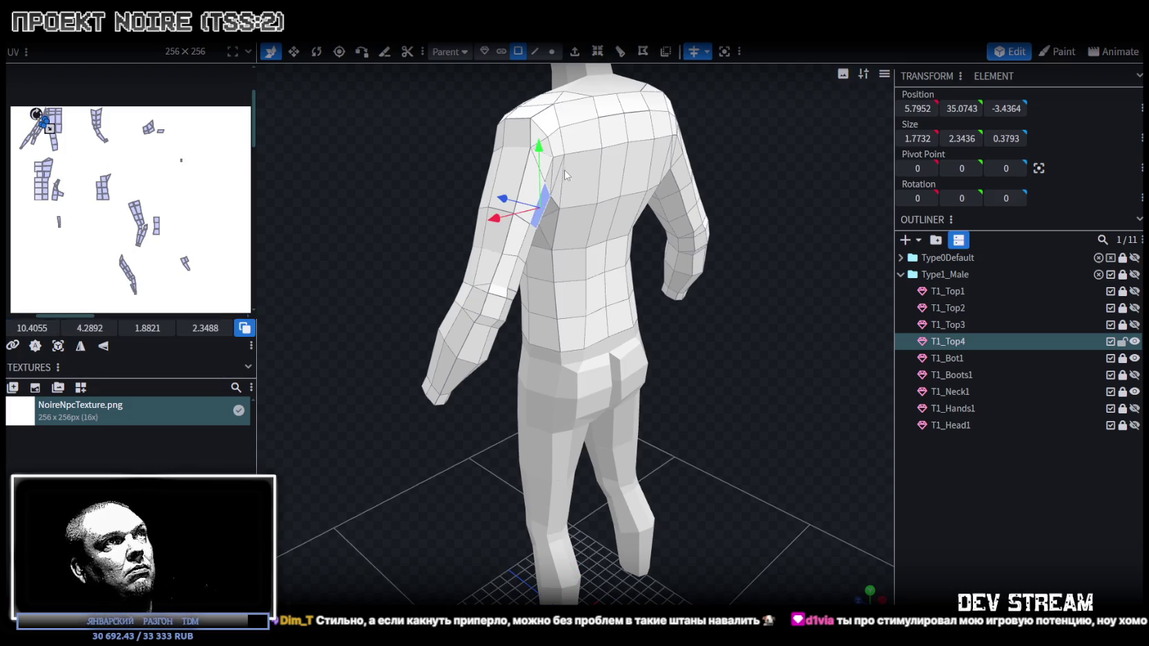
{"action": "left_click_drag", "start_coordinate": [587, 183], "coordinate": [752, 245]}
{"action": "scroll", "coordinate": [700, 224], "scroll_direction": "up", "scroll_amount": 3}
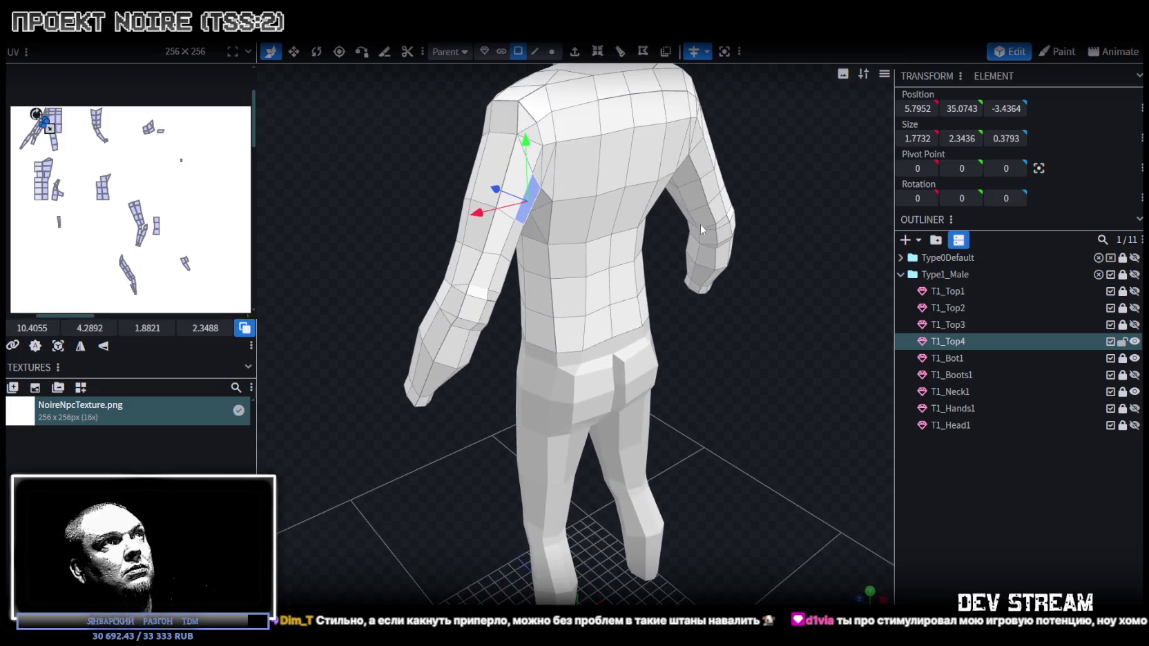
{"action": "left_click", "coordinate": [544, 161]}
{"action": "mouse_move", "coordinate": [545, 166]}
{"action": "left_mouse_down"}
{"action": "mouse_move", "coordinate": [714, 295]}
{"action": "mouse_move", "coordinate": [696, 287]}
{"action": "left_mouse_up"}
{"action": "left_click", "coordinate": [585, 191], "text": "shift"}
{"action": "left_click", "coordinate": [609, 176], "text": "shift"}
{"action": "left_click", "coordinate": [595, 152], "text": "shift"}
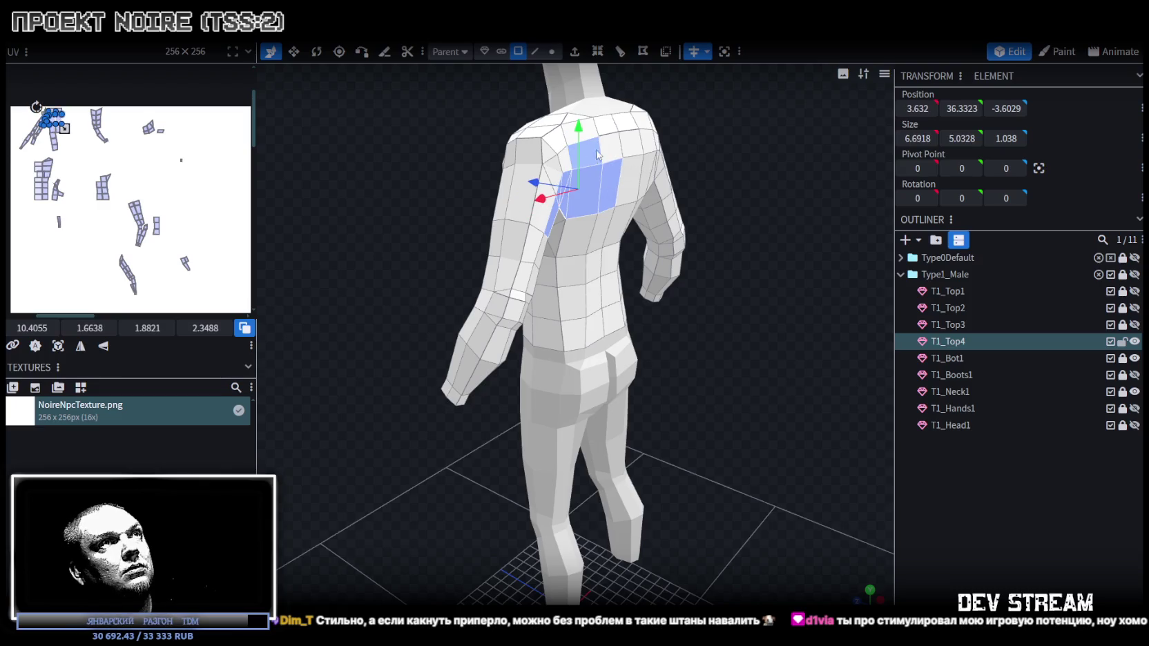
{"action": "left_click", "coordinate": [612, 147], "text": "shift"}
{"action": "mouse_move", "coordinate": [689, 275]}
{"action": "left_mouse_down"}
{"action": "mouse_move", "coordinate": [584, 187]}
{"action": "mouse_move", "coordinate": [754, 304]}
{"action": "mouse_move", "coordinate": [745, 296]}
{"action": "left_mouse_up"}
{"action": "left_click_drag", "start_coordinate": [546, 182], "coordinate": [561, 186]}
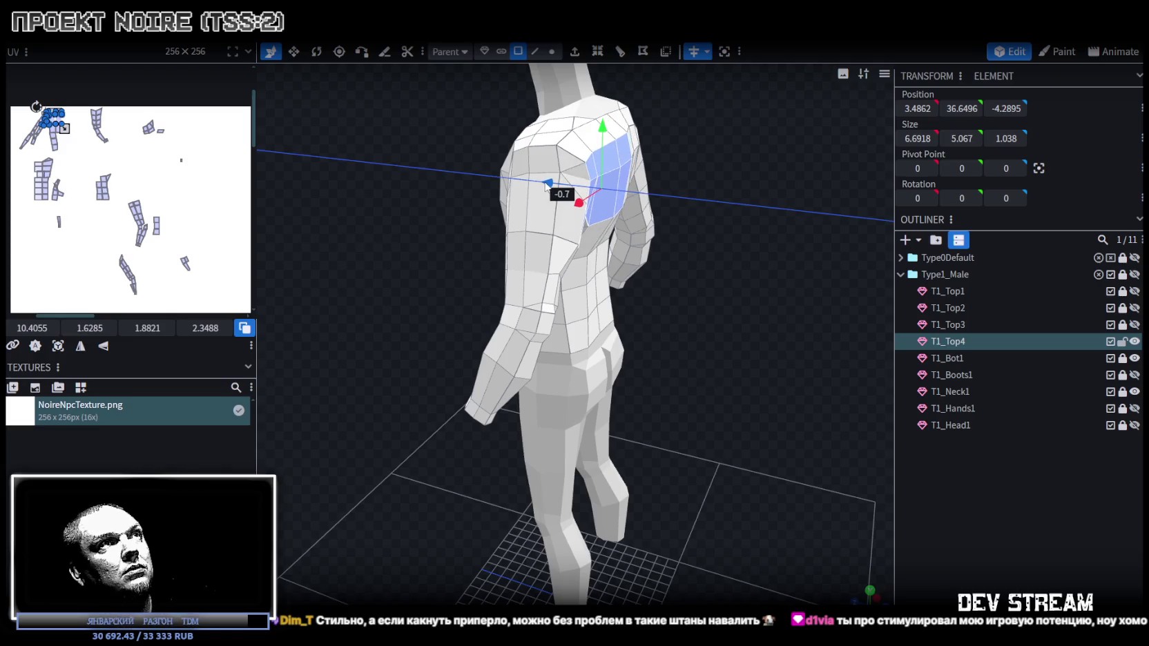
- Push the lower-back faces slightly further back, redoing a wrong shift
{"action": "left_click_drag", "start_coordinate": [758, 361], "coordinate": [736, 319]}
{"action": "left_click", "coordinate": [573, 271]}
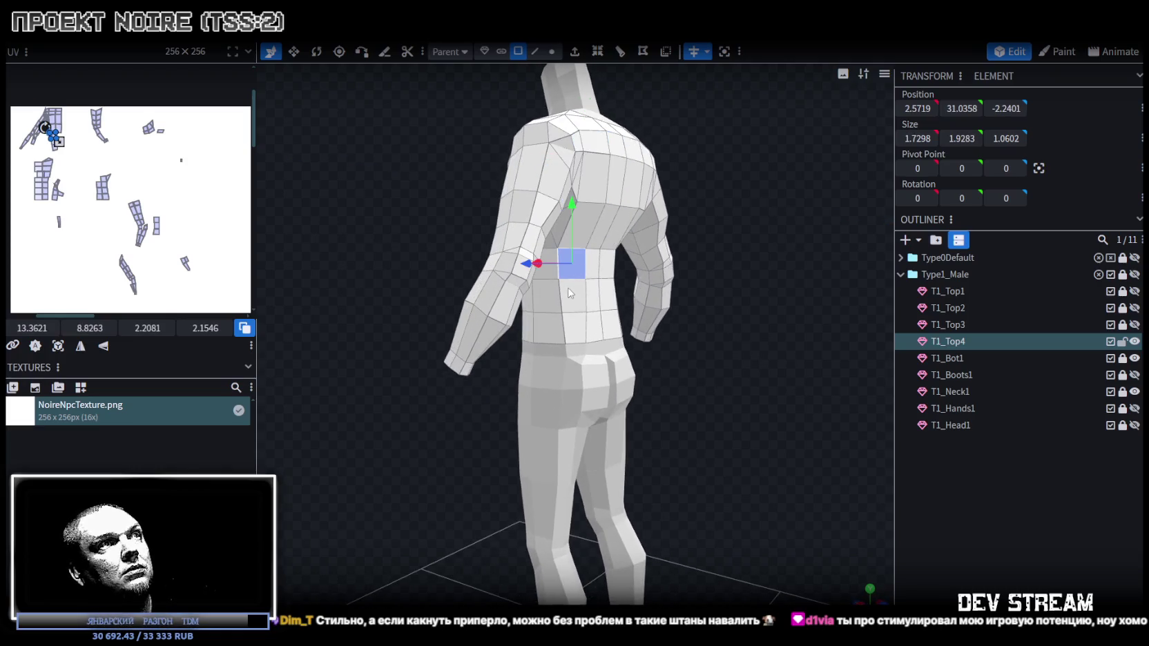
{"action": "left_click", "coordinate": [578, 293], "text": "shift"}
{"action": "mouse_move", "coordinate": [732, 387]}
{"action": "left_mouse_down"}
{"action": "mouse_move", "coordinate": [786, 395]}
{"action": "mouse_move", "coordinate": [746, 378]}
{"action": "left_mouse_up"}
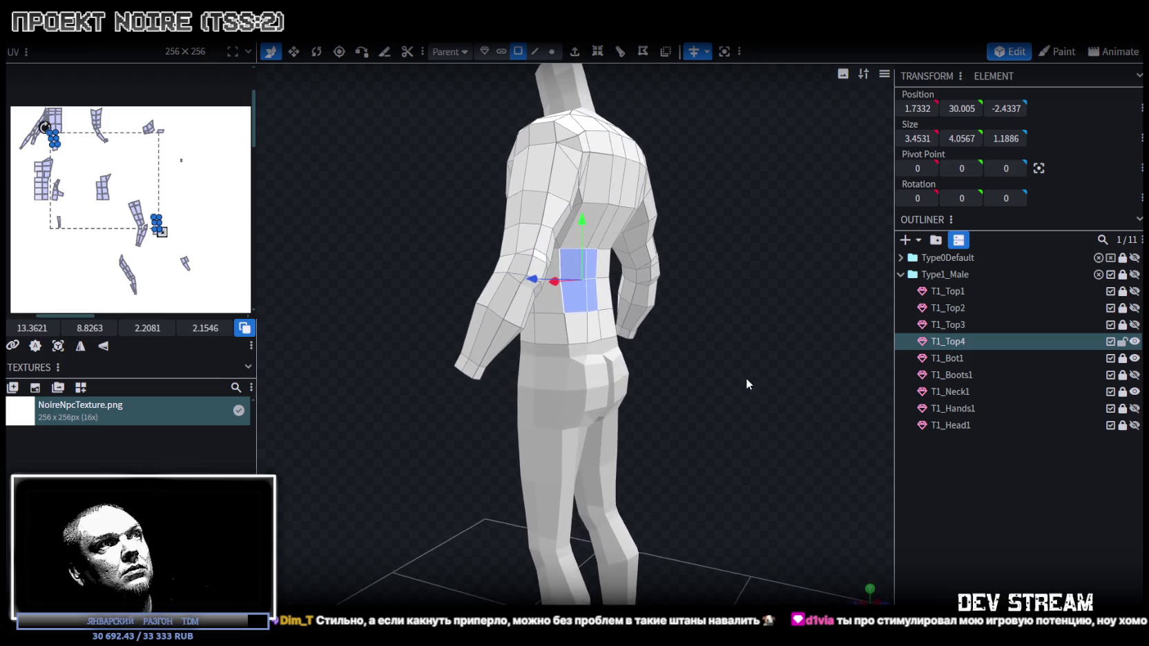
{"action": "mouse_move", "coordinate": [536, 281]}
{"action": "left_mouse_down"}
{"action": "mouse_move", "coordinate": [577, 243]}
{"action": "mouse_move", "coordinate": [612, 231]}
{"action": "left_mouse_up"}
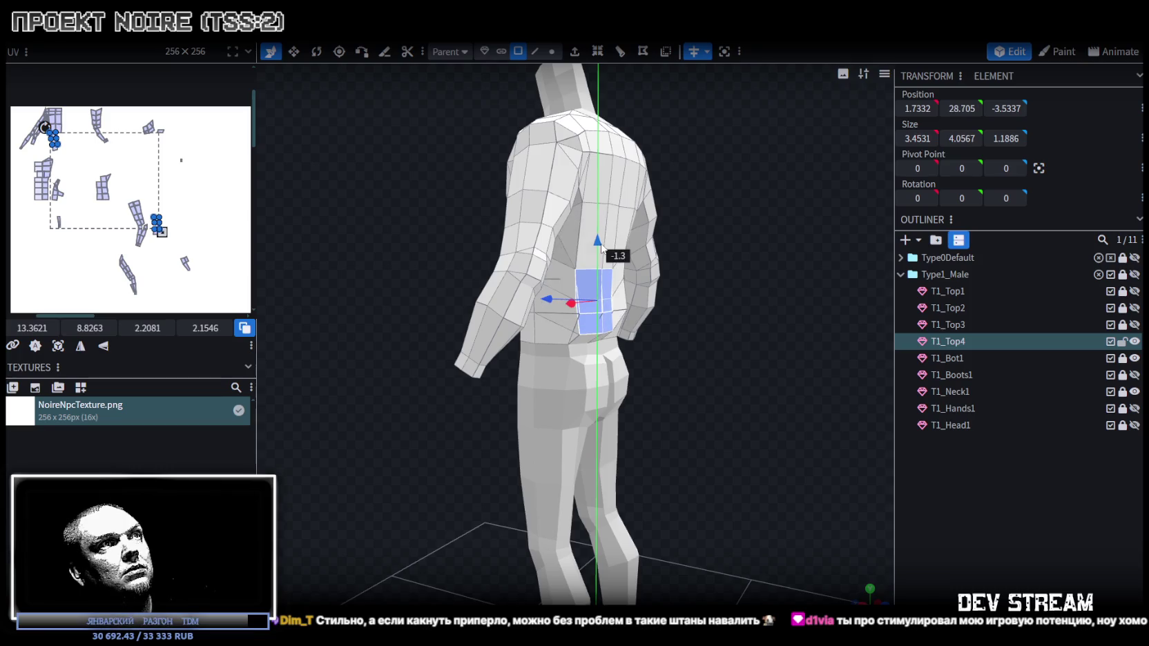
{"action": "key", "text": "ctrl+z"}
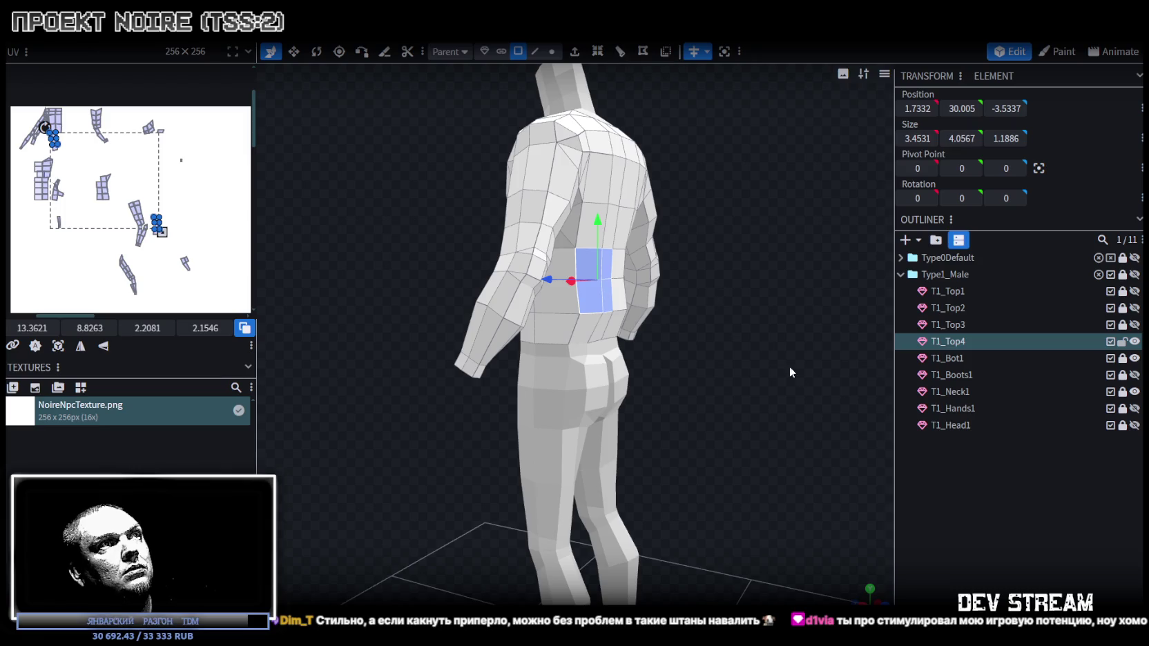
{"action": "left_click_drag", "start_coordinate": [781, 359], "coordinate": [639, 304]}
{"action": "left_click_drag", "start_coordinate": [547, 286], "coordinate": [602, 167]}
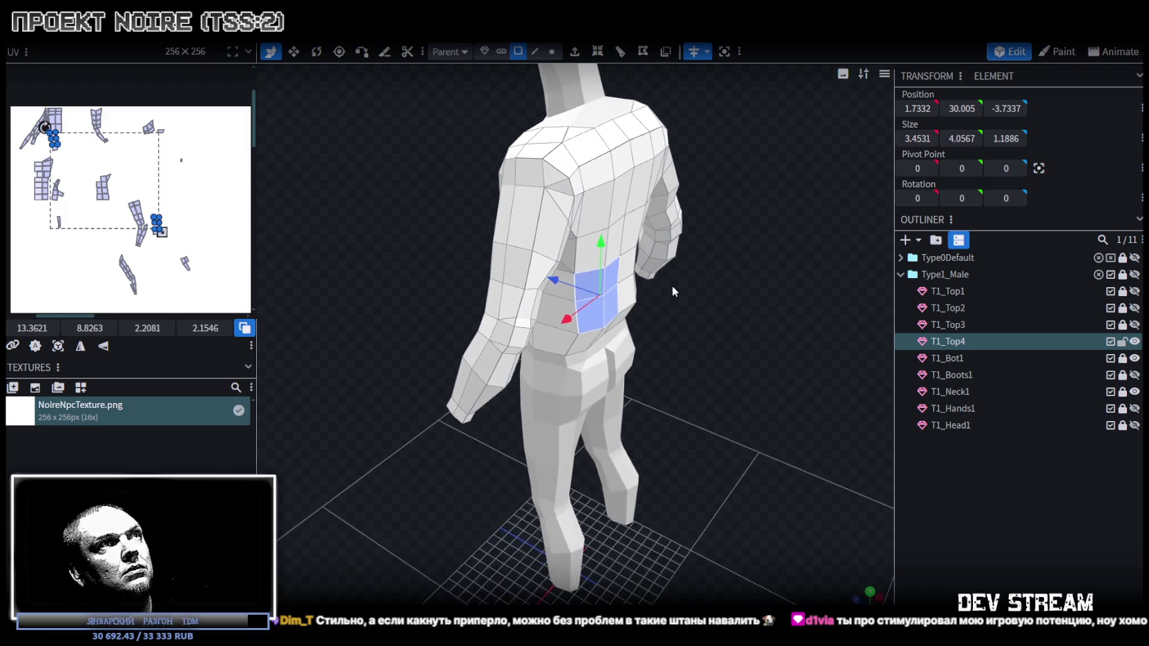
- Push a larger upper-back face patch slightly backward
{"action": "left_click", "coordinate": [602, 167]}
{"action": "left_click", "coordinate": [621, 196], "text": "shift"}
{"action": "left_click", "coordinate": [594, 207], "text": "shift"}
{"action": "mouse_move", "coordinate": [565, 177]}
{"action": "left_mouse_down"}
{"action": "mouse_move", "coordinate": [574, 185]}
{"action": "mouse_move", "coordinate": [498, 245]}
{"action": "left_mouse_up"}
- Pull a column of chest faces forward by 1.1
{"action": "left_click", "coordinate": [522, 222]}
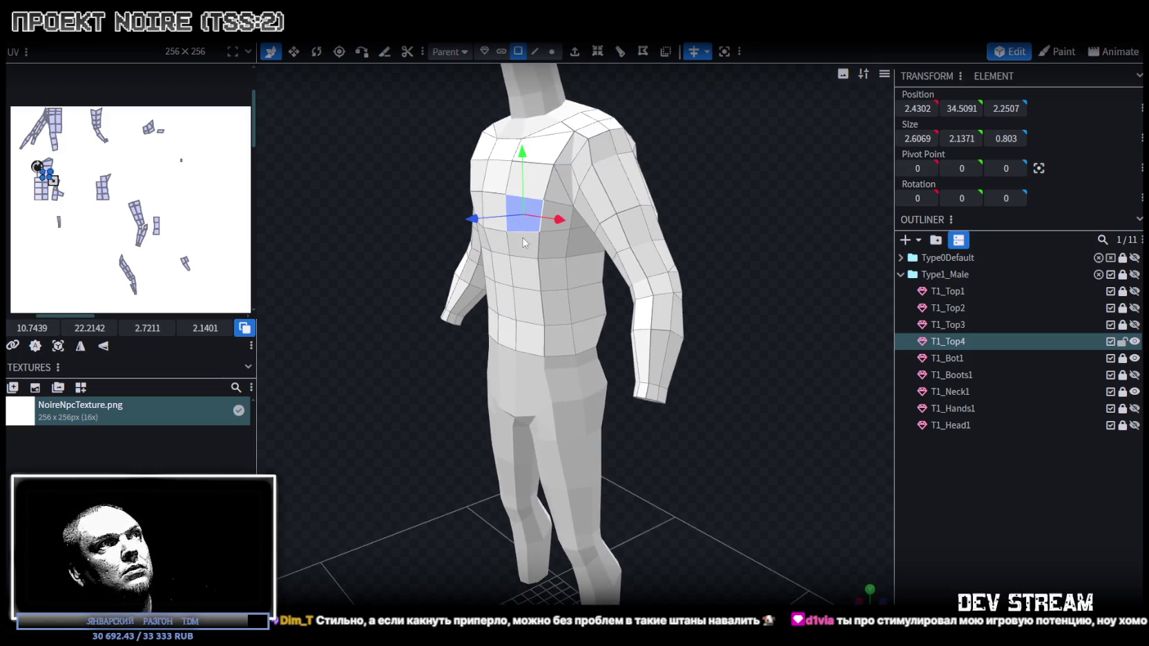
{"action": "left_click", "coordinate": [523, 242]}
{"action": "left_click", "coordinate": [523, 277], "text": "shift"}
{"action": "left_click", "coordinate": [526, 304], "text": "shift"}
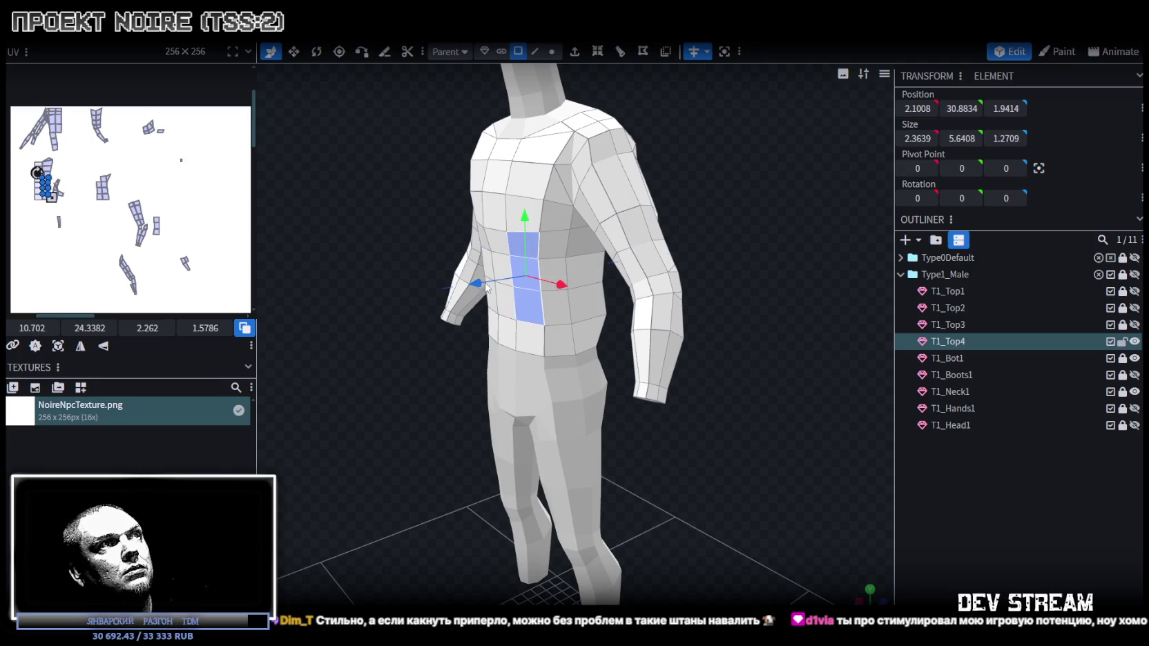
{"action": "left_click_drag", "start_coordinate": [486, 287], "coordinate": [471, 296]}
{"action": "left_click_drag", "start_coordinate": [616, 313], "coordinate": [752, 294]}
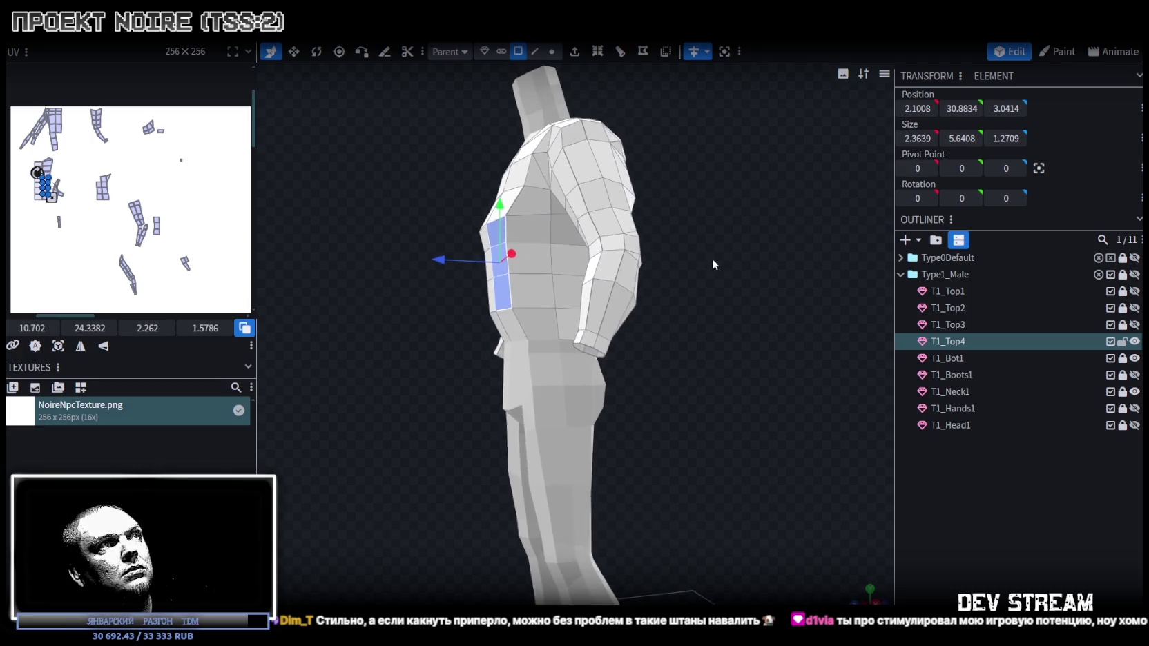
{"action": "scroll", "coordinate": [752, 301], "scroll_direction": "up", "scroll_amount": 3}
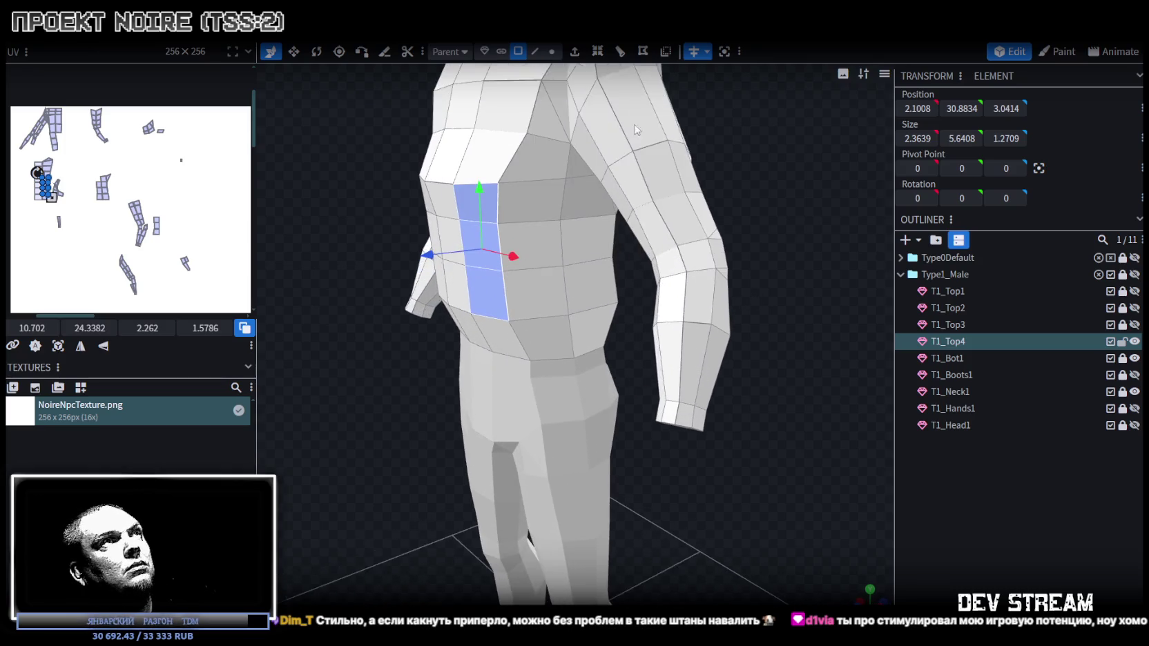
- In edge mode, shift a chest edge slightly
{"action": "left_click", "coordinate": [535, 51]}
{"action": "left_click", "coordinate": [464, 185]}
{"action": "left_click_drag", "start_coordinate": [428, 185], "coordinate": [809, 242]}
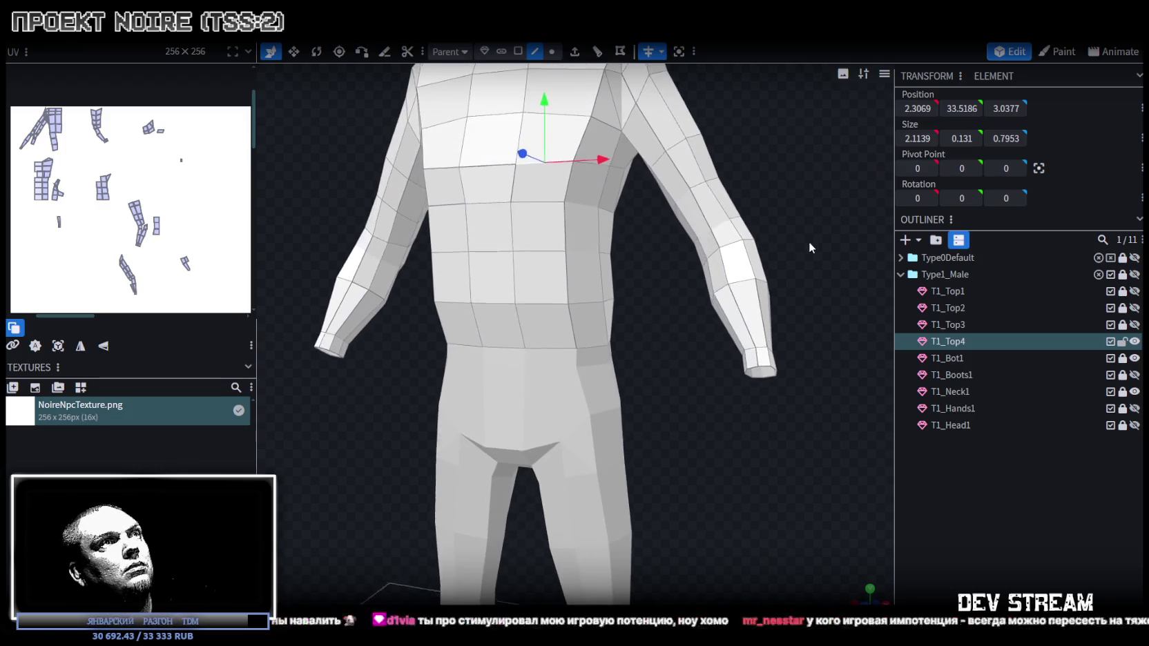
- Push two side torso faces outward along X
{"action": "left_click", "coordinate": [518, 51]}
{"action": "left_click", "coordinate": [586, 237]}
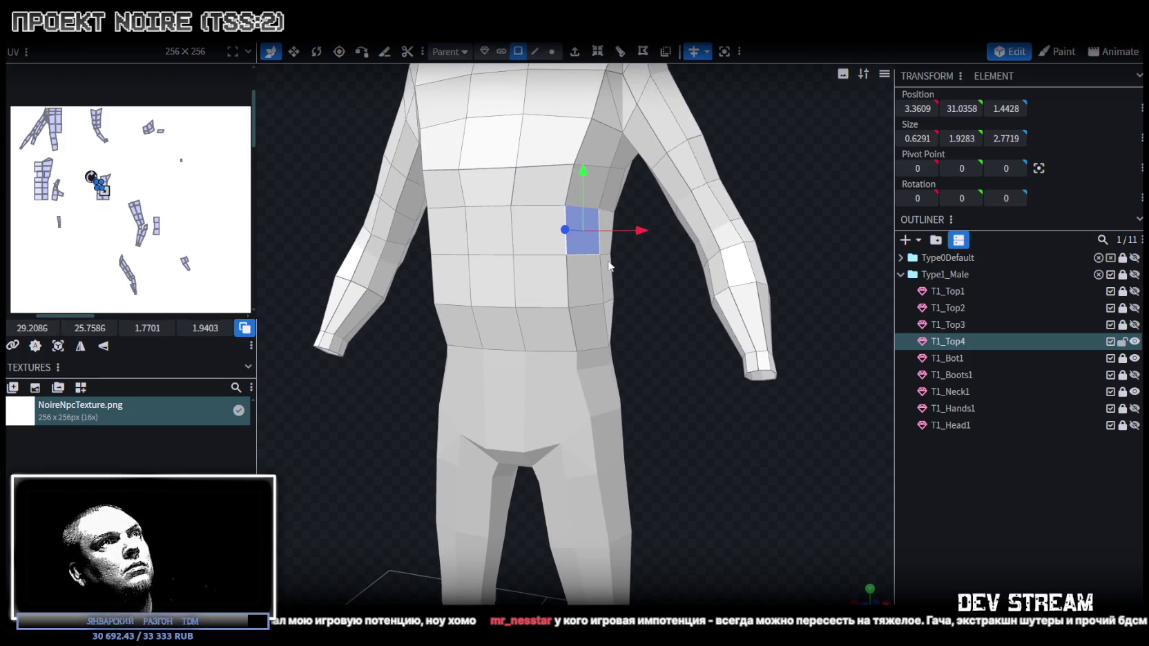
{"action": "left_click", "coordinate": [605, 223]}
{"action": "left_click", "coordinate": [607, 290], "text": "shift"}
{"action": "left_click_drag", "start_coordinate": [659, 326], "coordinate": [683, 323]}
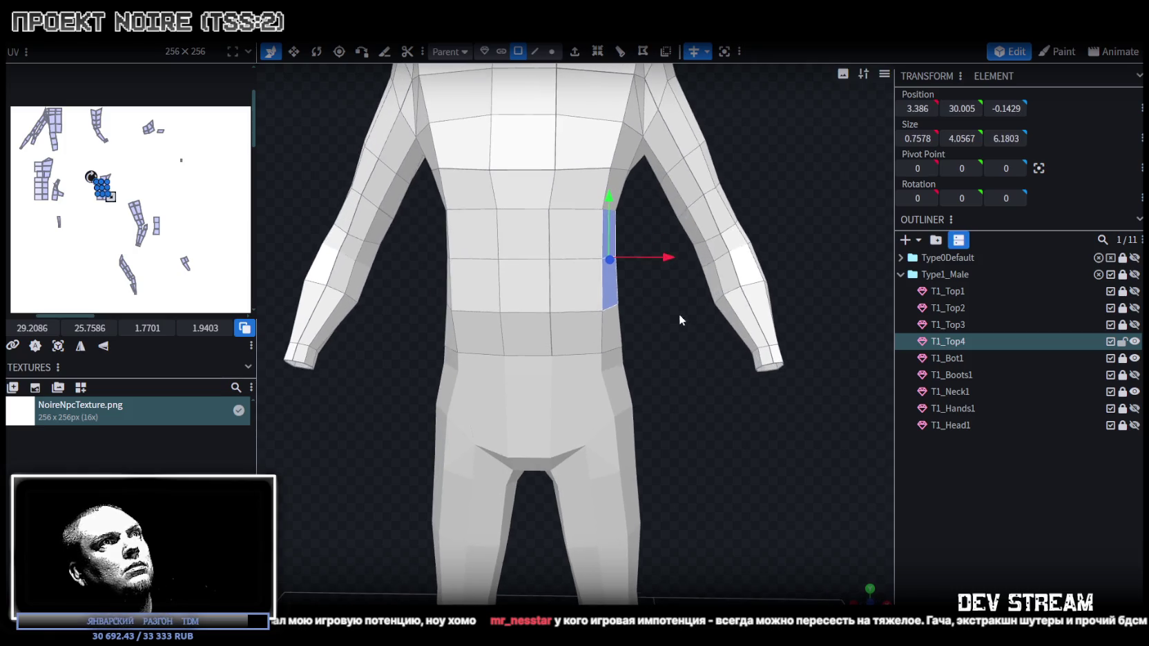
{"action": "mouse_move", "coordinate": [668, 256]}
{"action": "left_mouse_down"}
{"action": "mouse_move", "coordinate": [684, 258]}
{"action": "mouse_move", "coordinate": [603, 66]}
{"action": "left_mouse_up"}
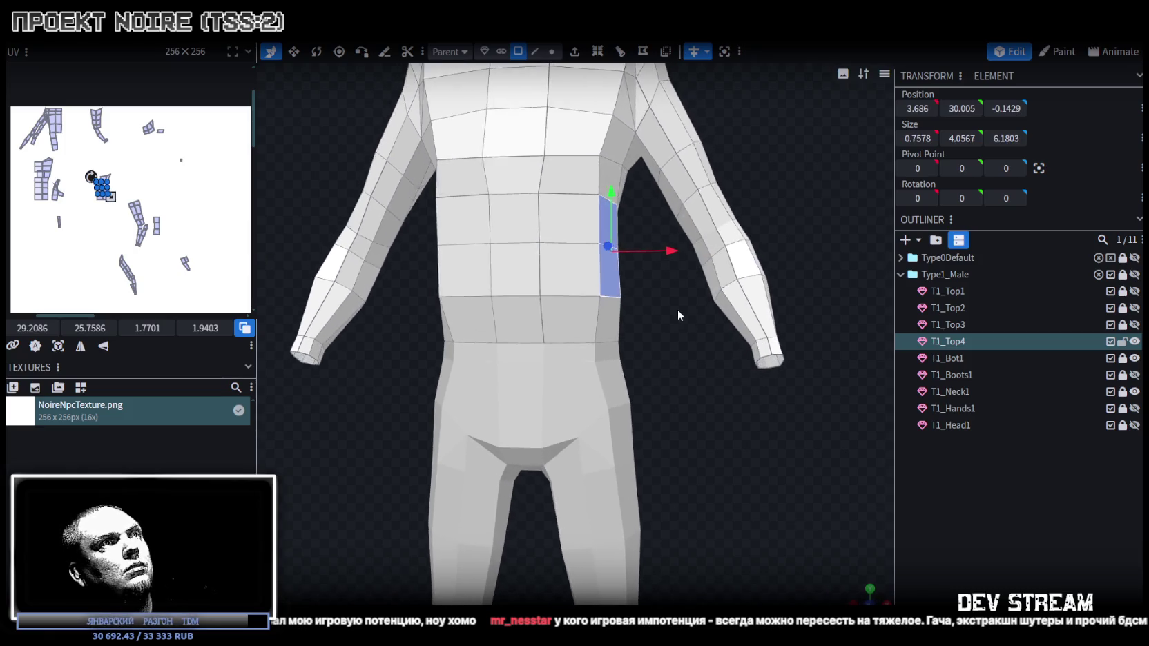
- Add an edge loop around the torso and lower the jacket hem over the hips
{"action": "left_click", "coordinate": [534, 51]}
{"action": "left_click", "coordinate": [600, 328]}
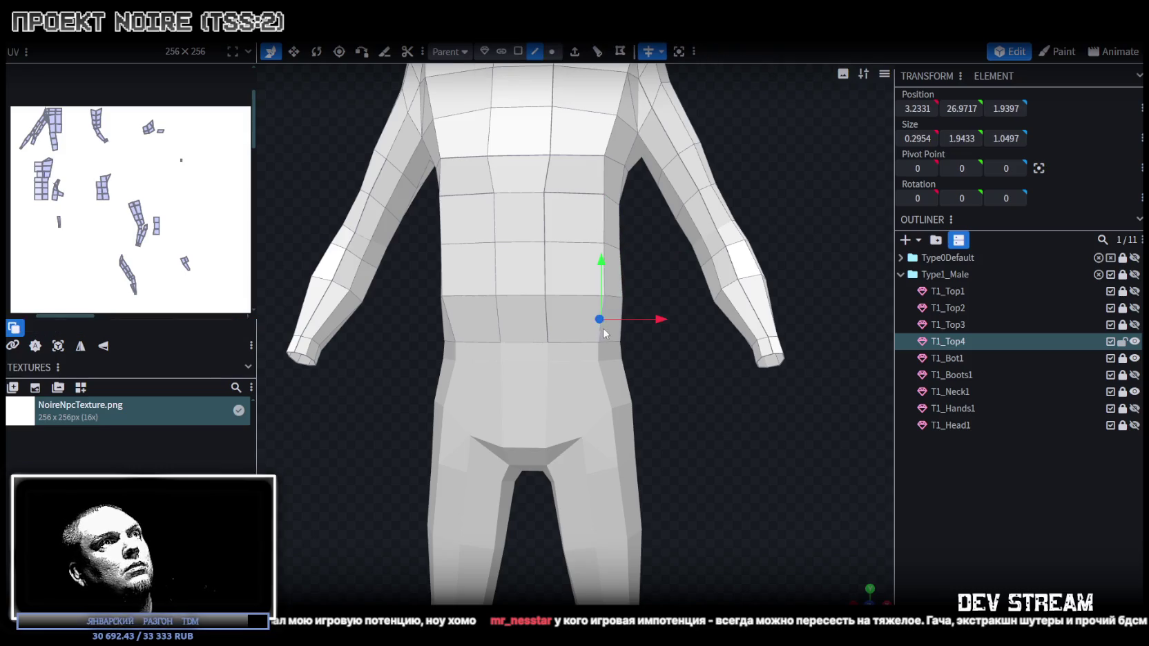
{"action": "left_click", "coordinate": [597, 51]}
{"action": "mouse_move", "coordinate": [779, 192]}
{"action": "left_mouse_down"}
{"action": "mouse_move", "coordinate": [550, 331]}
{"action": "mouse_move", "coordinate": [572, 329]}
{"action": "left_mouse_up"}
{"action": "key", "text": "v"}
{"action": "left_click_drag", "start_coordinate": [529, 265], "coordinate": [530, 297]}
{"action": "mouse_move", "coordinate": [622, 384]}
{"action": "left_mouse_down"}
{"action": "mouse_move", "coordinate": [463, 382]}
{"action": "mouse_move", "coordinate": [453, 363]}
{"action": "left_mouse_up"}
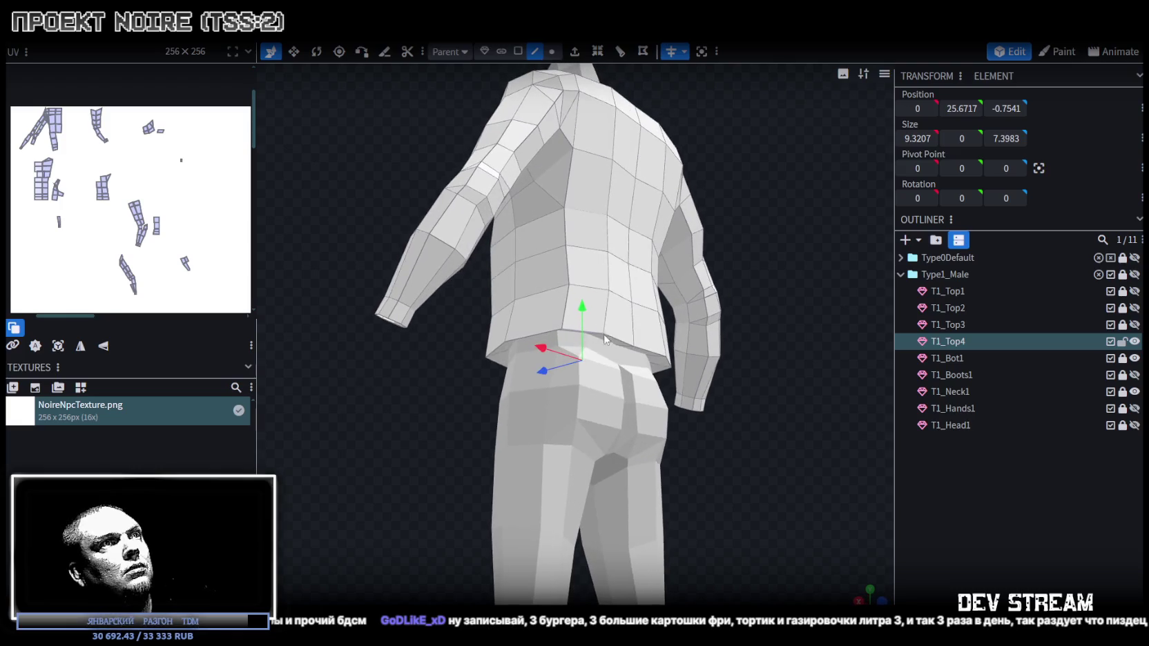
- Push the back hem edges 0.3 out along Z and pick a forearm edge near the wrist
{"action": "left_click", "coordinate": [633, 345]}
{"action": "left_click", "coordinate": [628, 332]}
{"action": "left_click_drag", "start_coordinate": [598, 364], "coordinate": [594, 372]}
{"action": "mouse_move", "coordinate": [443, 413]}
{"action": "left_mouse_down"}
{"action": "mouse_move", "coordinate": [361, 454]}
{"action": "mouse_move", "coordinate": [471, 449]}
{"action": "mouse_move", "coordinate": [770, 350]}
{"action": "mouse_move", "coordinate": [750, 352]}
{"action": "left_mouse_up"}
{"action": "scroll", "coordinate": [770, 337], "scroll_direction": "up", "scroll_amount": 5}
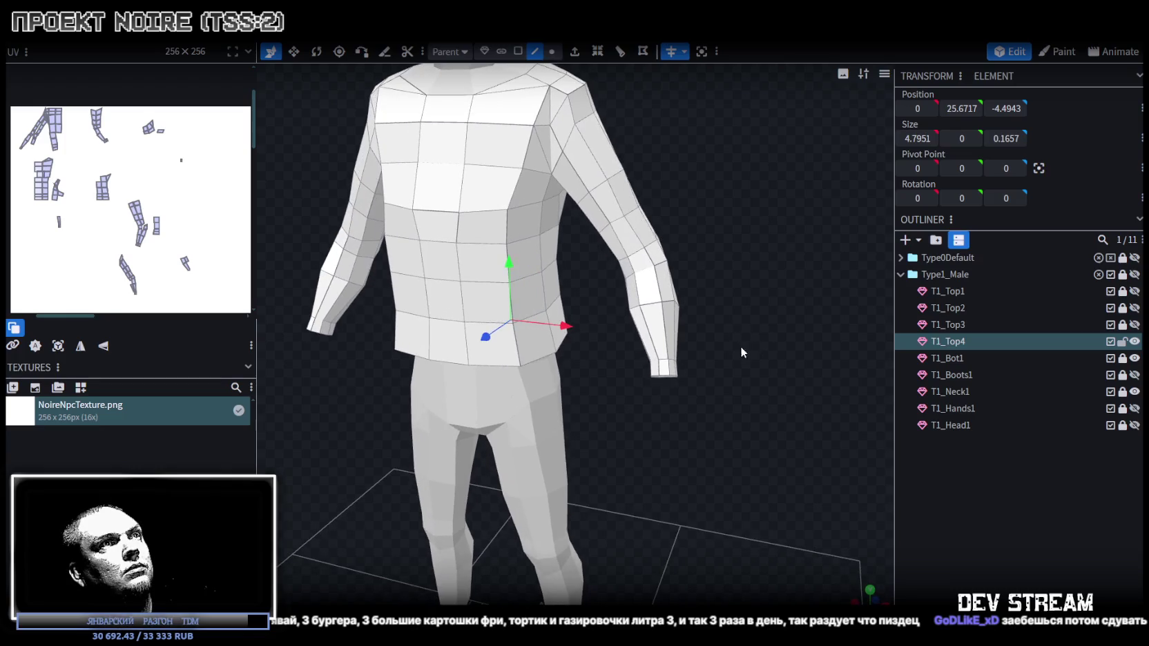
{"action": "left_click", "coordinate": [531, 53]}
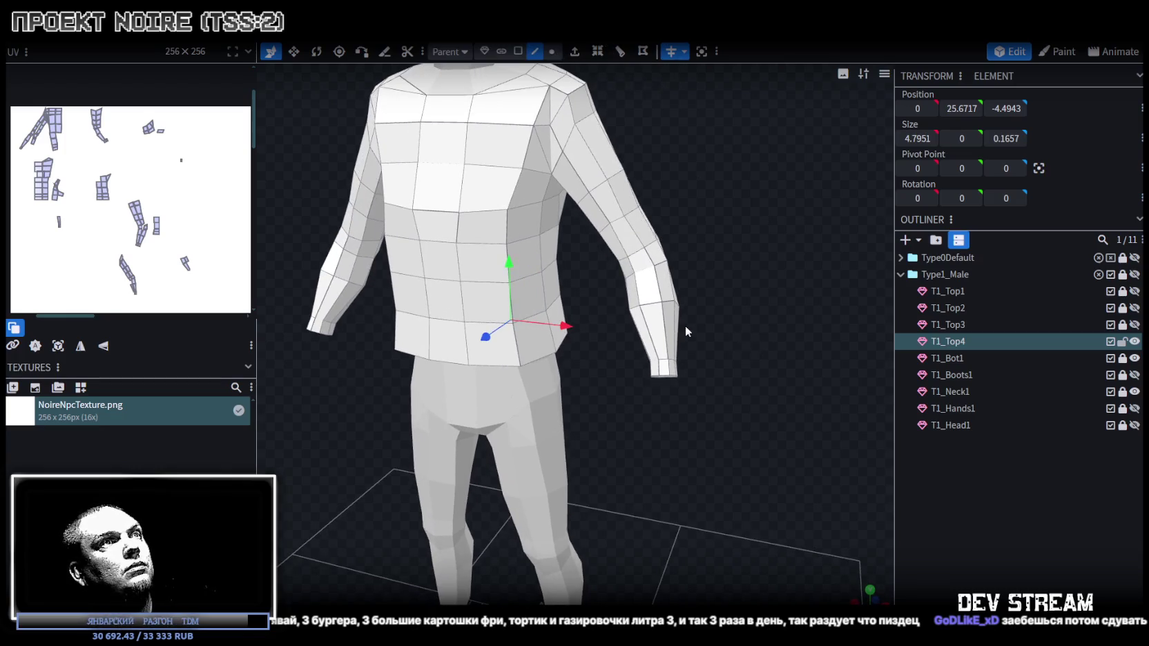
{"action": "left_click", "coordinate": [656, 352]}
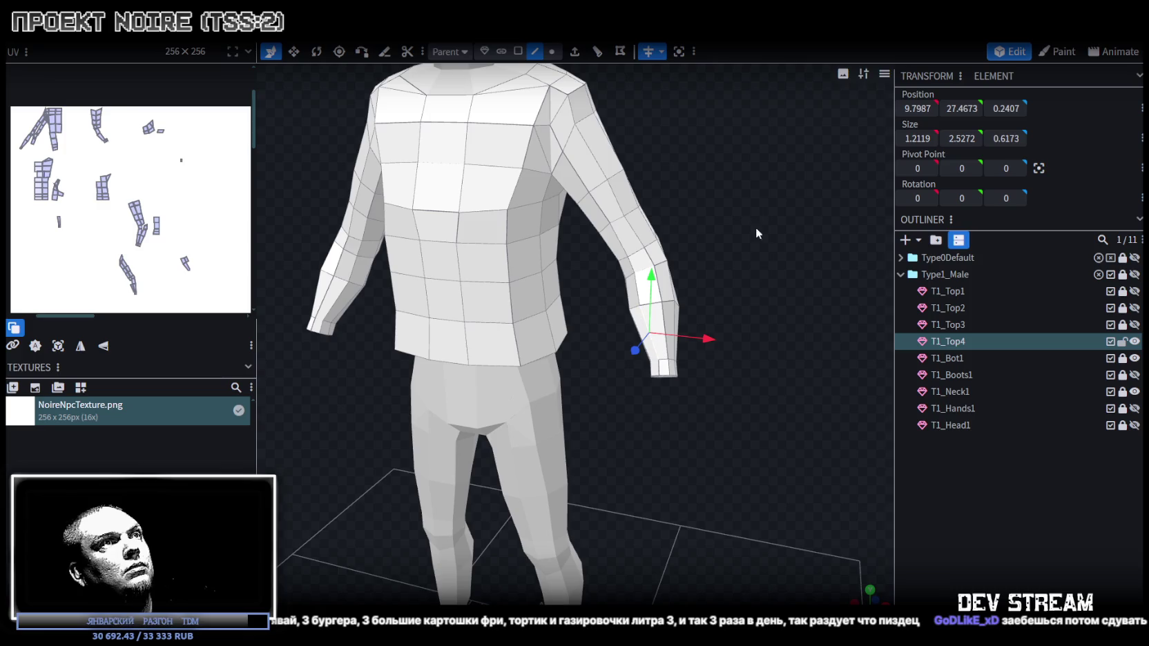
- Loop-cut the forearm, flare the wrist end outward, and lower the cuff 2 units
{"action": "left_click", "coordinate": [597, 52]}
{"action": "key", "text": "v"}
{"action": "mouse_move", "coordinate": [731, 275]}
{"action": "left_mouse_down"}
{"action": "mouse_move", "coordinate": [750, 262]}
{"action": "mouse_move", "coordinate": [736, 310]}
{"action": "left_mouse_up"}
{"action": "left_click_drag", "start_coordinate": [665, 309], "coordinate": [758, 326]}
{"action": "key", "text": "v"}
{"action": "left_click_drag", "start_coordinate": [645, 207], "coordinate": [645, 250]}
- Tilt the cuff -15 degrees in local space and shift it 0.4 along X
{"action": "left_click_drag", "start_coordinate": [720, 286], "coordinate": [678, 277]}
{"action": "left_click_drag", "start_coordinate": [740, 312], "coordinate": [718, 316]}
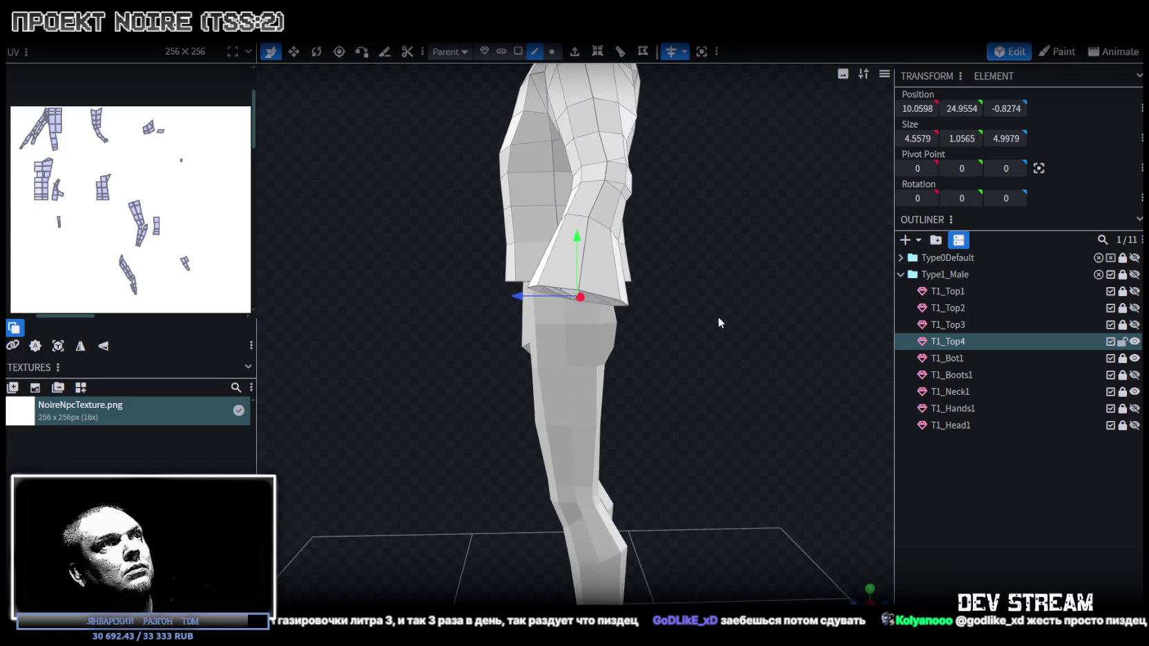
{"action": "key", "text": "r"}
{"action": "left_click_drag", "start_coordinate": [535, 279], "coordinate": [553, 275]}
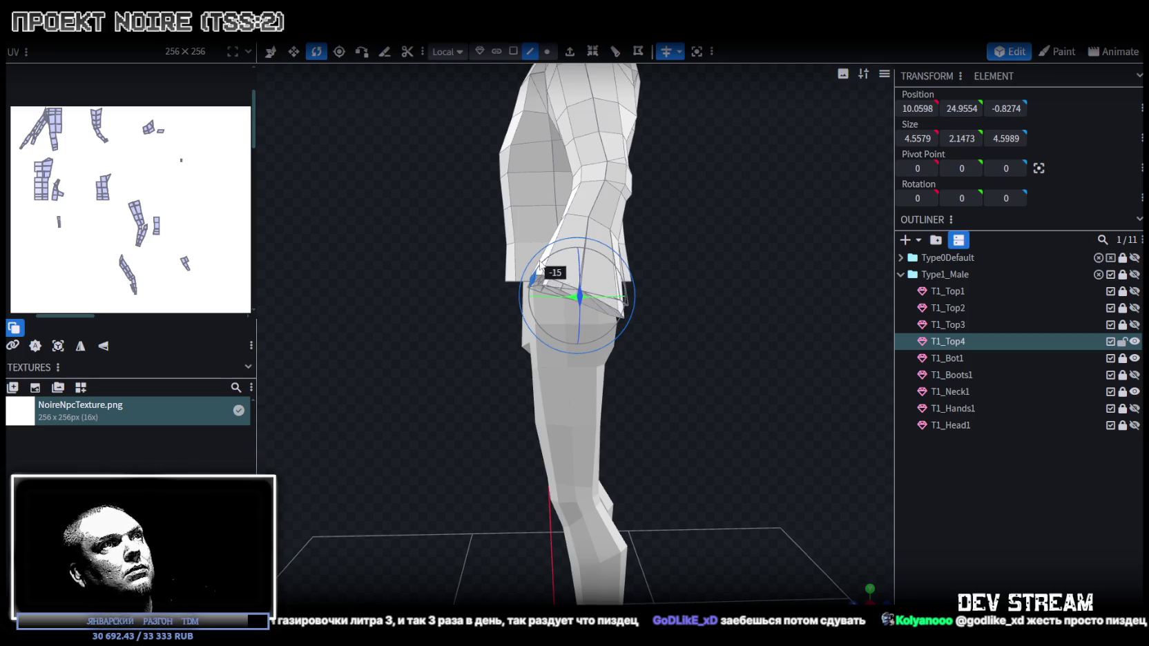
{"action": "mouse_move", "coordinate": [691, 310]}
{"action": "left_mouse_down"}
{"action": "mouse_move", "coordinate": [772, 170]}
{"action": "mouse_move", "coordinate": [793, 156]}
{"action": "left_mouse_up"}
{"action": "key", "text": "v"}
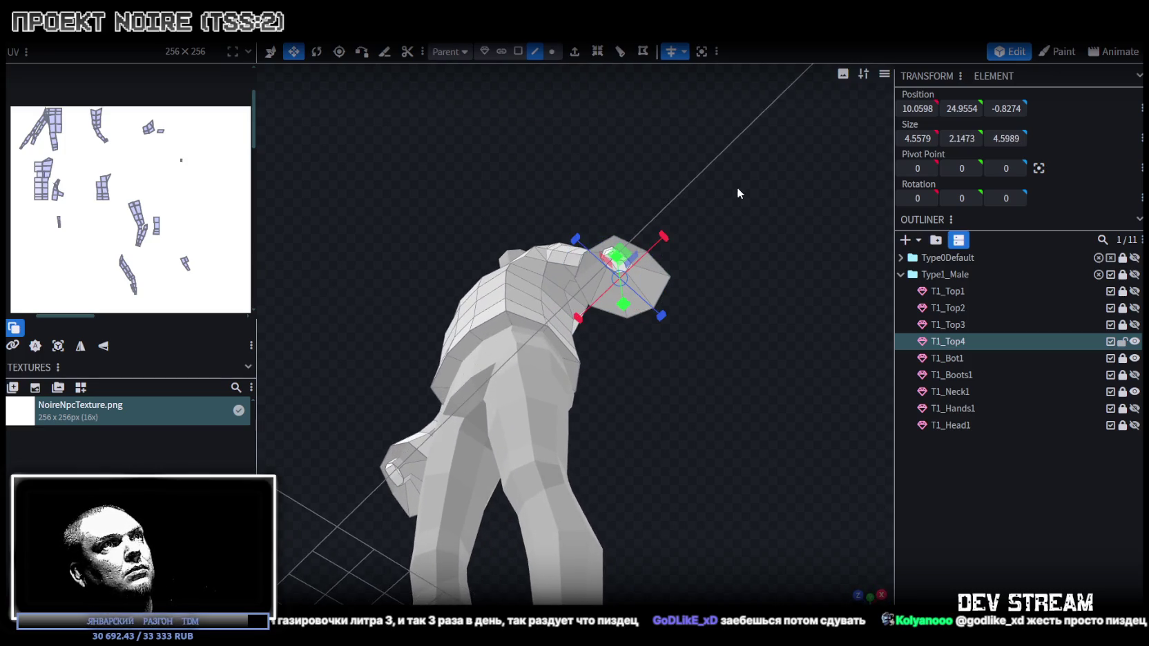
{"action": "mouse_move", "coordinate": [579, 245]}
{"action": "left_mouse_down"}
{"action": "mouse_move", "coordinate": [658, 227]}
{"action": "mouse_move", "coordinate": [714, 256]}
{"action": "left_mouse_up"}
- Shrink the cuff opening and move it 0.2 further along X
{"action": "key", "text": "s"}
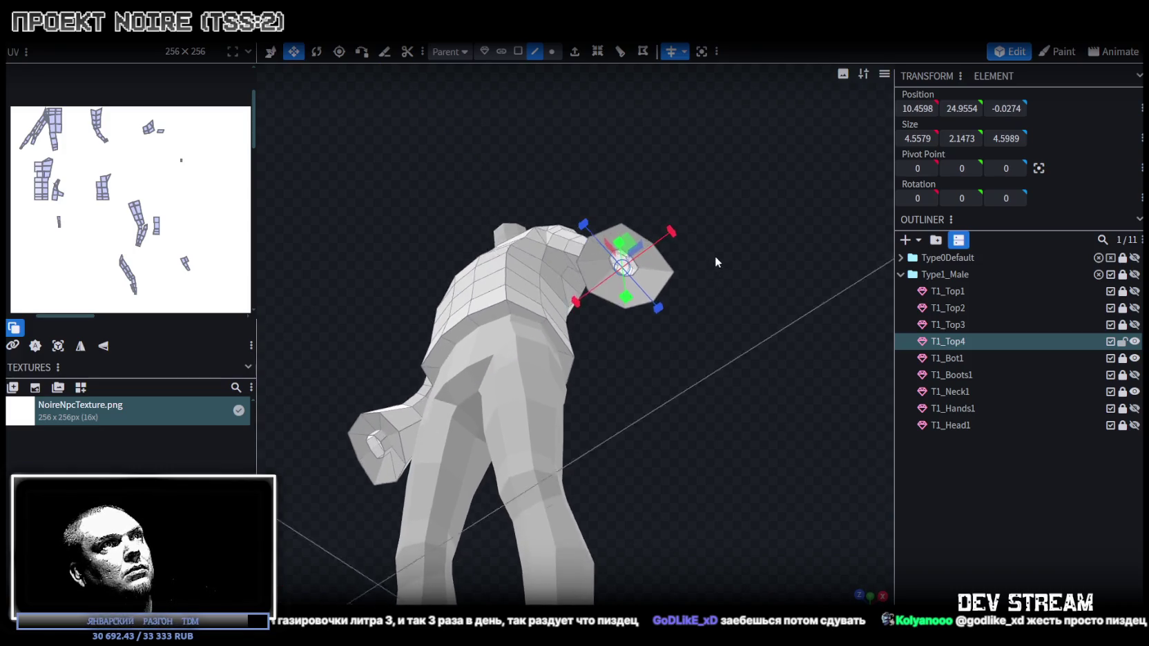
{"action": "left_click_drag", "start_coordinate": [642, 232], "coordinate": [625, 261]}
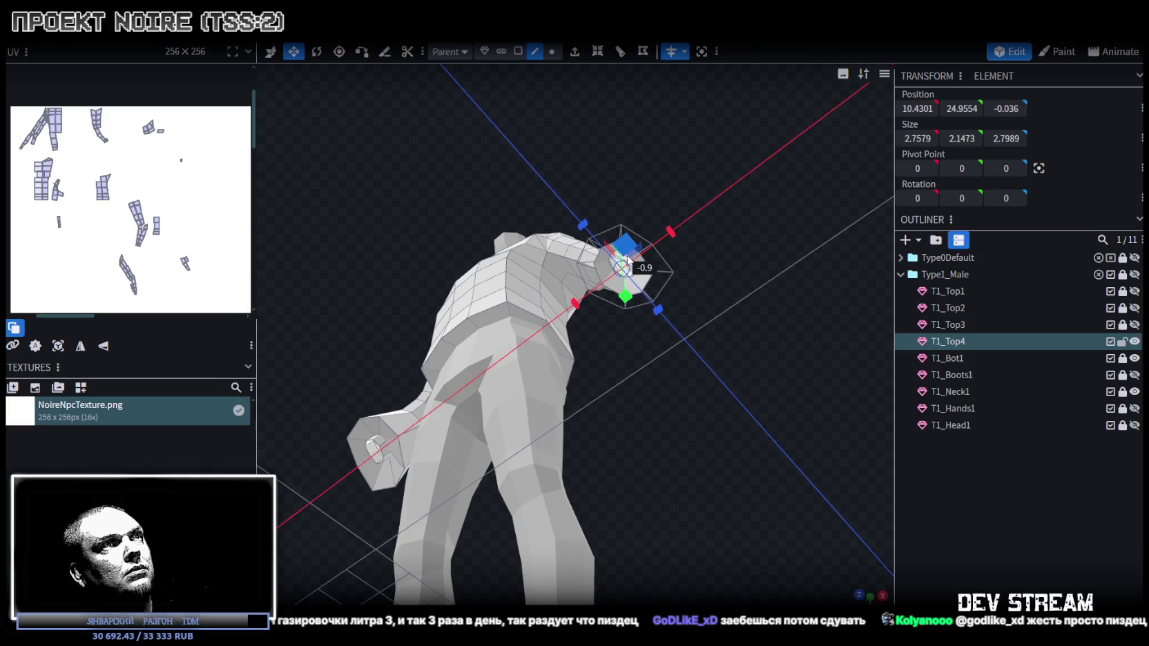
{"action": "left_click_drag", "start_coordinate": [697, 276], "coordinate": [763, 357]}
{"action": "key", "text": "v"}
{"action": "mouse_move", "coordinate": [707, 291]}
{"action": "left_mouse_down"}
{"action": "mouse_move", "coordinate": [651, 303]}
{"action": "mouse_move", "coordinate": [649, 283]}
{"action": "left_mouse_up"}
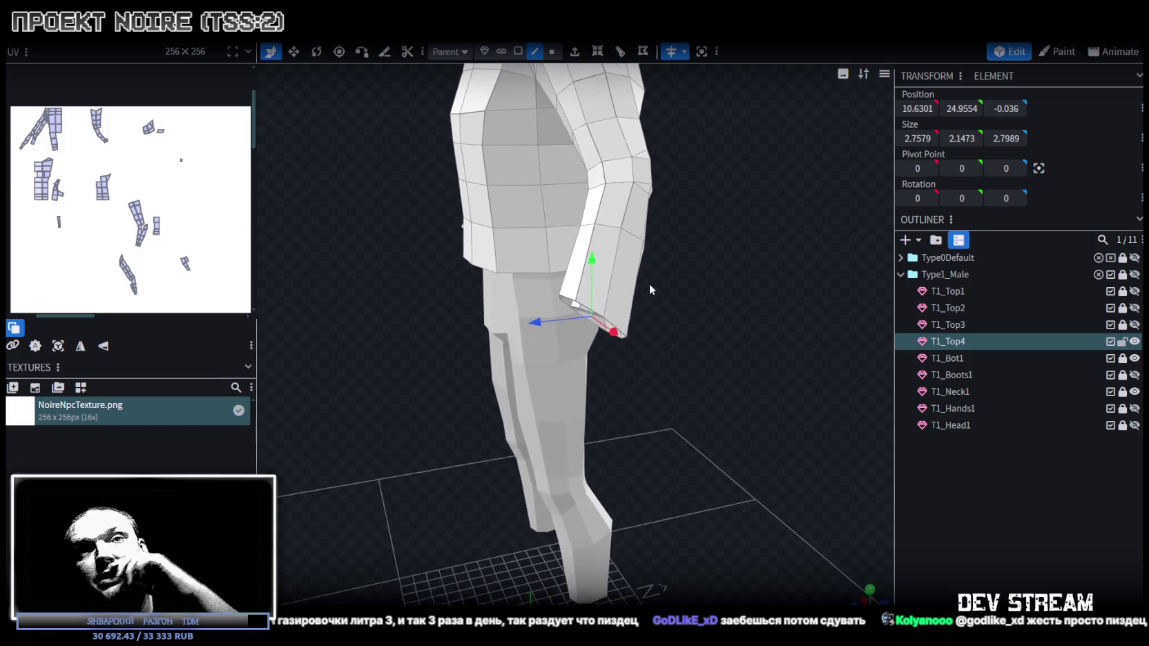
{"action": "scroll", "coordinate": [680, 252], "scroll_direction": "up", "scroll_amount": 3}
- Select the cuff's end and bottom faces to inspect the reshaped sleeve
{"action": "left_click_drag", "start_coordinate": [689, 246], "coordinate": [673, 277]}
{"action": "left_click", "coordinate": [648, 296]}
{"action": "mouse_move", "coordinate": [776, 277]}
{"action": "left_mouse_down"}
{"action": "mouse_move", "coordinate": [652, 259]}
{"action": "mouse_move", "coordinate": [619, 241]}
{"action": "mouse_move", "coordinate": [684, 283]}
{"action": "mouse_move", "coordinate": [694, 273]}
{"action": "mouse_move", "coordinate": [781, 287]}
{"action": "mouse_move", "coordinate": [618, 263]}
{"action": "left_mouse_up"}
{"action": "left_click", "coordinate": [637, 274]}
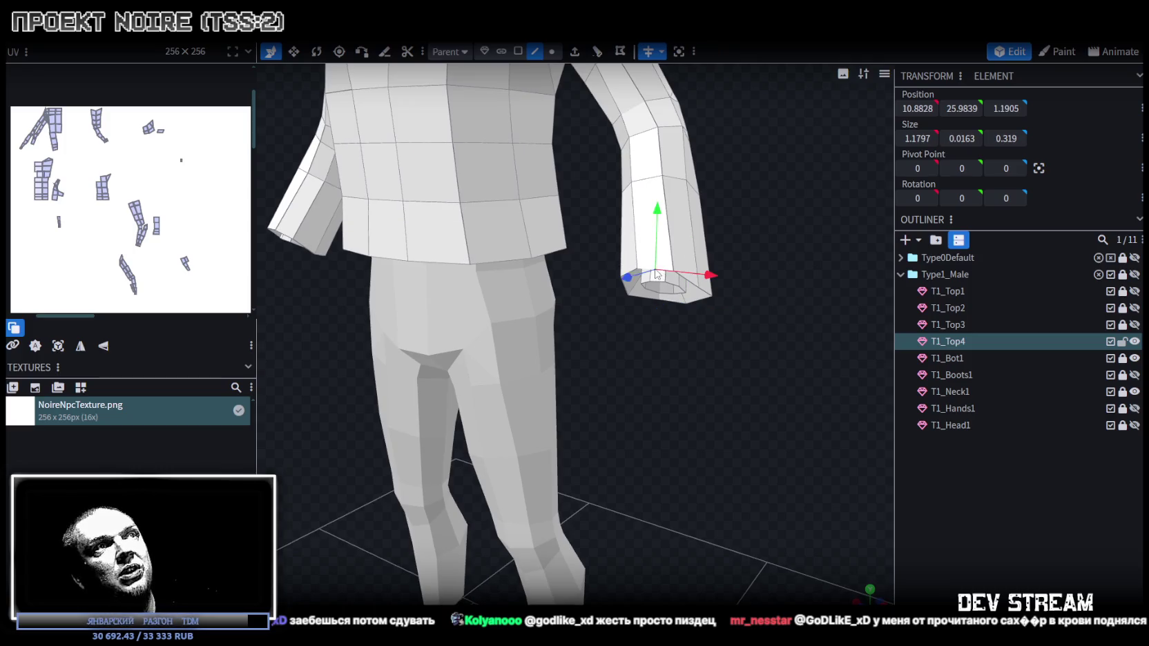
{"action": "mouse_move", "coordinate": [717, 319]}
{"action": "left_mouse_down"}
{"action": "mouse_move", "coordinate": [665, 356]}
{"action": "mouse_move", "coordinate": [577, 243]}
{"action": "mouse_move", "coordinate": [716, 267]}
{"action": "left_mouse_up"}
{"action": "left_click", "coordinate": [576, 238]}
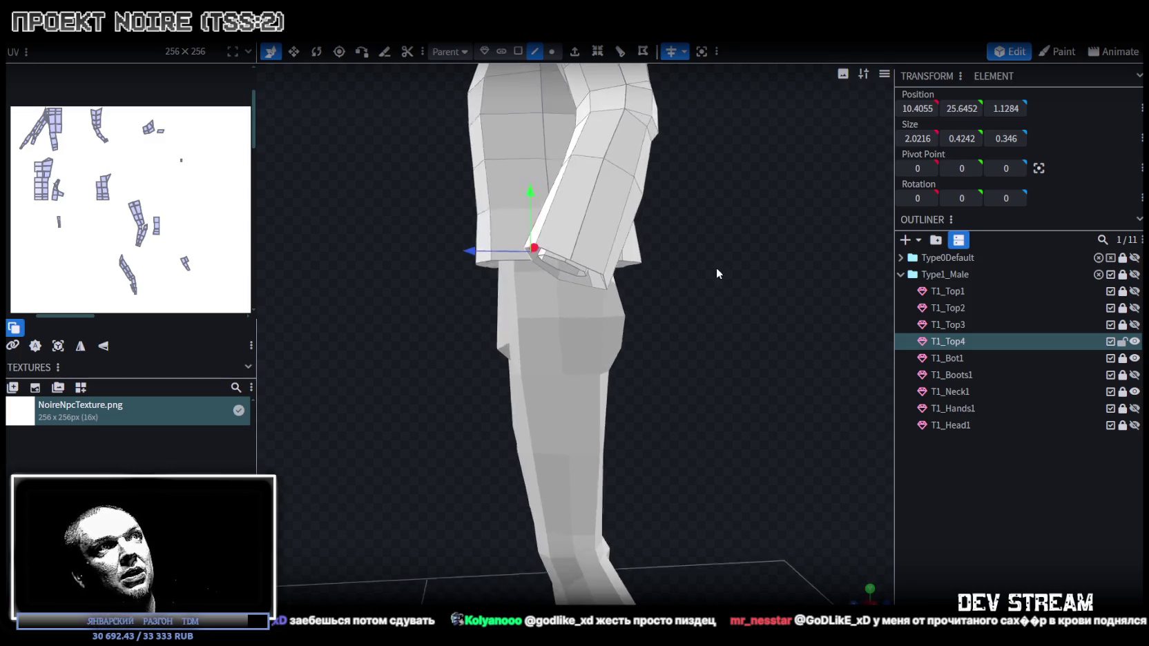
{"action": "left_click", "coordinate": [592, 270]}
{"action": "mouse_move", "coordinate": [694, 318]}
{"action": "left_mouse_down"}
{"action": "mouse_move", "coordinate": [696, 355]}
{"action": "mouse_move", "coordinate": [740, 345]}
{"action": "mouse_move", "coordinate": [752, 357]}
{"action": "left_mouse_up"}
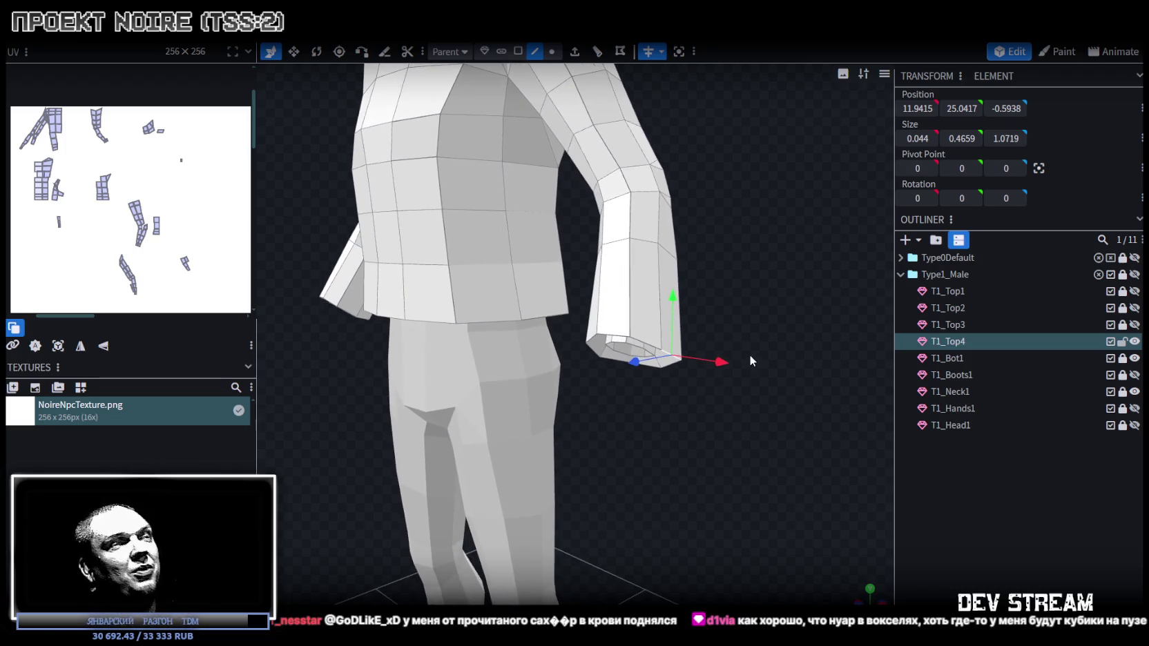